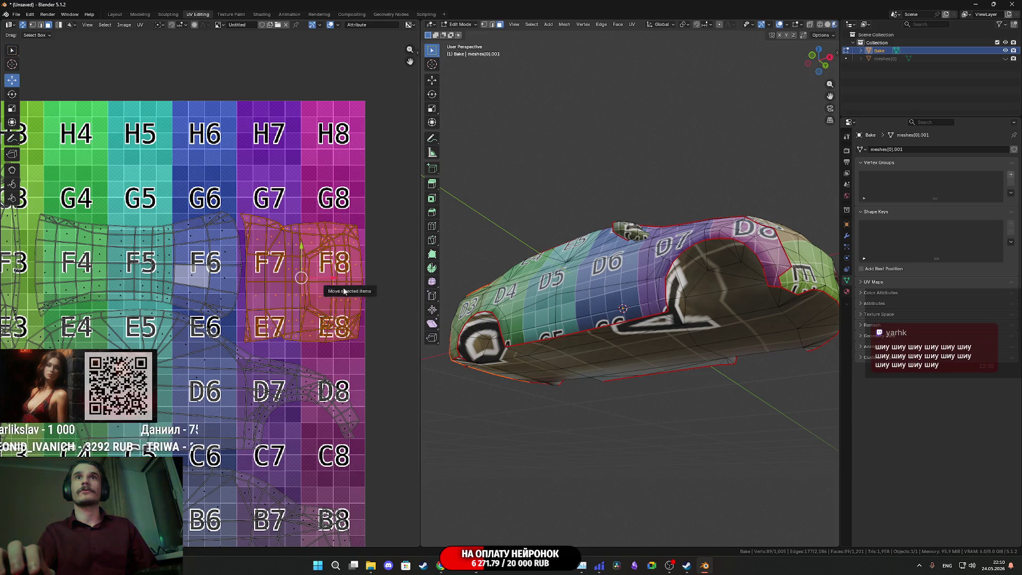
# Step: Nudge the selected UV island slightly, twice
pyautogui.press('g')
pyautogui.click(301, 257)
pyautogui.press('g')
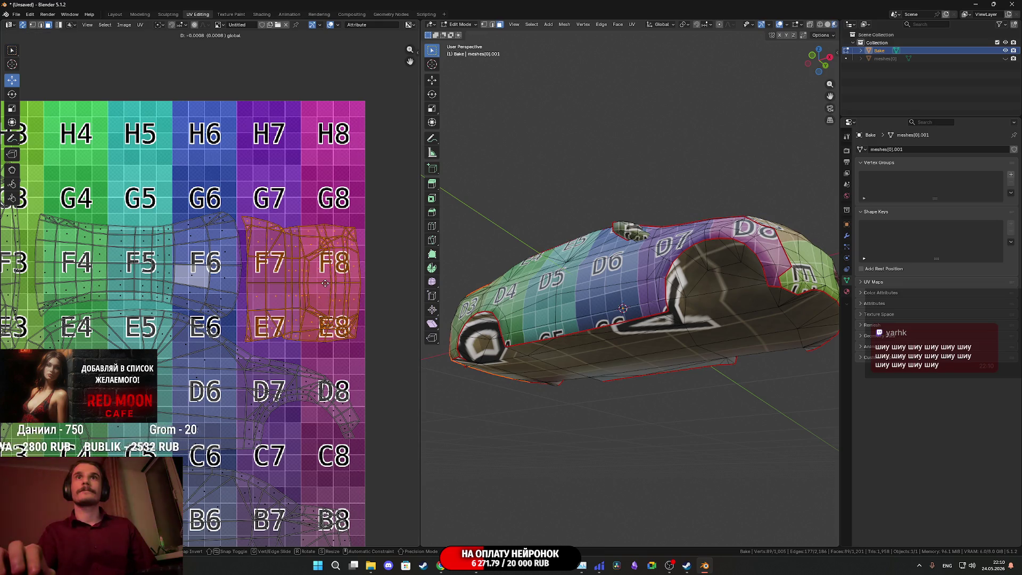
pyautogui.click(325, 283)
pyautogui.scroll(-4, 326, 281)
# Step: Select everything, reveal the hidden wheel and strip geometry, and box-select only the wheel UV island
pyautogui.press('a')
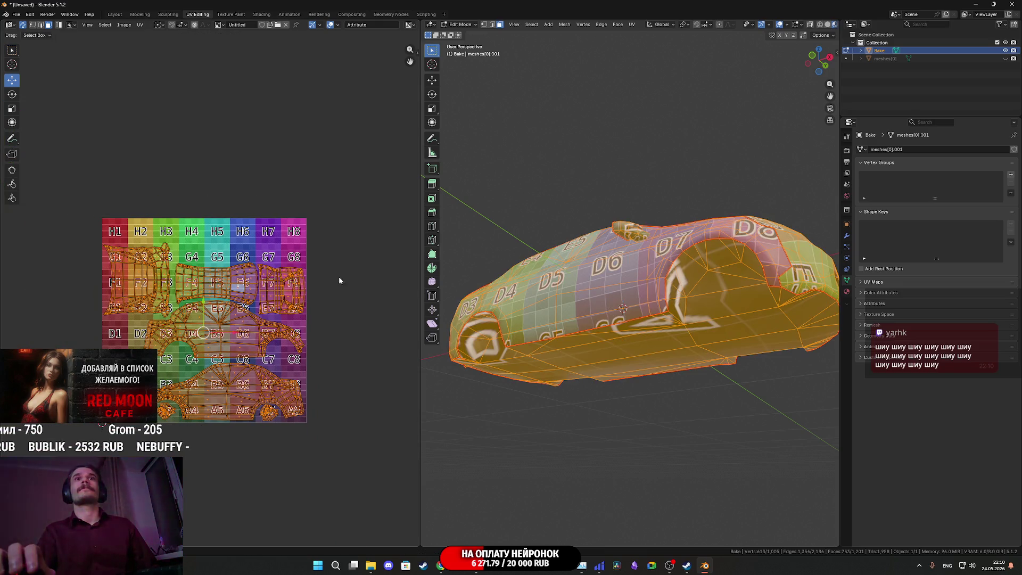
pyautogui.moveTo(479, 299); pyautogui.dragTo(621, 351, button='middle')
pyautogui.hotkey('alt', 'h')
pyautogui.moveTo(417, 403)
pyautogui.mouseDown(button='middle')
pyautogui.moveTo(301, 382)
pyautogui.moveTo(315, 384)
pyautogui.moveTo(267, 393)
pyautogui.mouseUp(button='middle')
pyautogui.moveTo(337, 355)
pyautogui.mouseDown()
pyautogui.moveTo(247, 269)
pyautogui.moveTo(259, 263)
pyautogui.mouseUp()
pyautogui.moveTo(280, 328); pyautogui.dragTo(331, 338, button='middle')
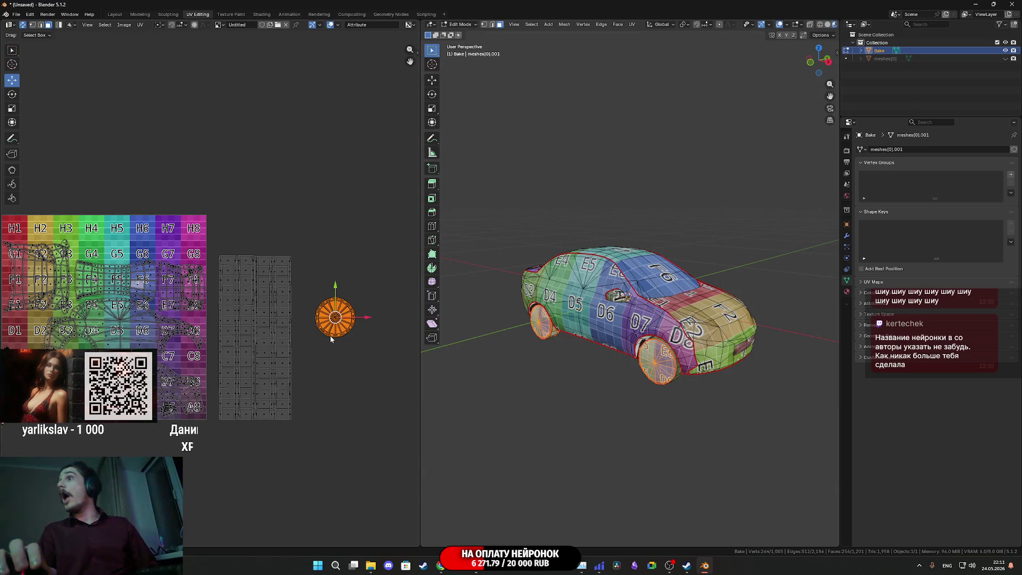
# Step: Move the wheel UV island toward the H8/G8 tiles and enlarge it slightly
pyautogui.press('g')
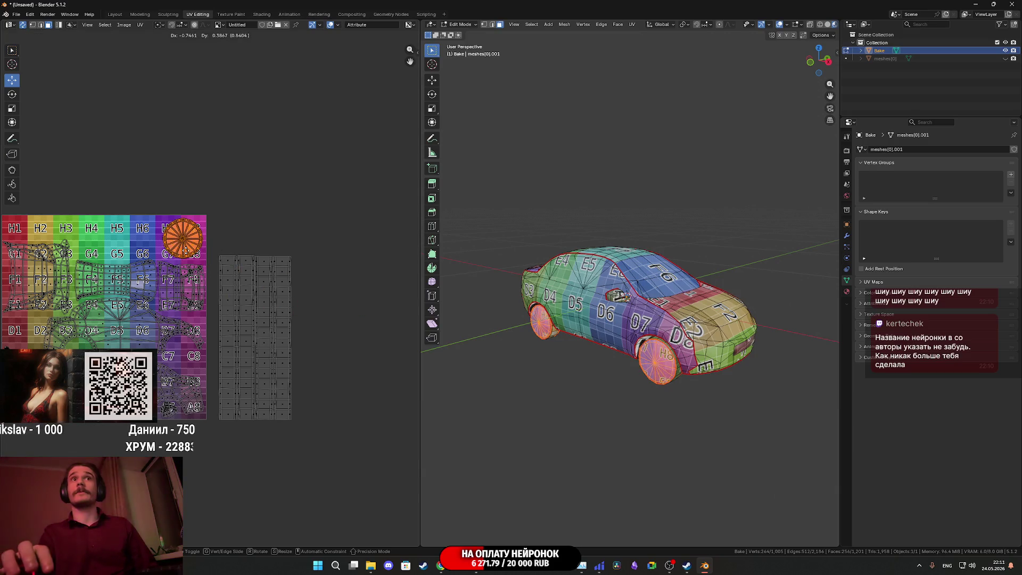
pyautogui.scroll(5, 187, 254)
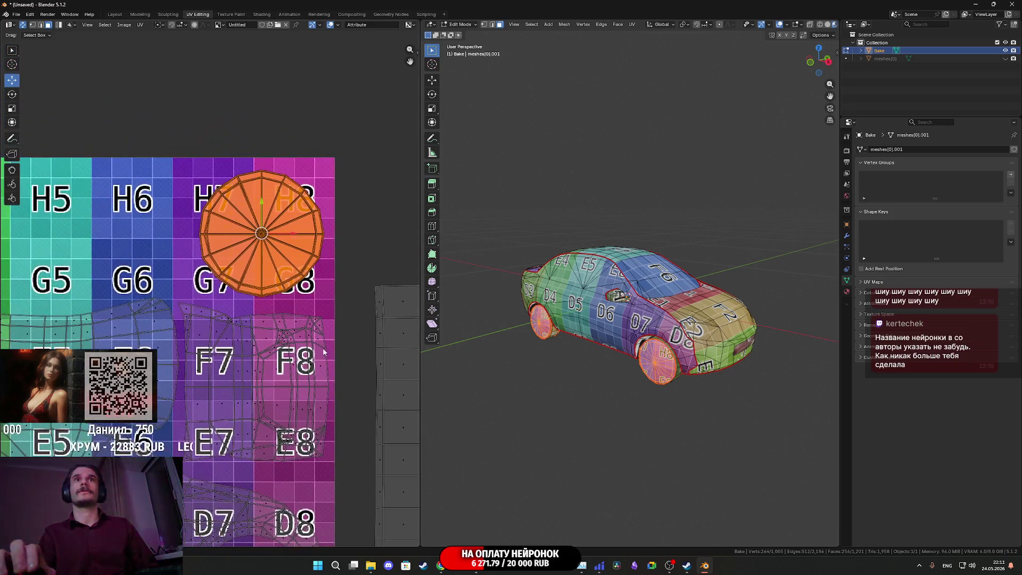
pyautogui.moveTo(304, 332); pyautogui.dragTo(336, 357, button='middle')
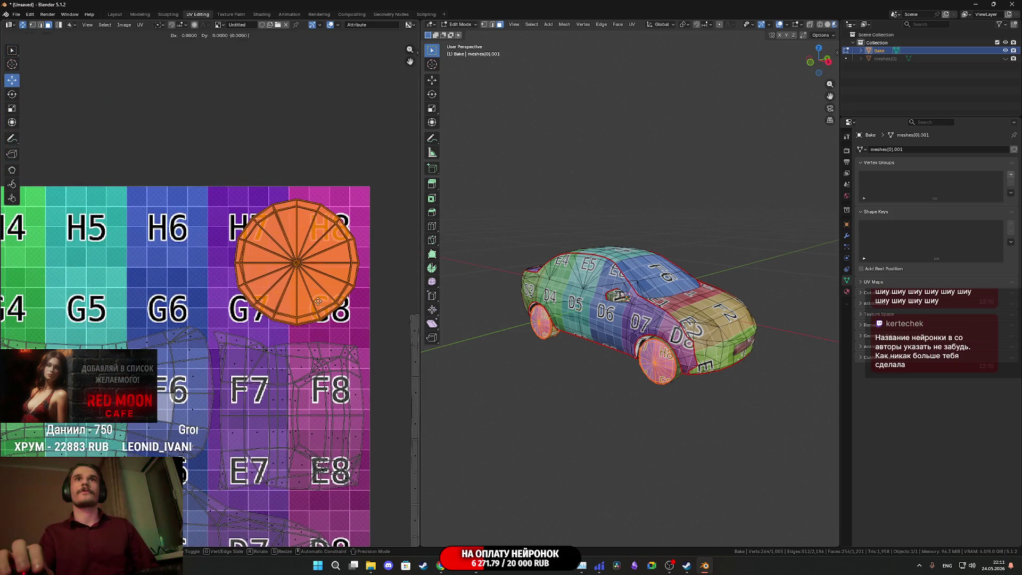
pyautogui.moveTo(321, 306); pyautogui.dragTo(307, 308)
pyautogui.press('s')
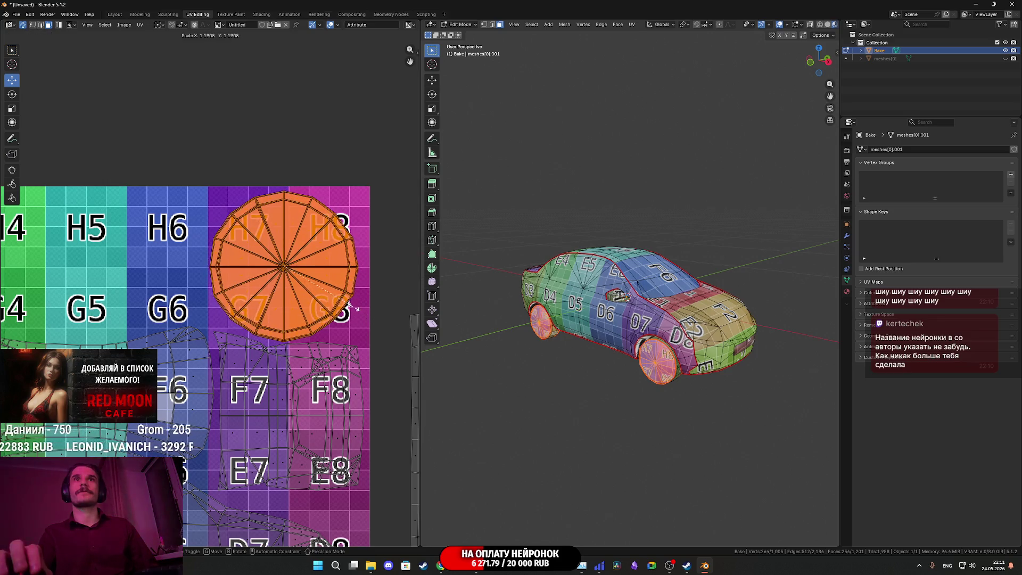
pyautogui.scroll(-3, 356, 305)
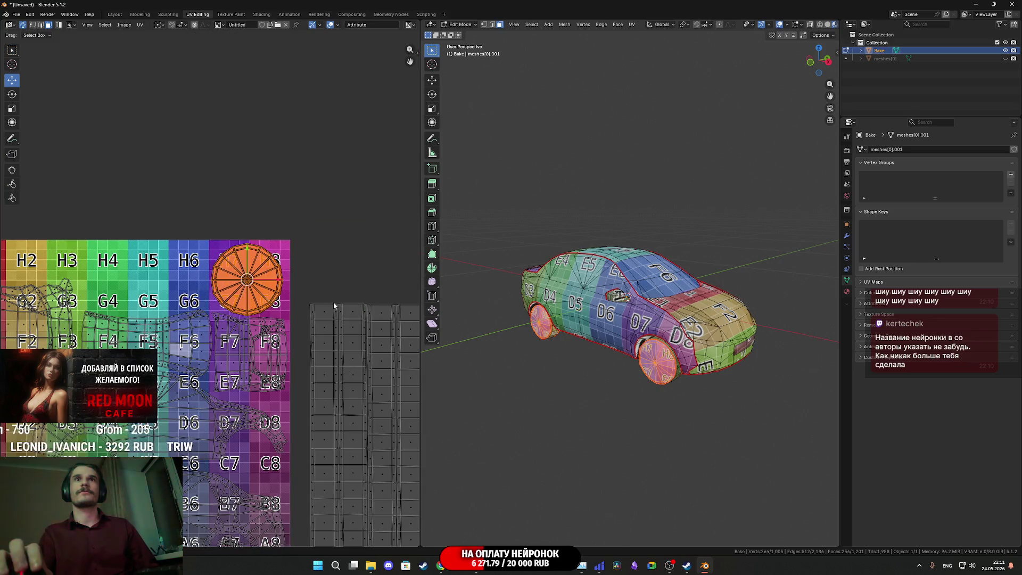
pyautogui.moveTo(39, 306); pyautogui.dragTo(24, 302, button='middle')
pyautogui.scroll(-2, 209, 322)
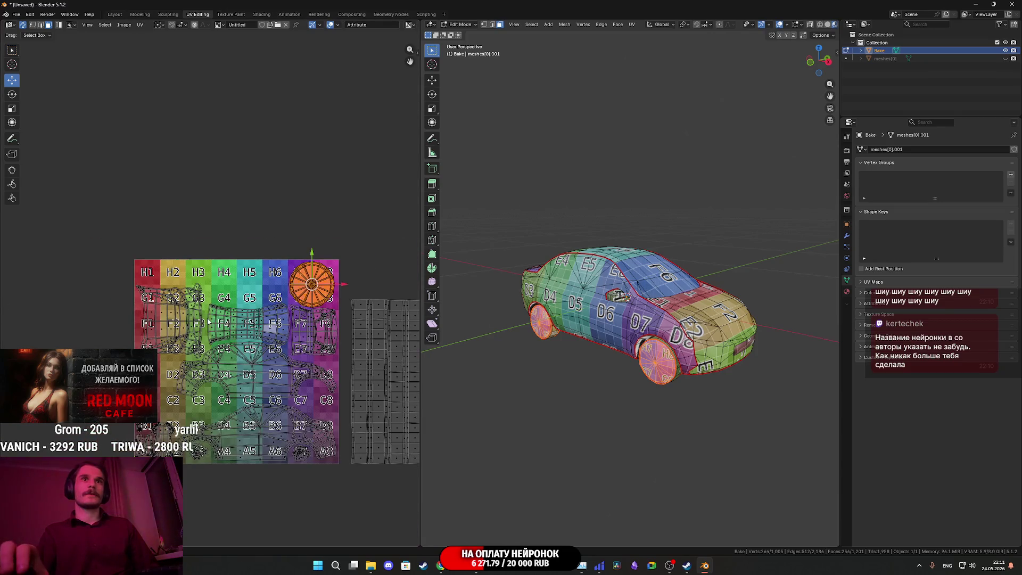
# Step: Place the wheel island over the H5/G5 tiles, rotate it slightly, then select the strip islands
pyautogui.press('g')
pyautogui.click(274, 285)
pyautogui.scroll(3, 274, 284)
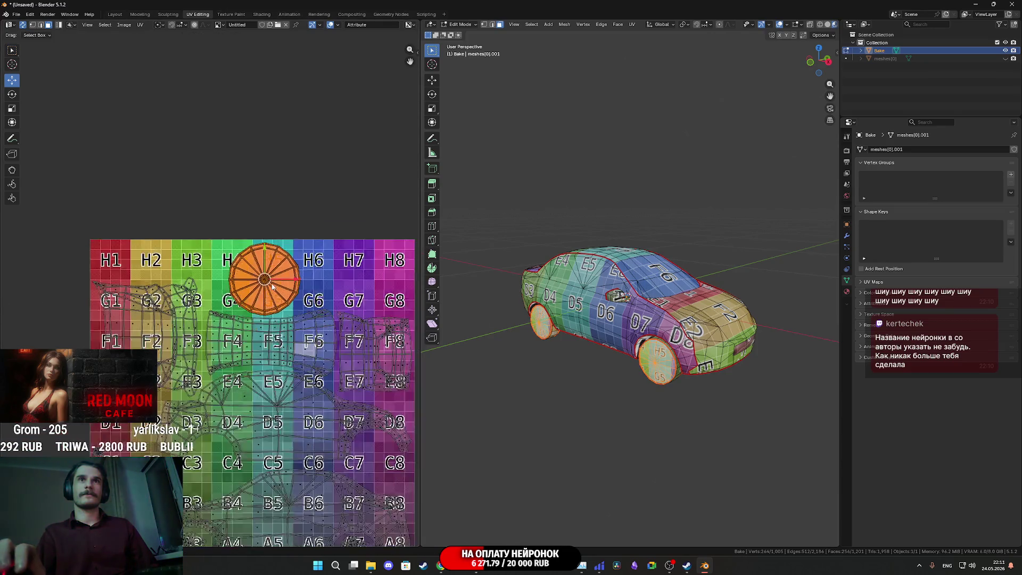
pyautogui.moveTo(311, 300); pyautogui.dragTo(286, 296, button='middle')
pyautogui.scroll(1, 286, 295)
pyautogui.press('r')
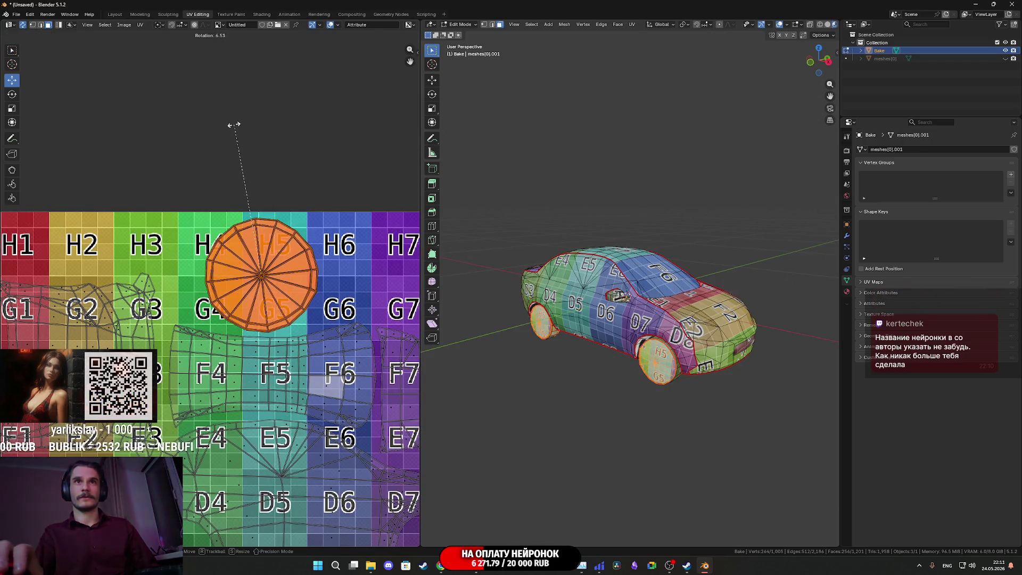
pyautogui.scroll(2, 295, 257)
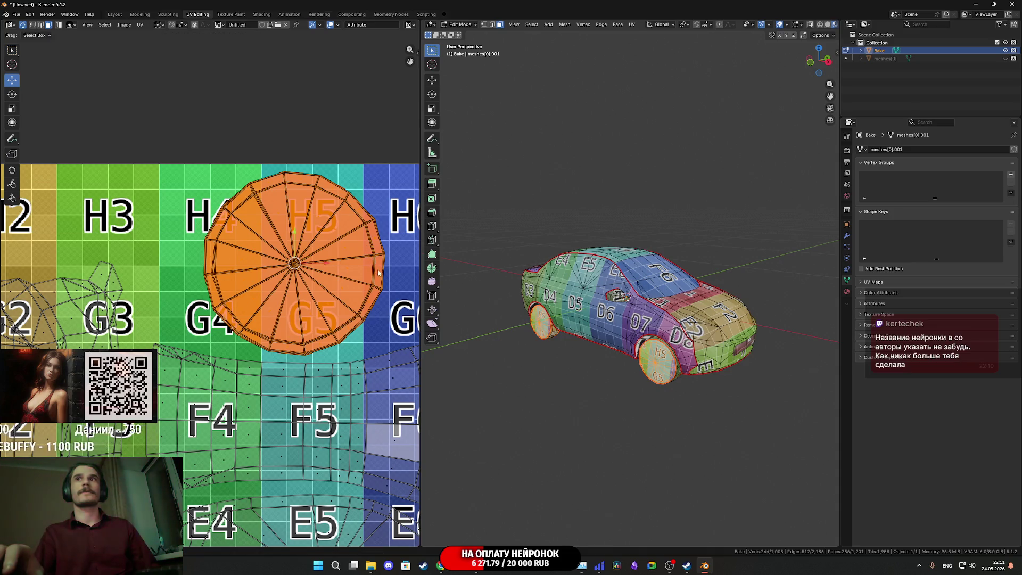
pyautogui.scroll(-3, 317, 311)
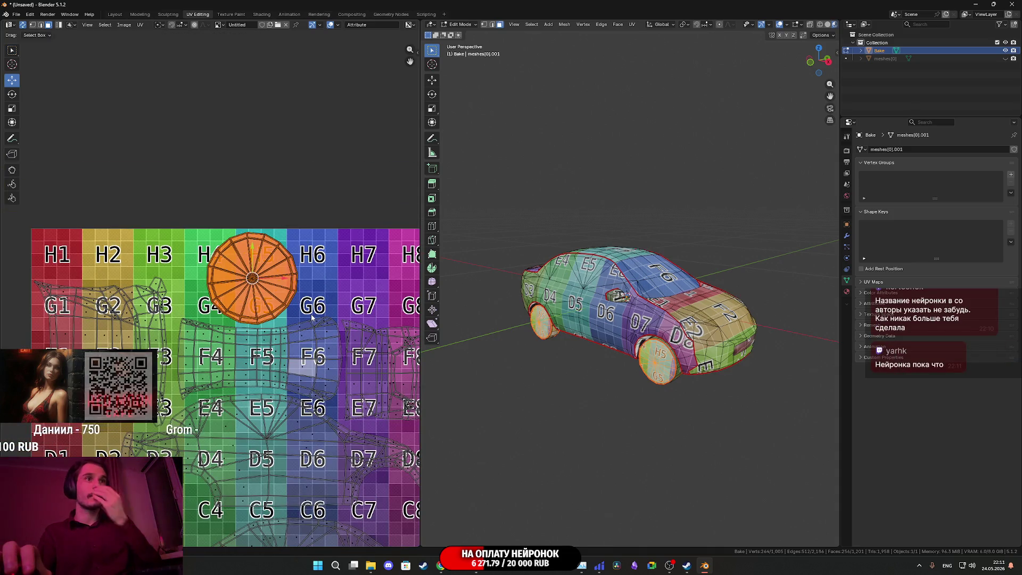
pyautogui.scroll(-2, 316, 315)
pyautogui.moveTo(322, 318); pyautogui.dragTo(242, 284, button='middle')
pyautogui.moveTo(384, 456); pyautogui.dragTo(290, 244)
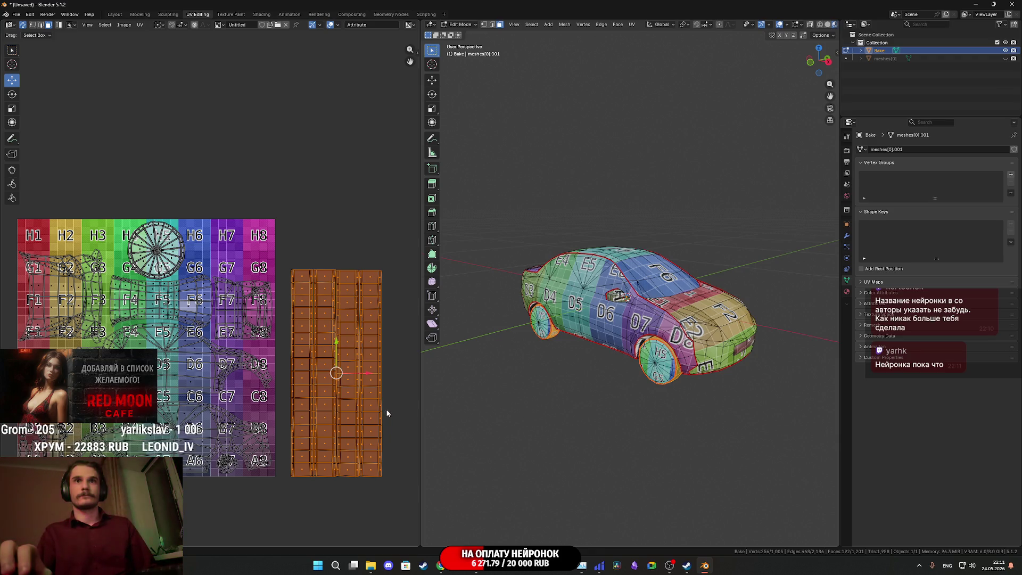
# Step: Shrink the strip islands and rotate them 90° to lie horizontal
pyautogui.press('s')
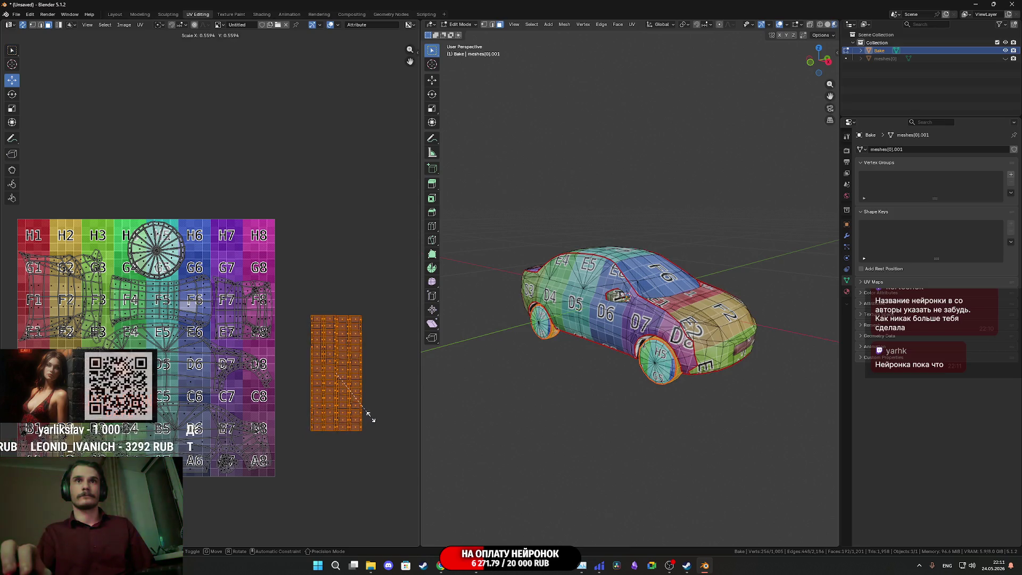
pyautogui.click(376, 423)
pyautogui.write('r90')
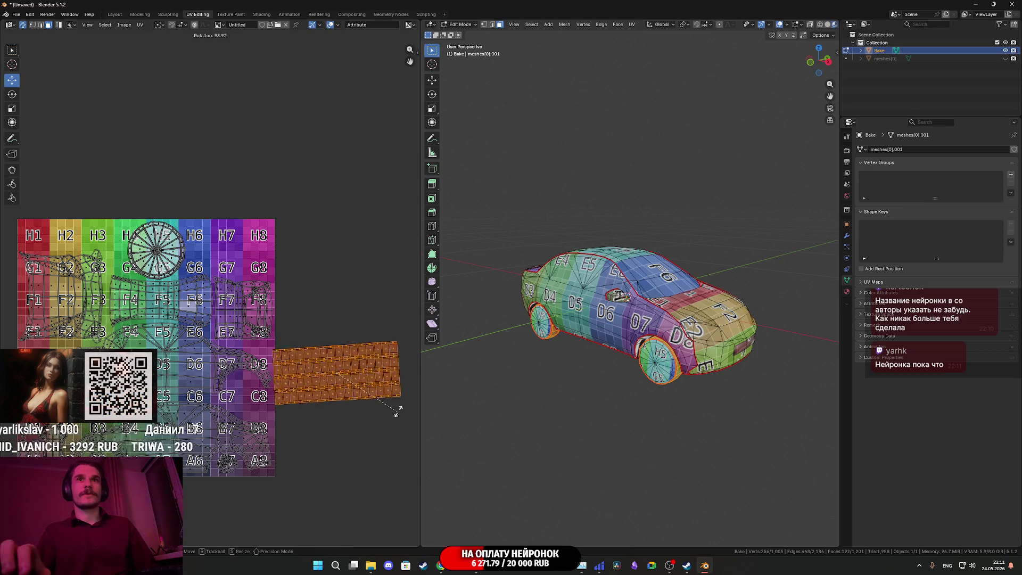
pyautogui.press('Return')
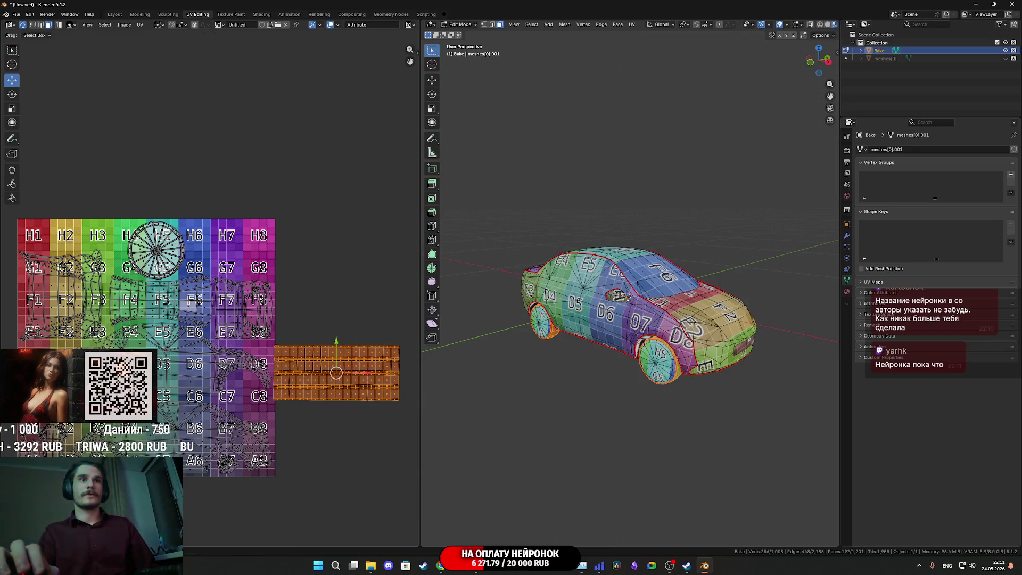
# Step: Scale the strip down and fit it onto the H6–H8 row
pyautogui.moveTo(336, 372); pyautogui.dragTo(221, 246)
pyautogui.scroll(3, 255, 279)
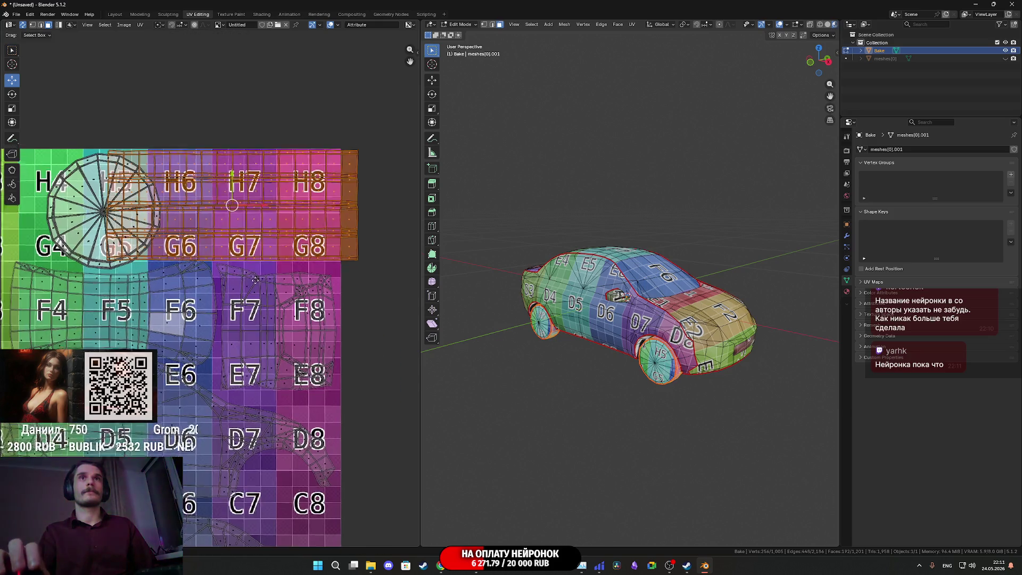
pyautogui.moveTo(256, 279); pyautogui.dragTo(255, 336, button='middle')
pyautogui.press('s')
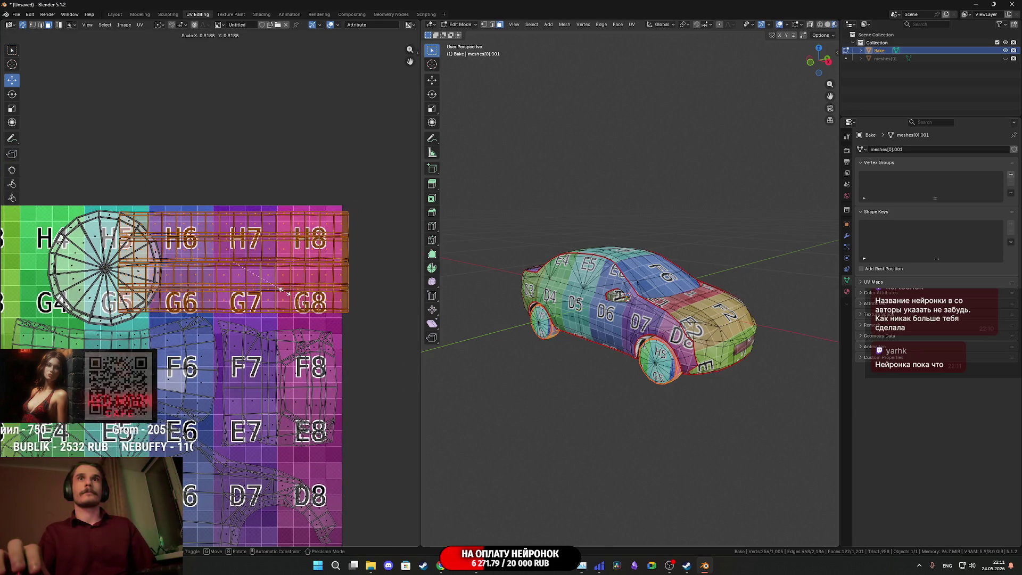
pyautogui.click(256, 275)
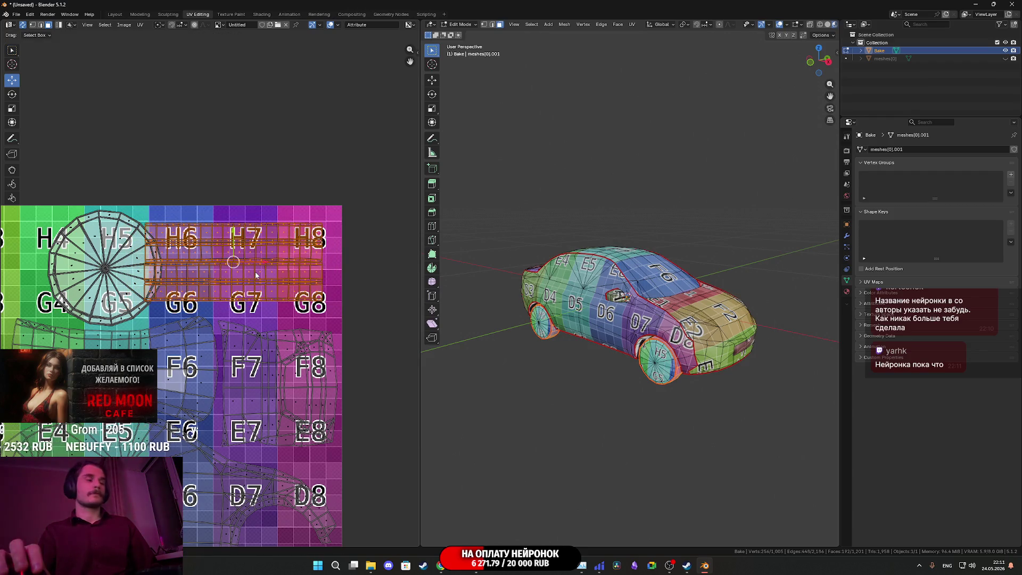
pyautogui.moveTo(255, 276); pyautogui.dragTo(273, 260)
pyautogui.scroll(2, 272, 260)
pyautogui.moveTo(273, 260); pyautogui.dragTo(250, 277, button='middle')
# Step: Move the lower two-row strip down onto the G row
pyautogui.moveTo(339, 256); pyautogui.dragTo(339, 251)
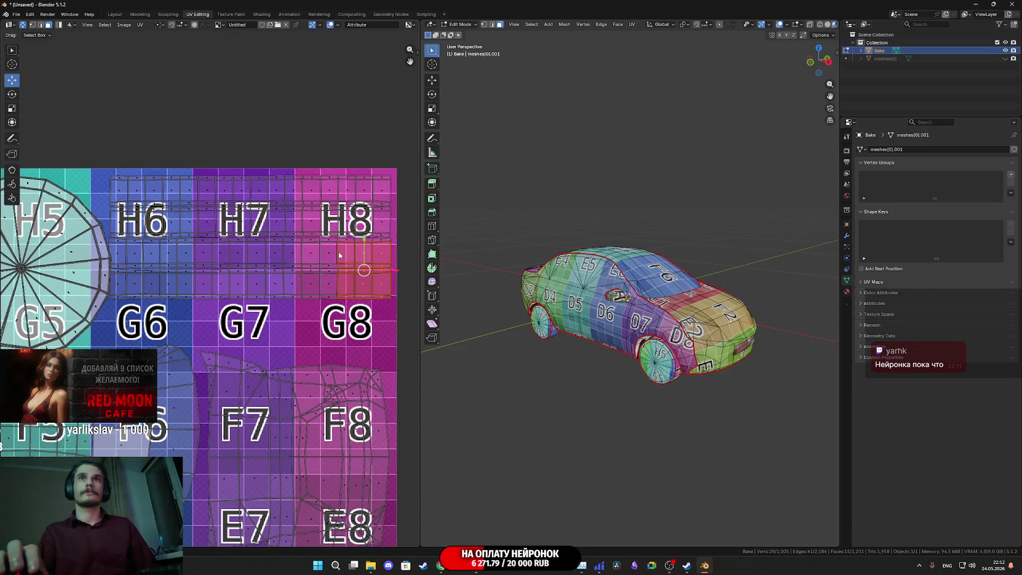
pyautogui.scroll(-2, 339, 256)
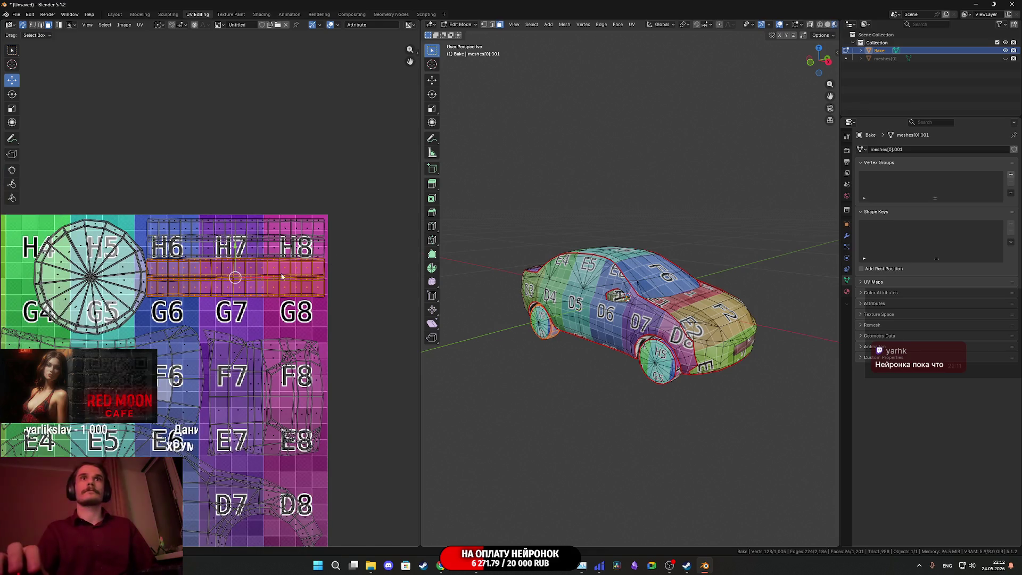
pyautogui.press('g')
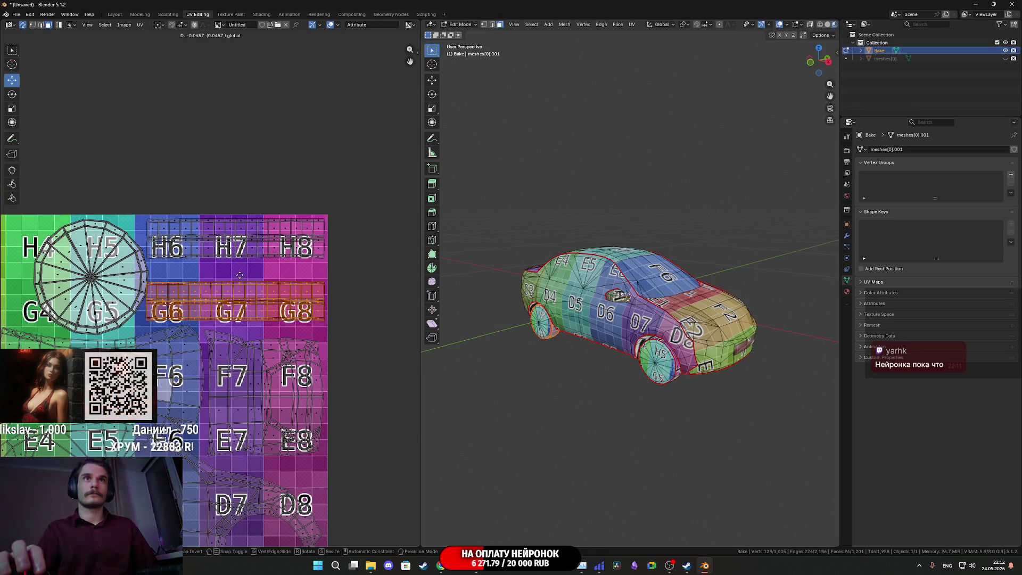
pyautogui.click(236, 275)
pyautogui.scroll(-2, 240, 277)
pyautogui.moveTo(273, 274); pyautogui.dragTo(369, 312, button='middle')
# Step: Move a strip onto the H1–H3 row and nudge the top strip sideways
pyautogui.press('g')
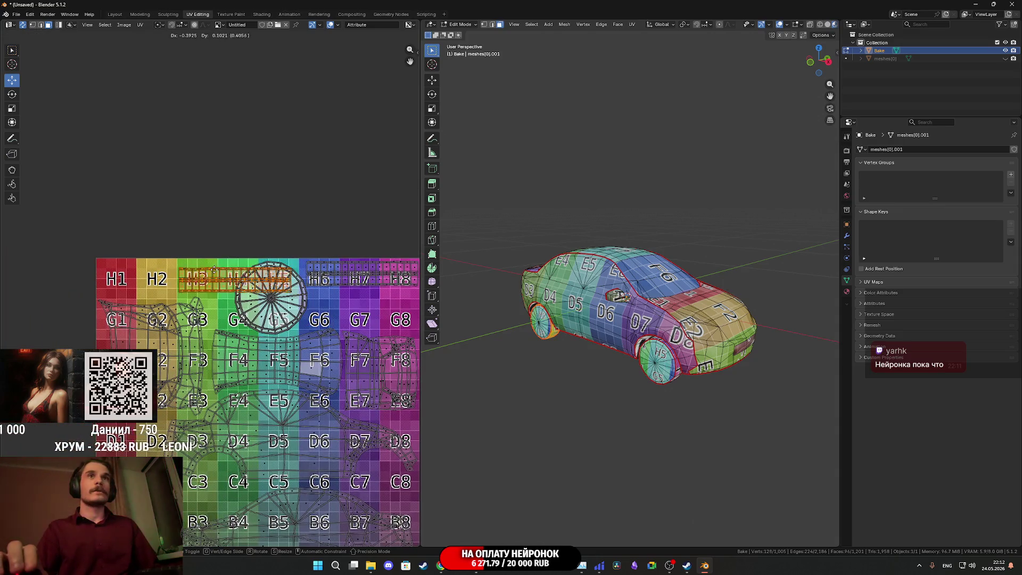
pyautogui.scroll(3, 174, 281)
pyautogui.moveTo(187, 292)
pyautogui.mouseDown(button='middle')
pyautogui.moveTo(214, 289)
pyautogui.moveTo(53, 240)
pyautogui.mouseUp(button='middle')
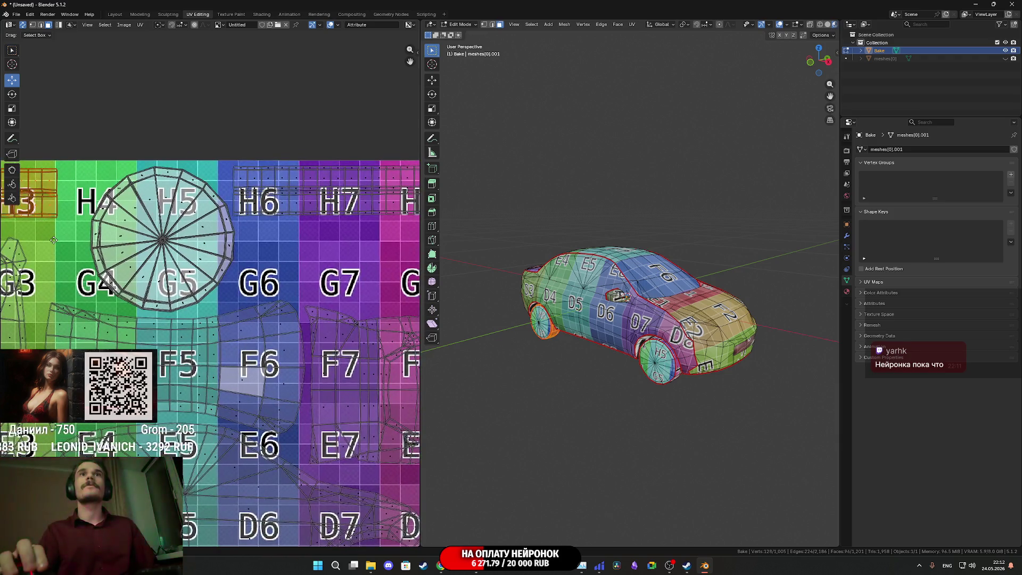
pyautogui.scroll(-2, 94, 248)
pyautogui.moveTo(131, 266)
pyautogui.mouseDown(button='middle')
pyautogui.moveTo(165, 279)
pyautogui.moveTo(149, 276)
pyautogui.mouseUp(button='middle')
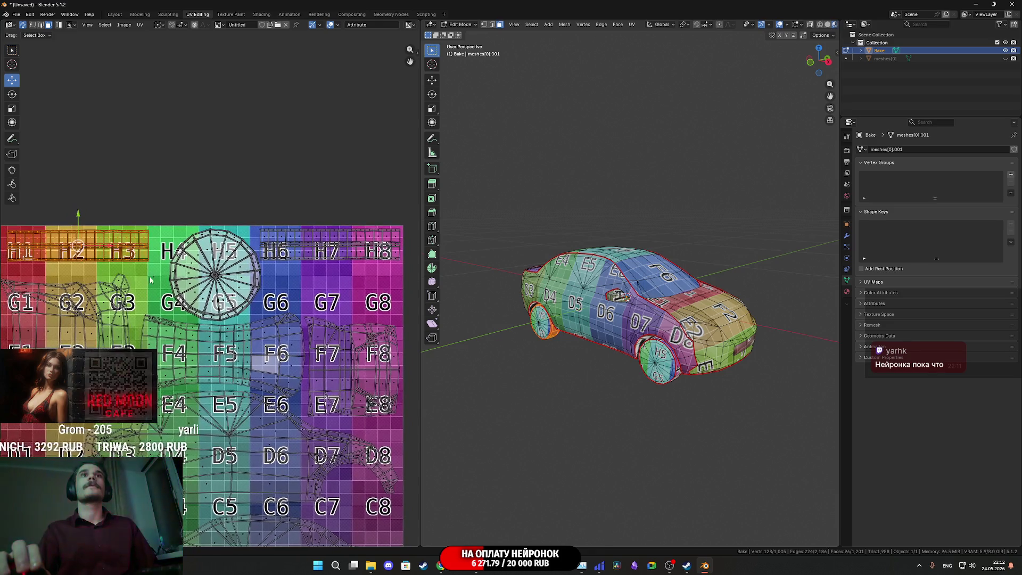
pyautogui.press('g')
pyautogui.click(122, 244)
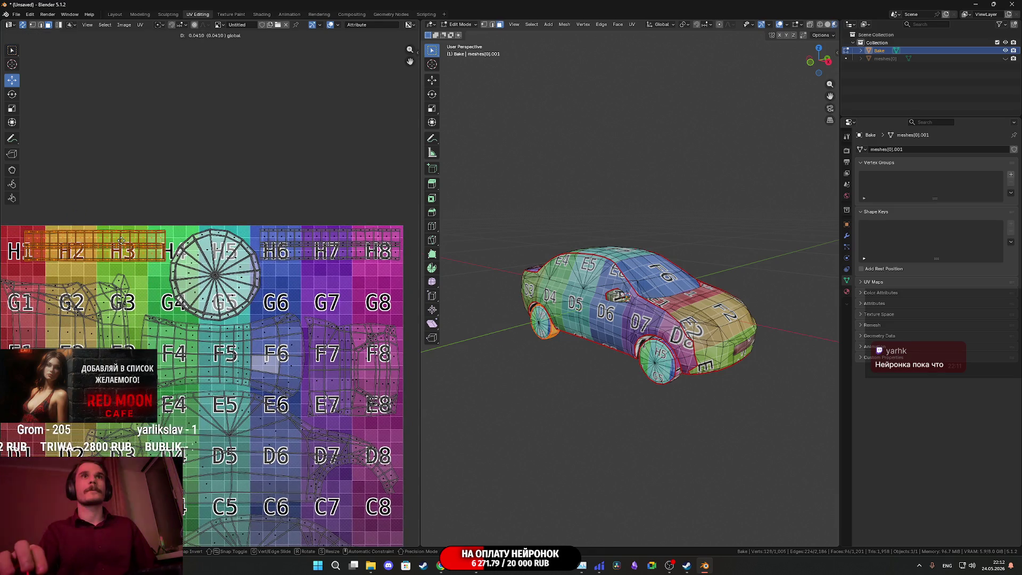
pyautogui.moveTo(256, 289)
pyautogui.mouseDown(button='middle')
pyautogui.moveTo(300, 288)
pyautogui.moveTo(268, 285)
pyautogui.mouseUp(button='middle')
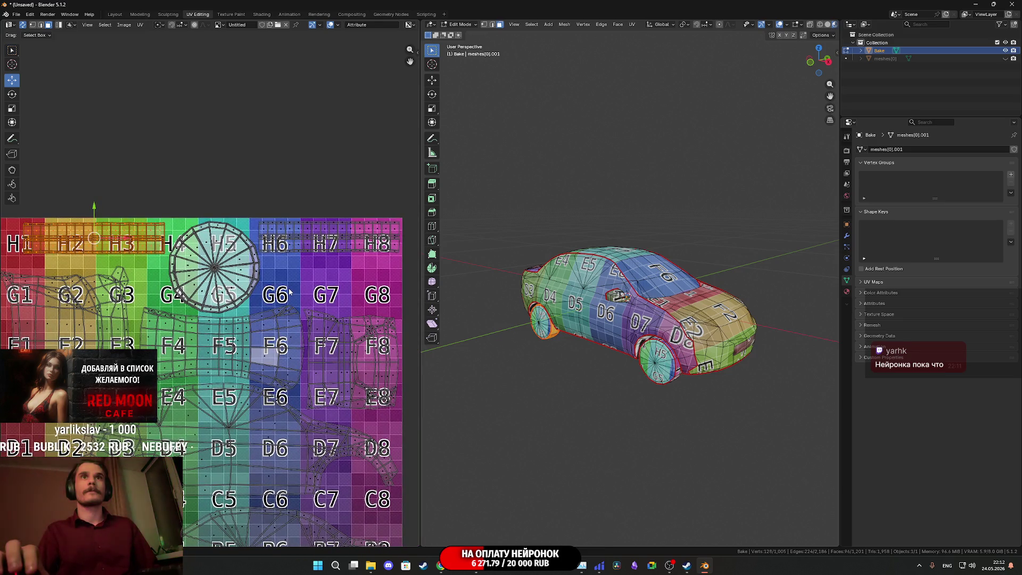
pyautogui.moveTo(297, 275)
pyautogui.mouseDown(button='middle')
pyautogui.moveTo(237, 274)
pyautogui.moveTo(361, 288)
pyautogui.mouseUp(button='middle')
# Step: Shift the top strip left along its row on the X axis, then select its face loop across H1–H3
pyautogui.press('g')
pyautogui.press('x')
pyautogui.click(165, 259)
pyautogui.scroll(2, 292, 271)
pyautogui.moveTo(292, 271); pyautogui.dragTo(306, 274, button='middle')
pyautogui.click(300, 271)
pyautogui.keyDown('alt'); pyautogui.click(292, 272); pyautogui.keyUp('alt')
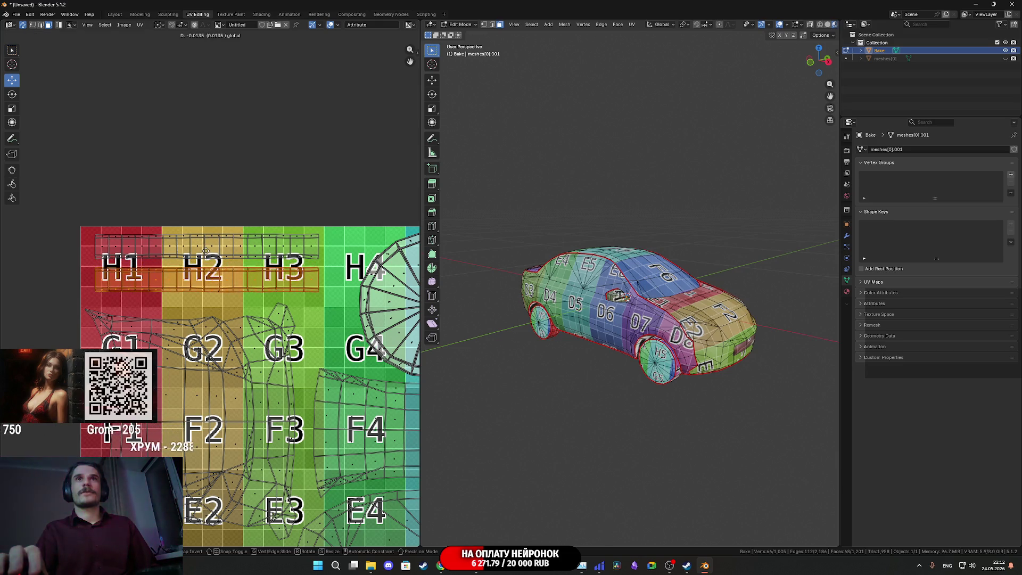
# Step: Select the whole wheel UV island and nudge it over H4–H5
pyautogui.moveTo(289, 298); pyautogui.dragTo(153, 277, button='middle')
pyautogui.scroll(-2, 152, 276)
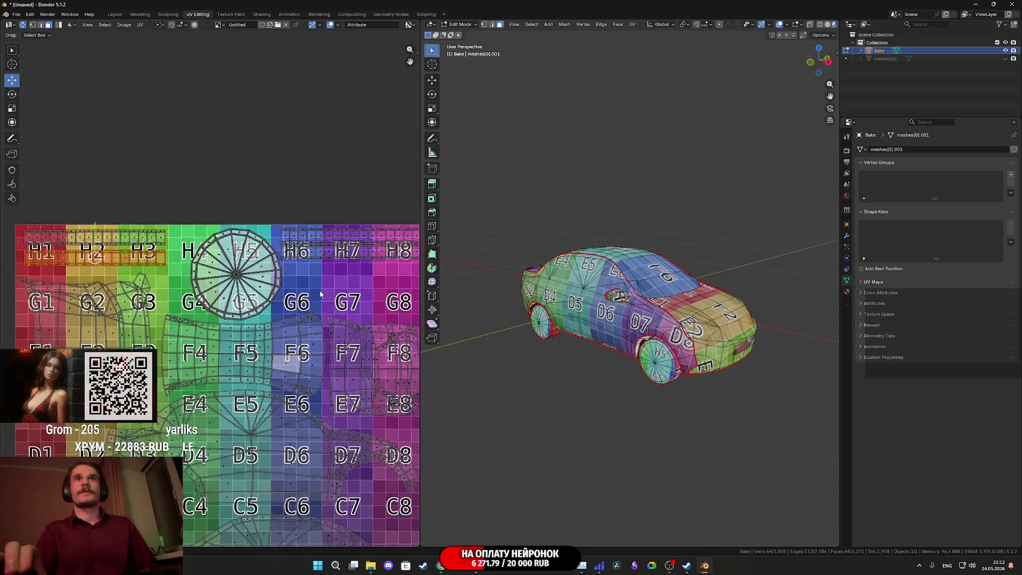
pyautogui.click(256, 277)
pyautogui.press('l')
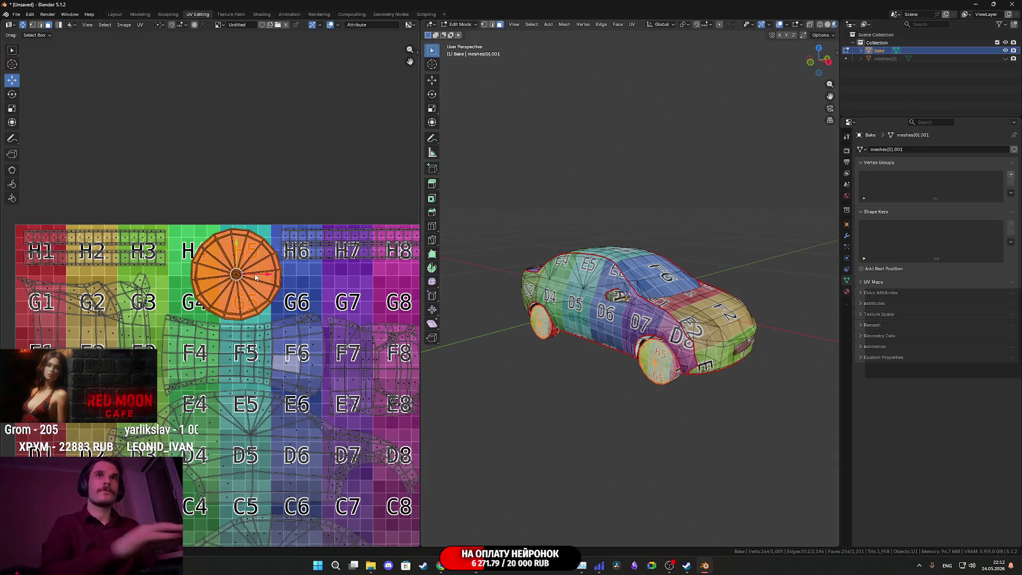
pyautogui.scroll(2, 243, 283)
pyautogui.press('g')
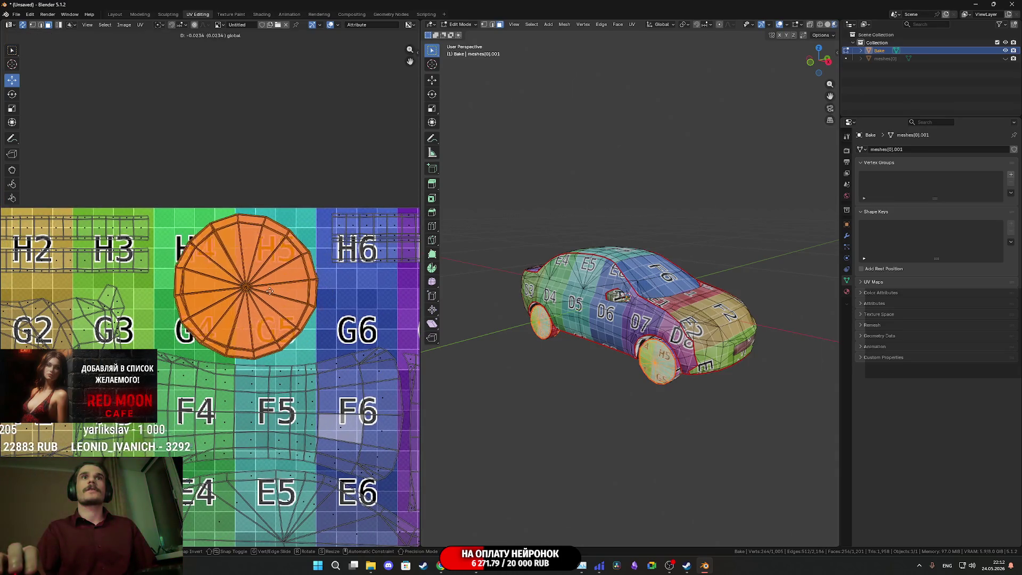
pyautogui.click(265, 297)
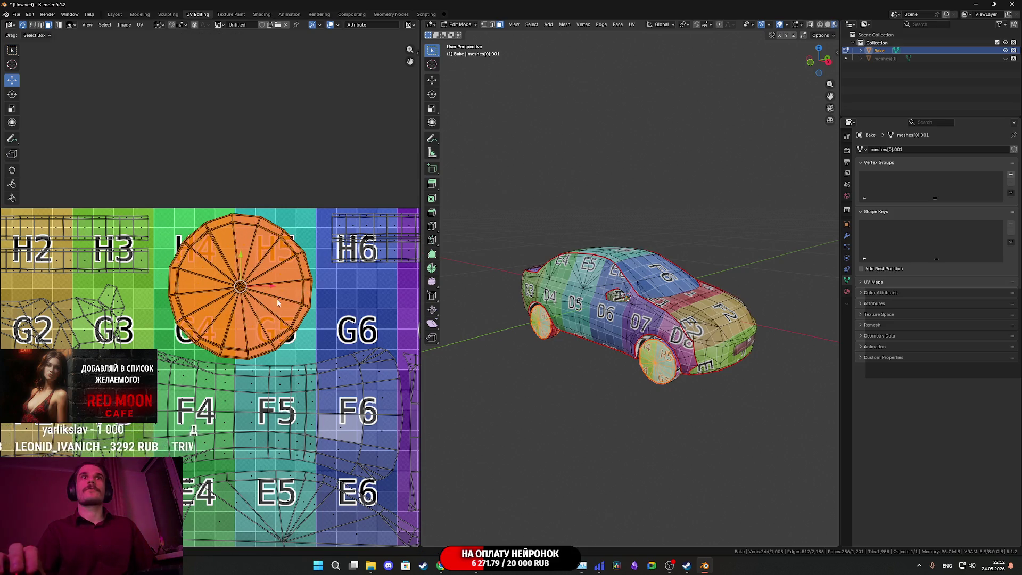
# Step: Grow a selection near H8 to the whole H6–H8 strip and nudge it slightly down
pyautogui.moveTo(296, 307); pyautogui.dragTo(286, 303, button='middle')
pyautogui.keyDown('ctrl'); pyautogui.scroll(-3, 277, 299); pyautogui.keyUp('ctrl')
pyautogui.scroll(-2, 200, 319)
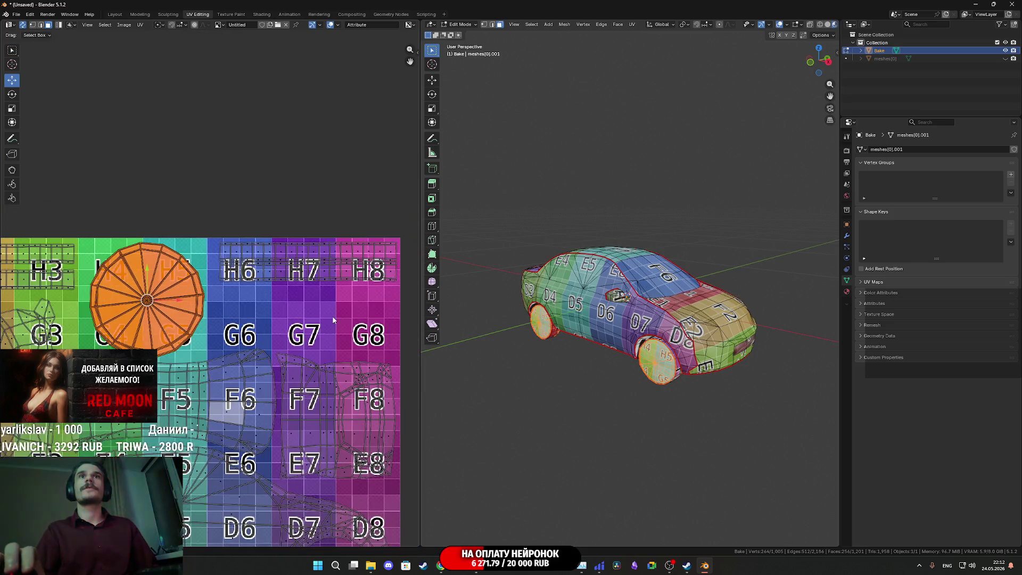
pyautogui.scroll(1, 314, 315)
pyautogui.moveTo(322, 273); pyautogui.dragTo(321, 275)
pyautogui.hotkey('ctrl', 'l')
pyautogui.moveTo(252, 252); pyautogui.dragTo(253, 292)
pyautogui.scroll(-3, 253, 292)
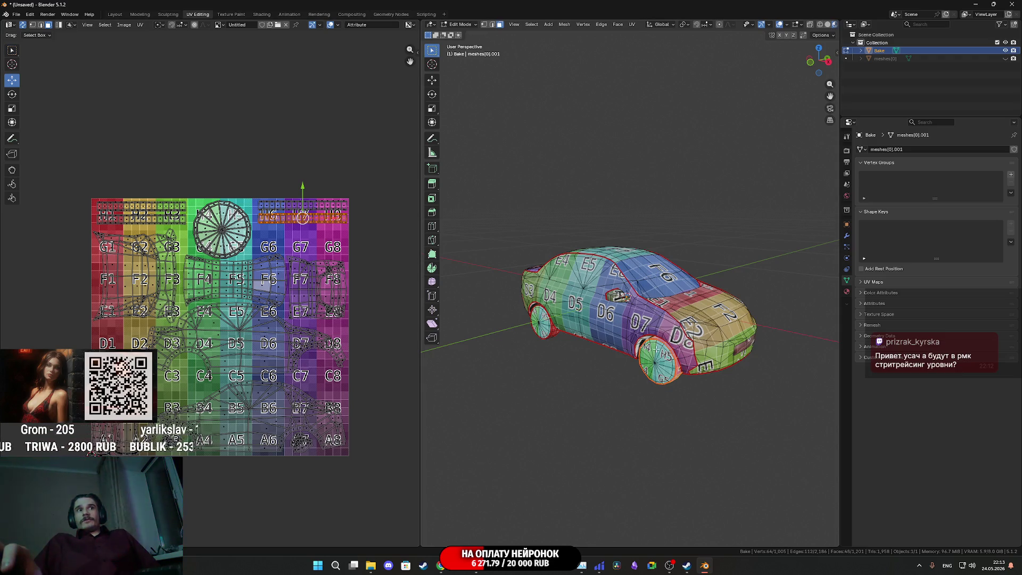
# Step: Orbit and zoom the car to side and low front views to inspect the wheels
pyautogui.scroll(2, 638, 337)
pyautogui.moveTo(638, 337); pyautogui.dragTo(661, 335, button='middle')
pyautogui.scroll(1, 662, 335)
pyautogui.scroll(2, 377, 297)
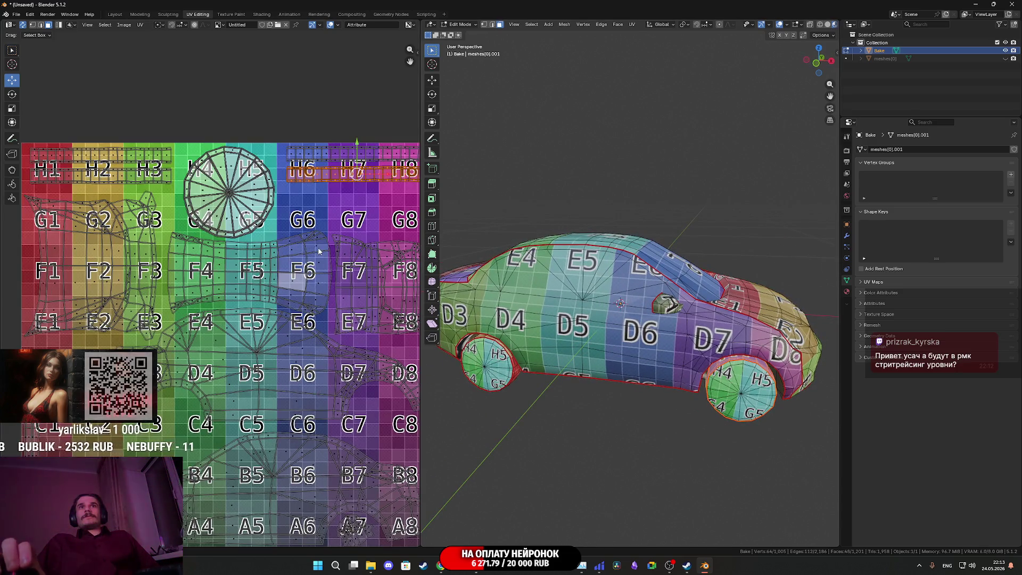
pyautogui.scroll(1, 286, 266)
pyautogui.scroll(-2, 286, 265)
pyautogui.moveTo(639, 320)
pyautogui.mouseDown(button='middle')
pyautogui.moveTo(575, 267)
pyautogui.moveTo(658, 338)
pyautogui.mouseUp(button='middle')
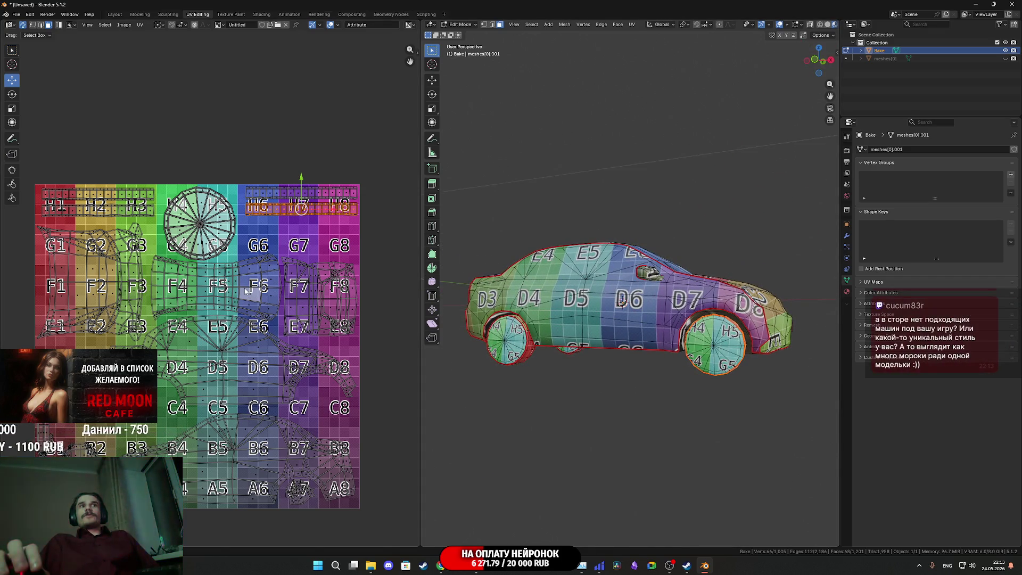
pyautogui.scroll(1, 244, 289)
pyautogui.scroll(-2, 244, 288)
pyautogui.scroll(3, 244, 289)
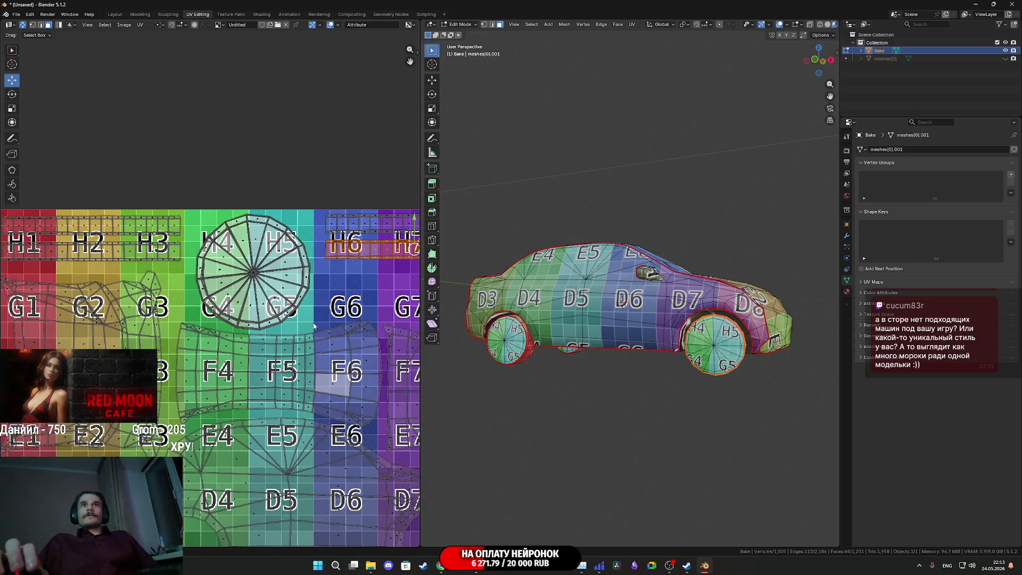
# Step: Shrink the whole wheel UV island onto the H4 tile, then pick a face near F7/F8
pyautogui.moveTo(266, 281); pyautogui.dragTo(265, 278)
pyautogui.hotkey('ctrl', 'l')
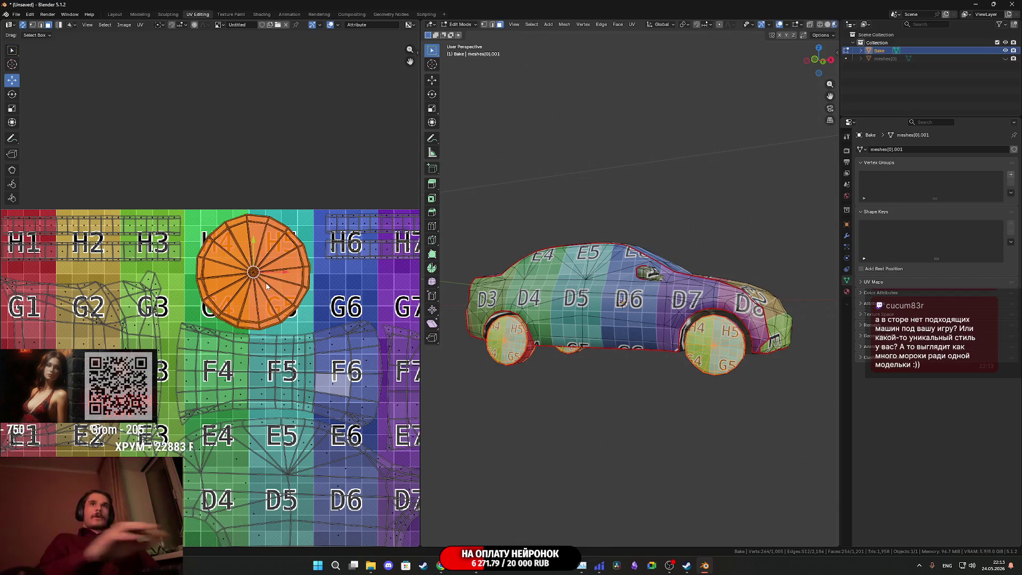
pyautogui.press('s')
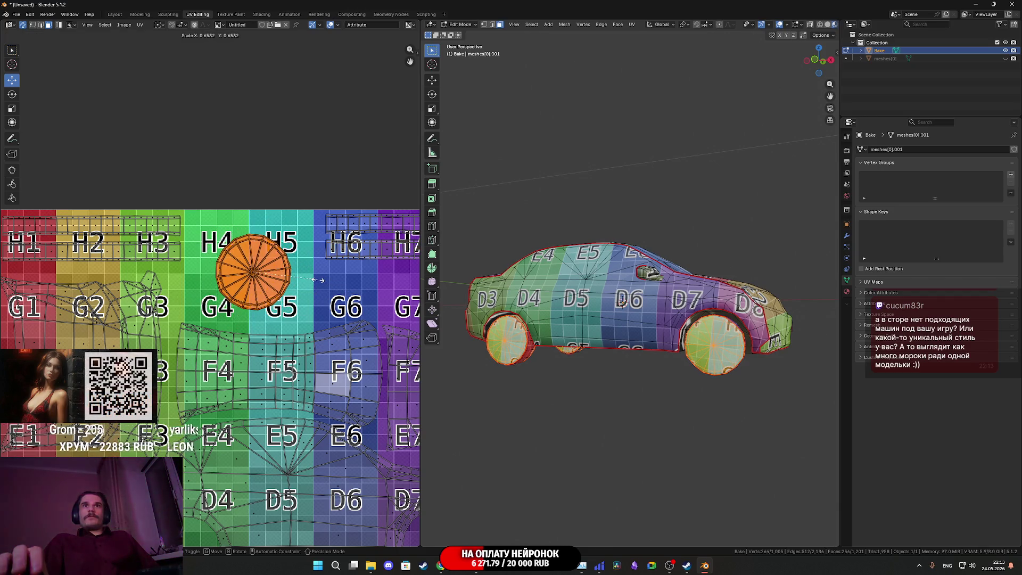
pyautogui.moveTo(322, 283); pyautogui.dragTo(172, 233)
pyautogui.scroll(-5, 172, 233)
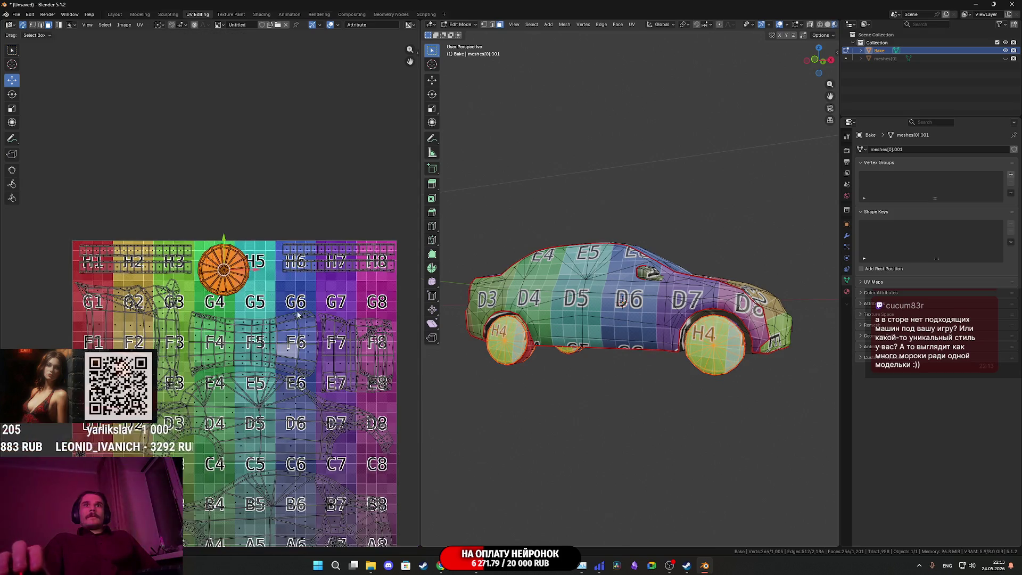
pyautogui.scroll(2, 259, 229)
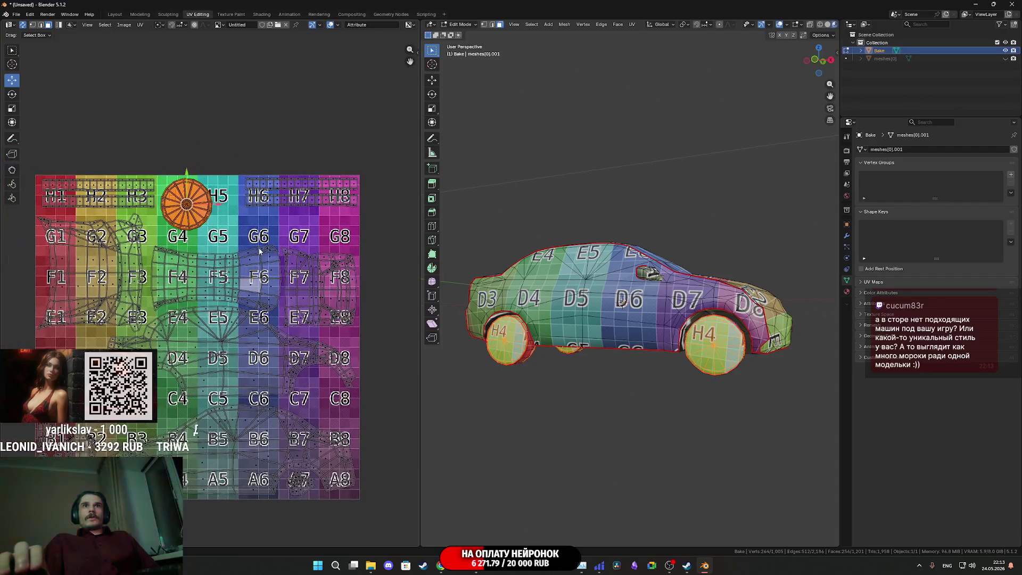
pyautogui.scroll(-2, 275, 243)
pyautogui.scroll(1, 275, 243)
pyautogui.scroll(-1, 275, 244)
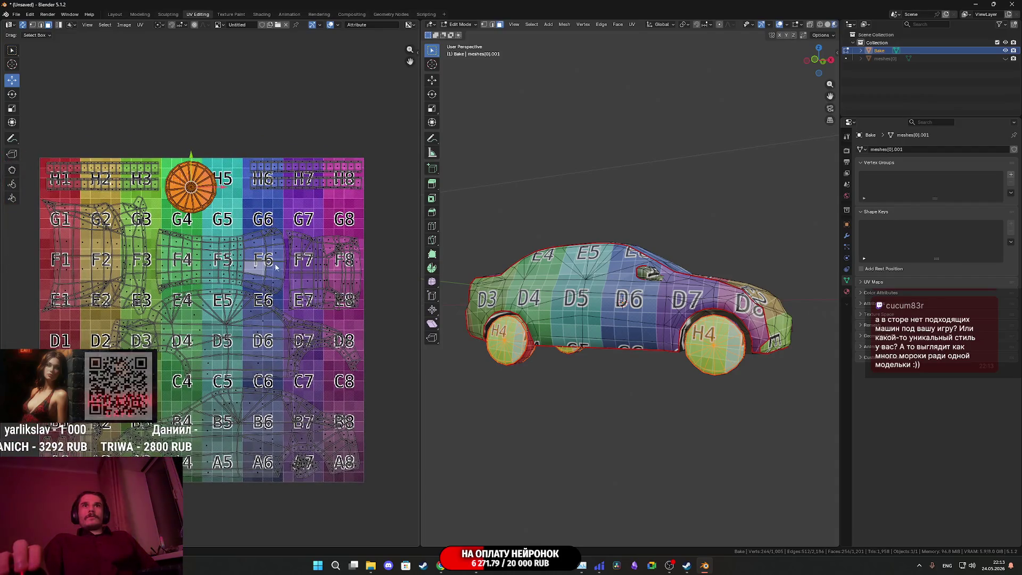
pyautogui.click(224, 265)
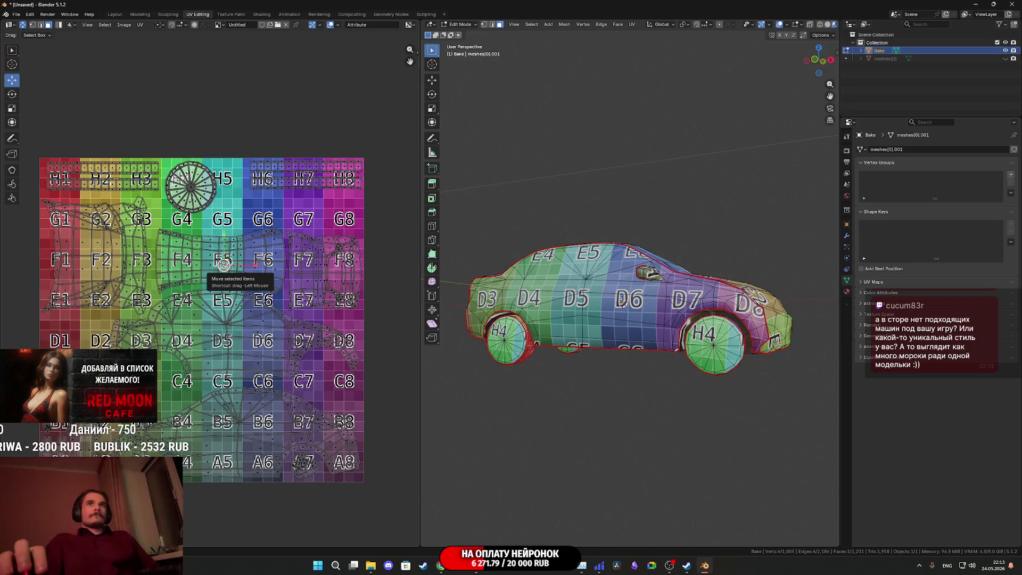
pyautogui.click(298, 269)
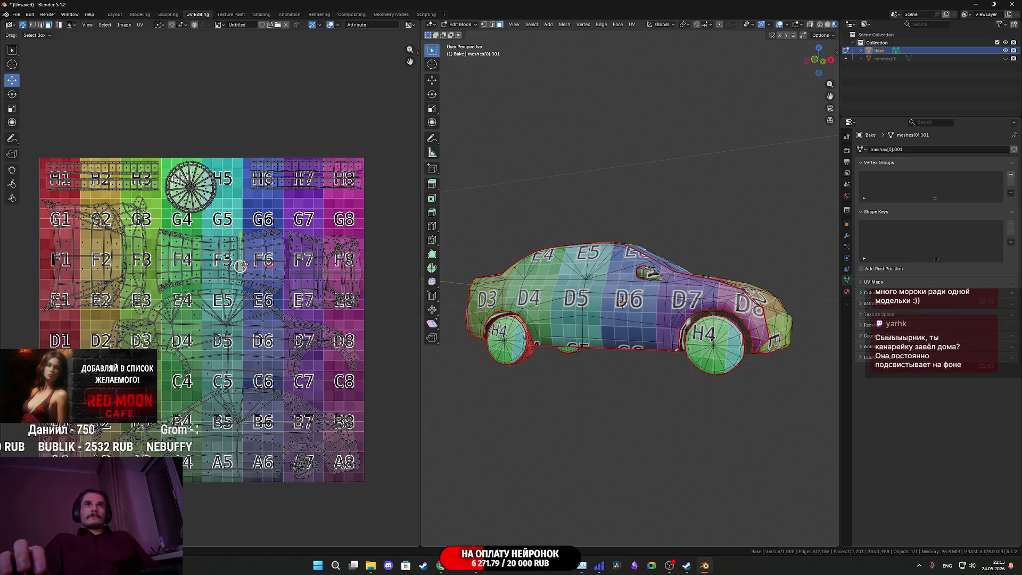
# Step: Move the whole F4–F6 UV island off the texture to the left
pyautogui.press('l')
pyautogui.press('g')
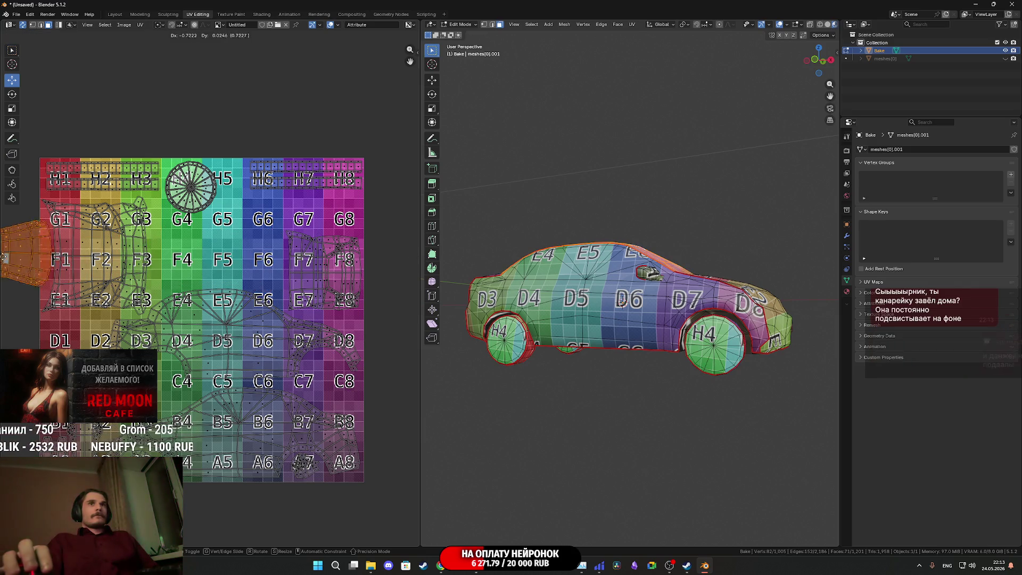
pyautogui.moveTo(257, 331); pyautogui.dragTo(280, 330, button='middle')
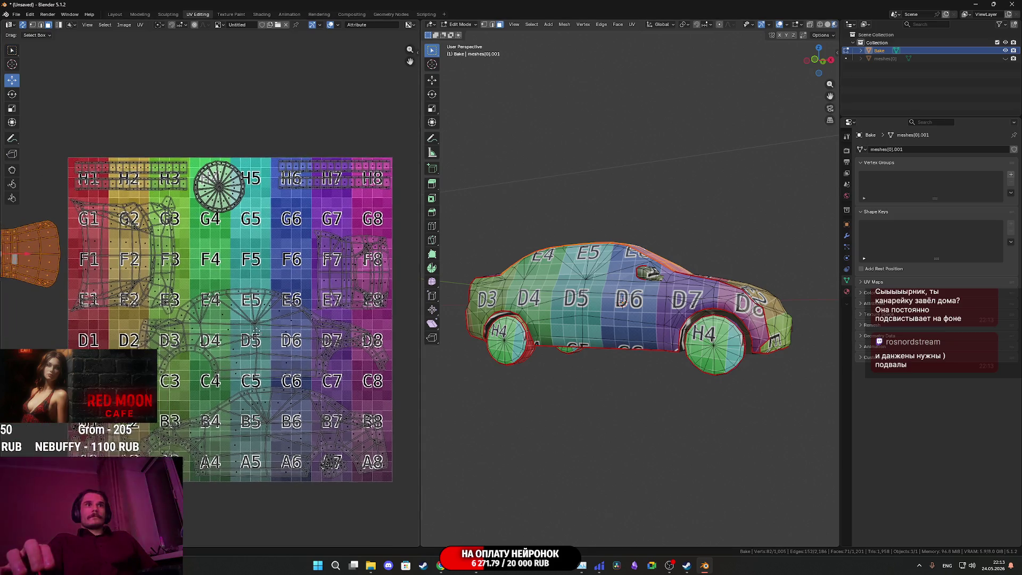
pyautogui.scroll(1, 373, 250)
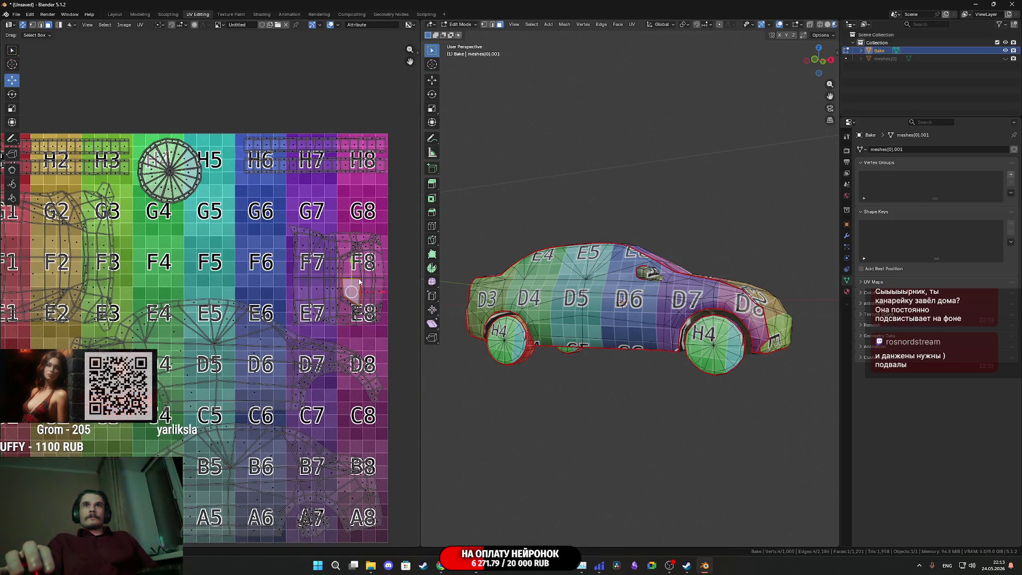
# Step: Lower the F7–F8 island about one row, enlarge it slightly, and nudge it left
pyautogui.press('l')
pyautogui.moveTo(364, 284); pyautogui.dragTo(336, 293, button='middle')
pyautogui.press('g')
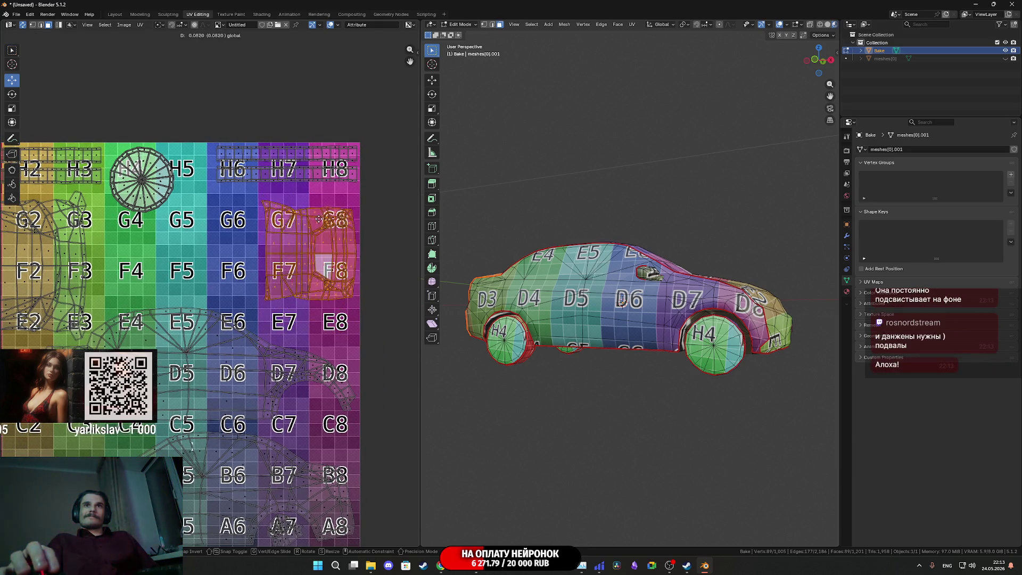
pyautogui.click(320, 226)
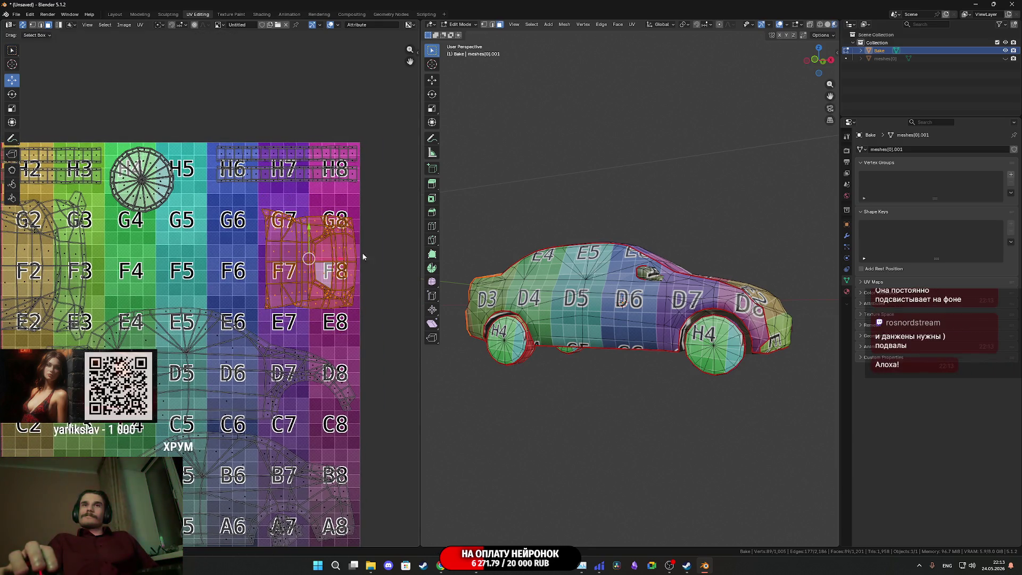
pyautogui.click(413, 273)
pyautogui.press('s')
pyautogui.click(2, 274)
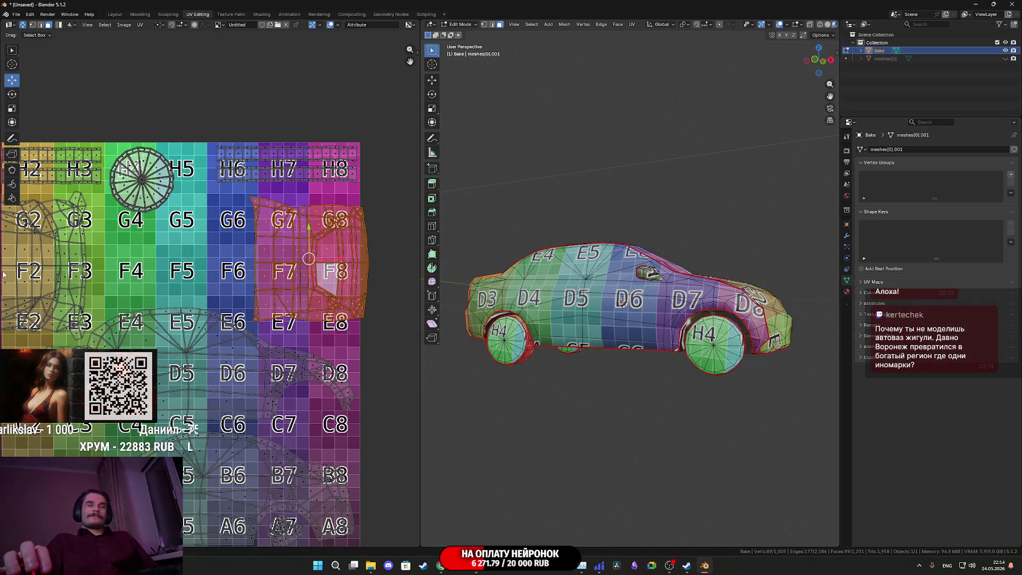
pyautogui.press('g')
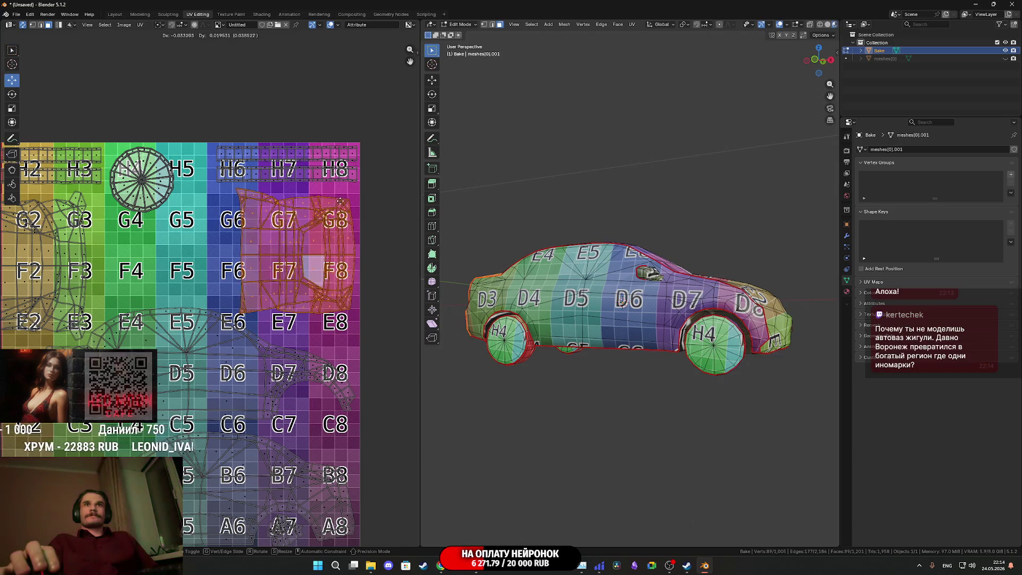
pyautogui.click(334, 212)
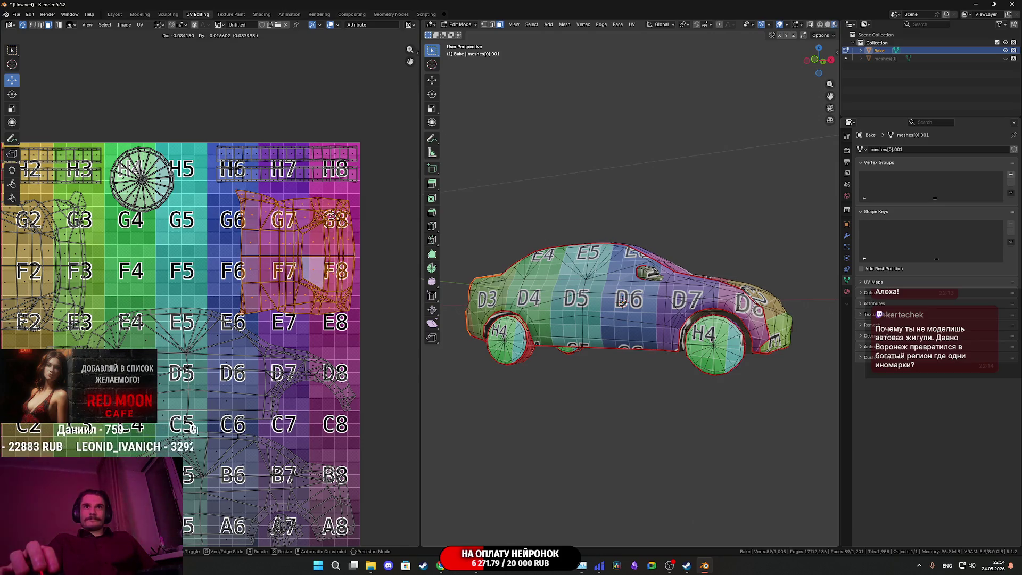
pyautogui.scroll(-2, 23, 310)
pyautogui.scroll(-1, 23, 310)
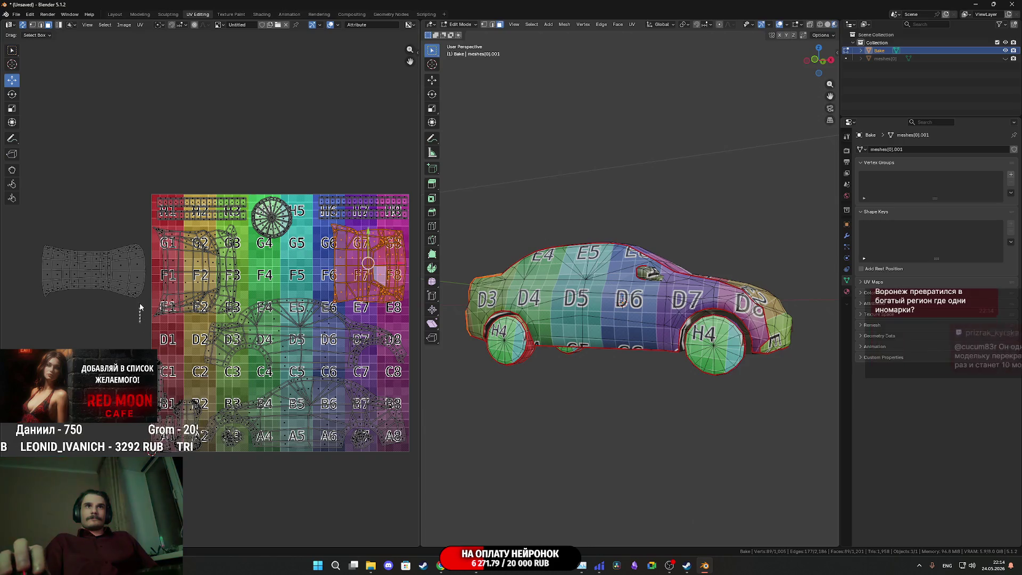
# Step: Drop the left curved island onto the F4–F6 area, narrow it horizontally, and rotate it slightly
pyautogui.moveTo(148, 320); pyautogui.dragTo(99, 261)
pyautogui.press('l')
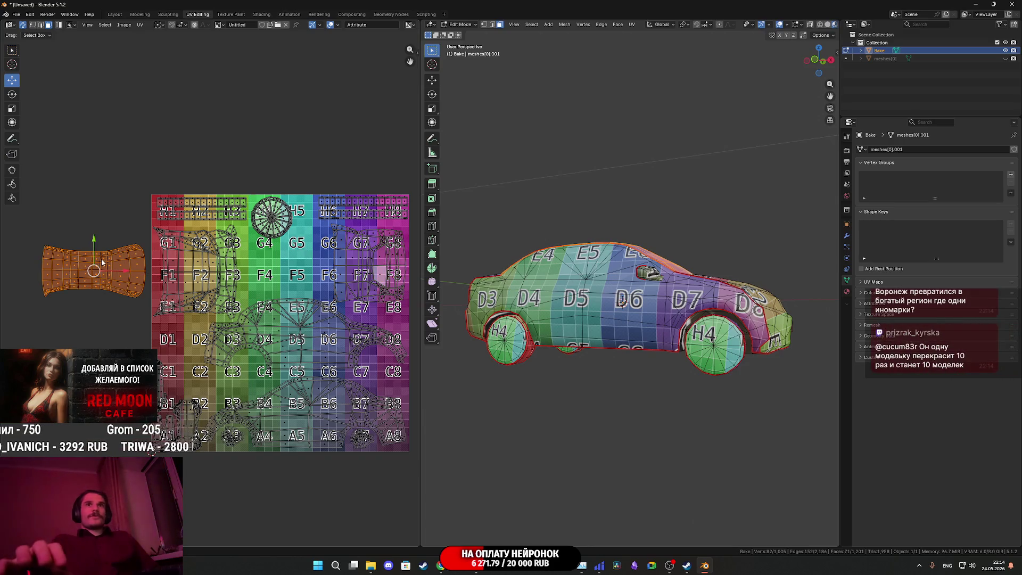
pyautogui.press('g')
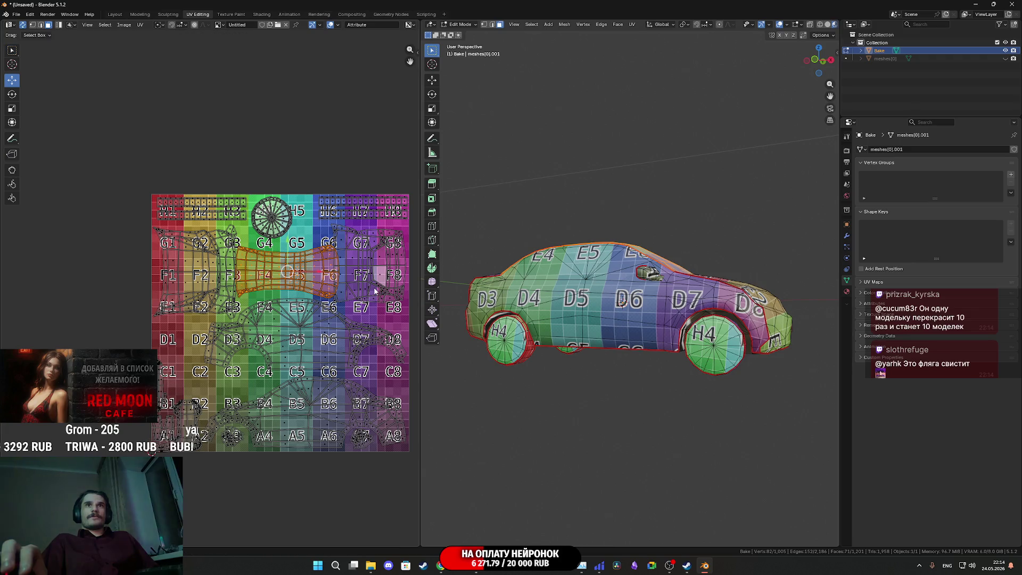
pyautogui.click(375, 289)
pyautogui.moveTo(339, 305); pyautogui.dragTo(266, 315, button='middle')
pyautogui.scroll(3, 265, 315)
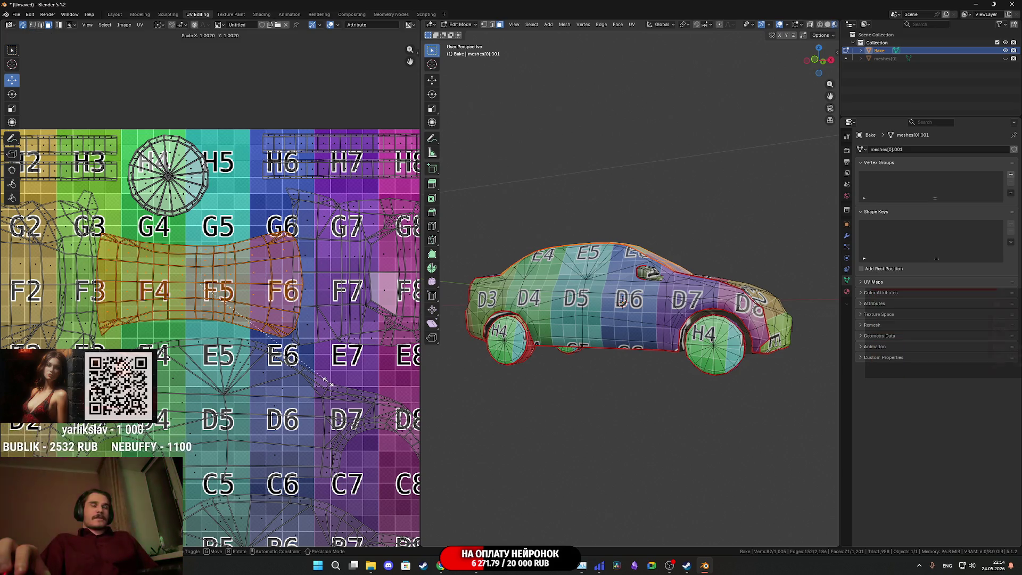
pyautogui.press('x')
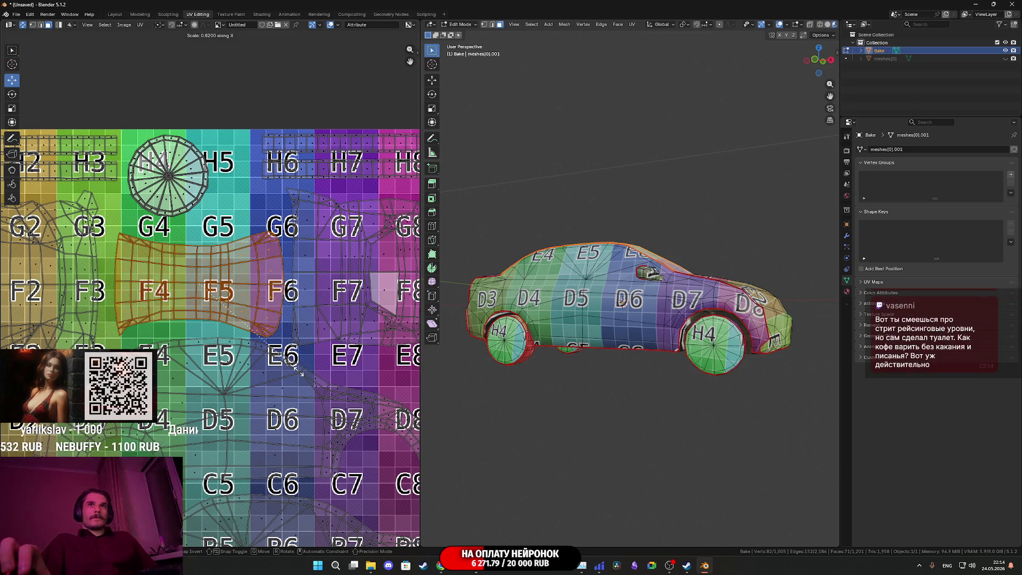
pyautogui.click(301, 371)
pyautogui.press('r')
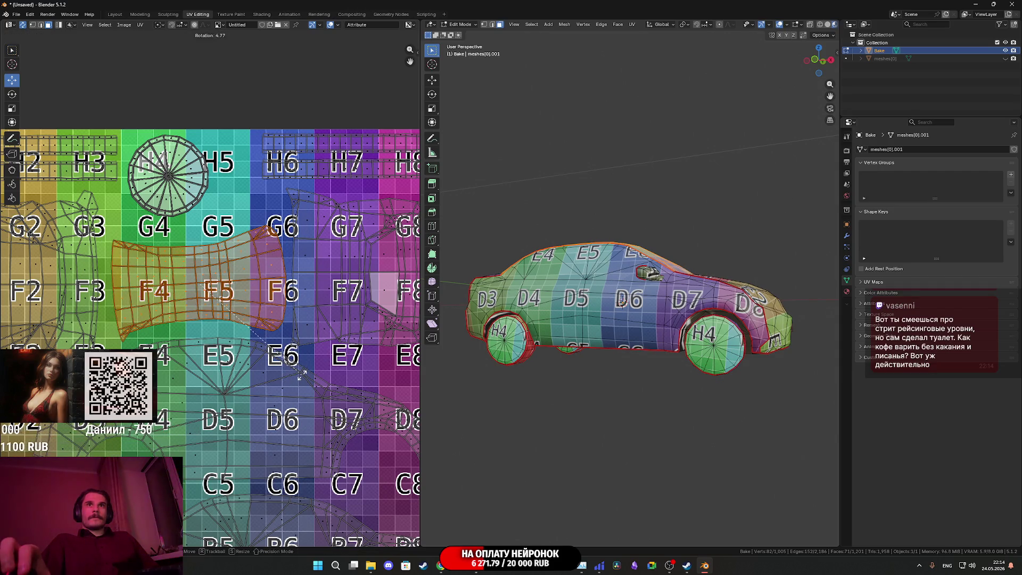
pyautogui.click(301, 371)
# Step: Enlarge the curved island slightly, nudge it upward, and select all the car's UVs
pyautogui.scroll(2, 207, 258)
pyautogui.press('g')
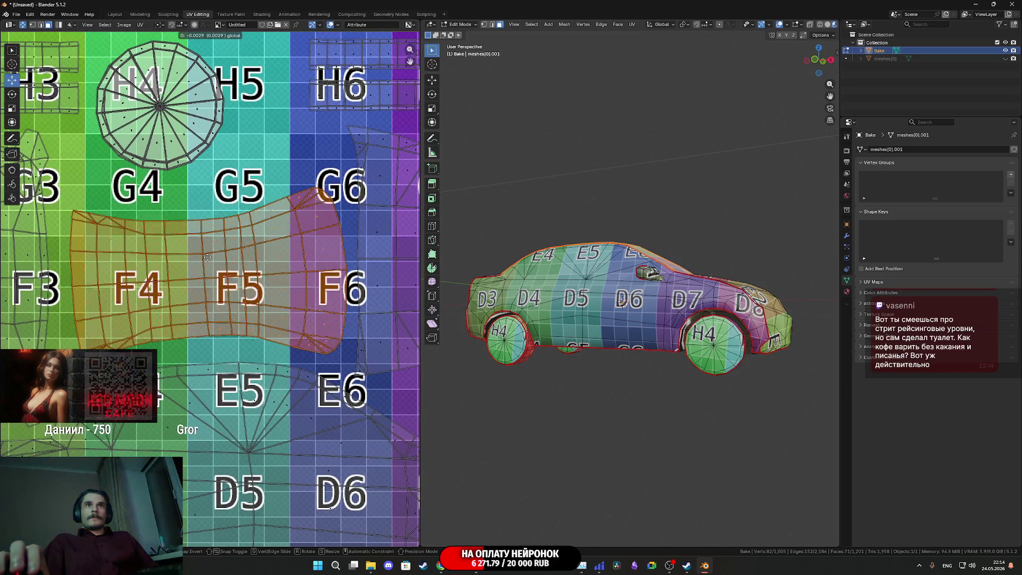
pyautogui.moveTo(208, 265); pyautogui.dragTo(242, 281, button='middle')
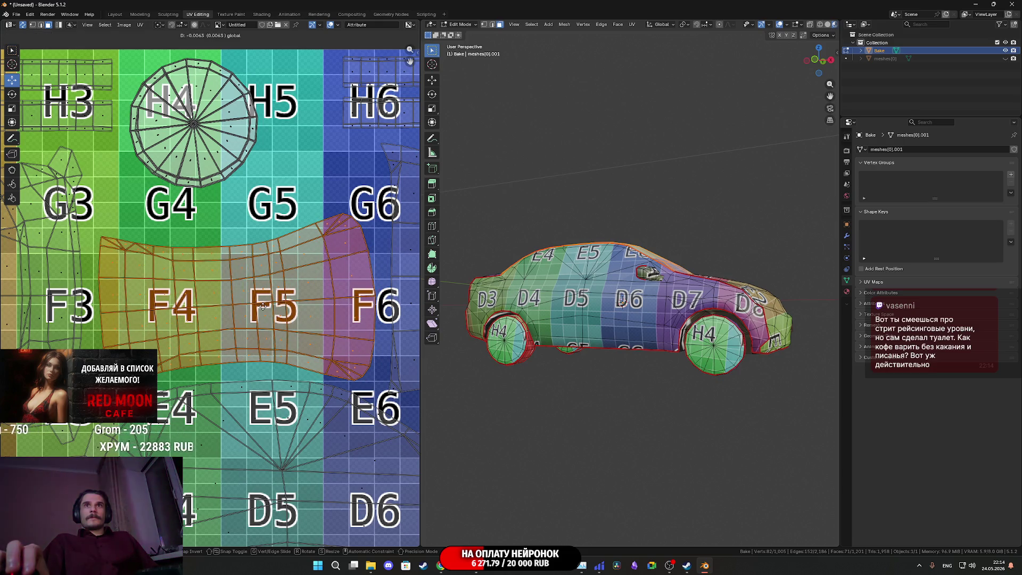
pyautogui.press('s')
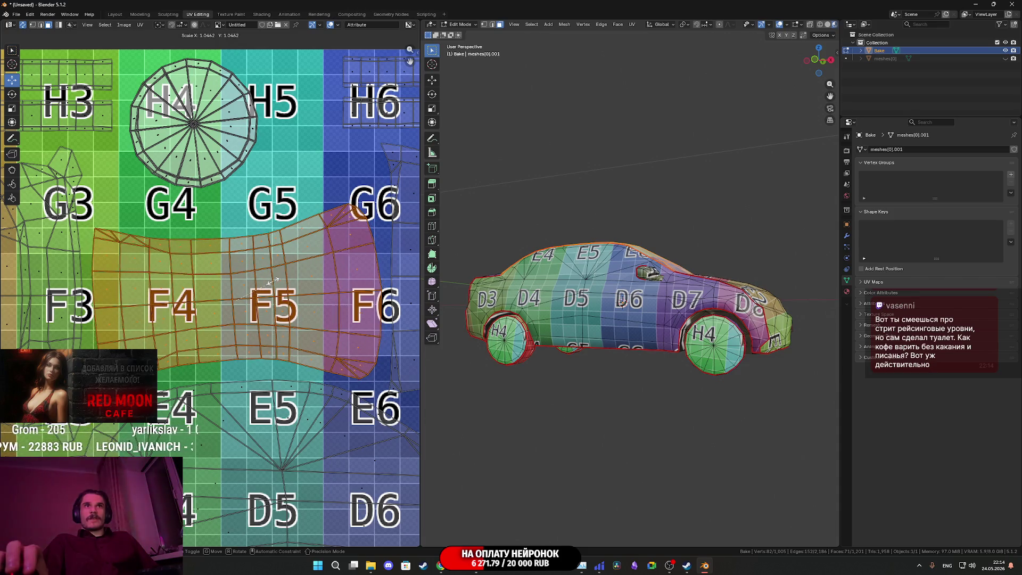
pyautogui.click(273, 280)
pyautogui.moveTo(237, 276); pyautogui.dragTo(244, 272)
pyautogui.scroll(-3, 244, 272)
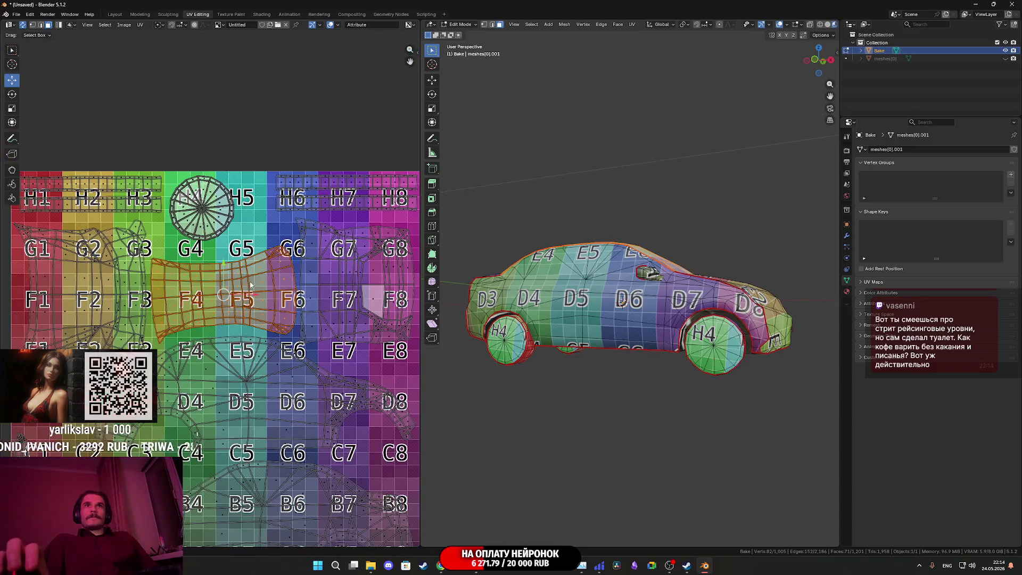
pyautogui.scroll(-3, 255, 294)
pyautogui.press('a')
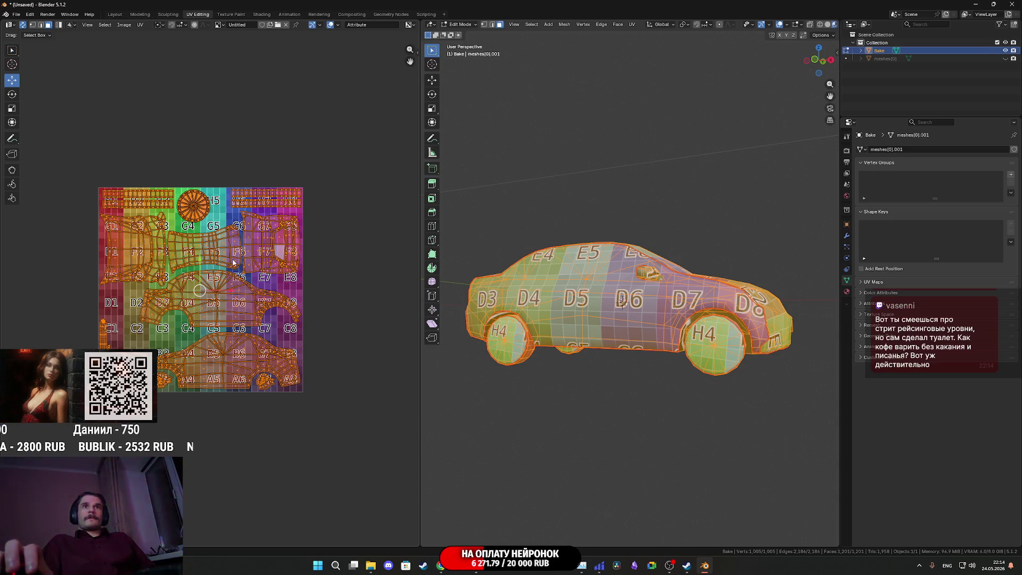
# Step: Leave Edit Mode and save the project as LadaG.blend in a new Cars/LadaG folder
pyautogui.moveTo(216, 294); pyautogui.dragTo(227, 303, button='middle')
pyautogui.moveTo(622, 303)
pyautogui.mouseDown(button='middle')
pyautogui.moveTo(650, 340)
pyautogui.moveTo(652, 324)
pyautogui.mouseUp(button='middle')
pyautogui.press('Tab')
pyautogui.hotkey('ctrl', 's')
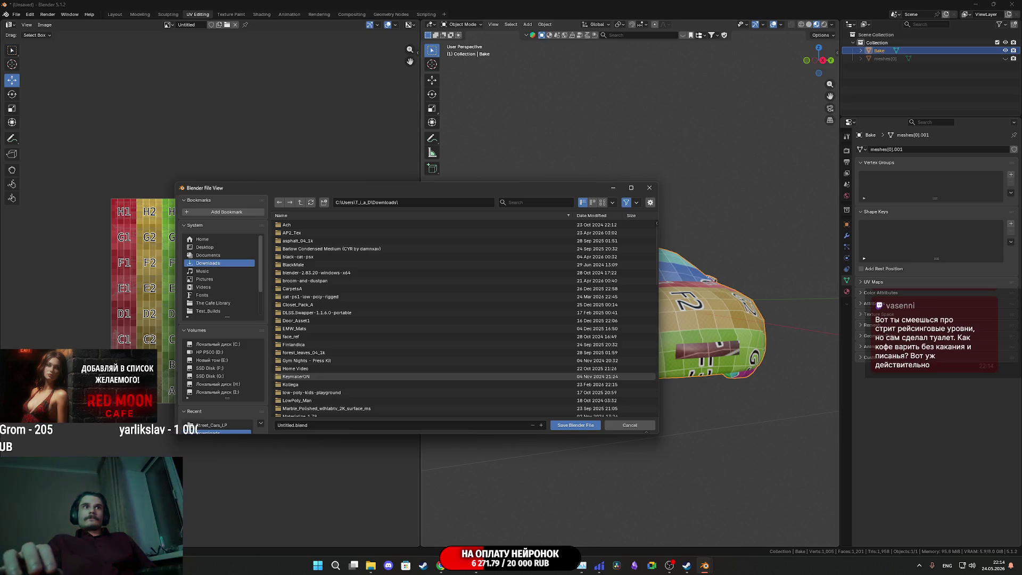
pyautogui.click(211, 424)
pyautogui.click(301, 202)
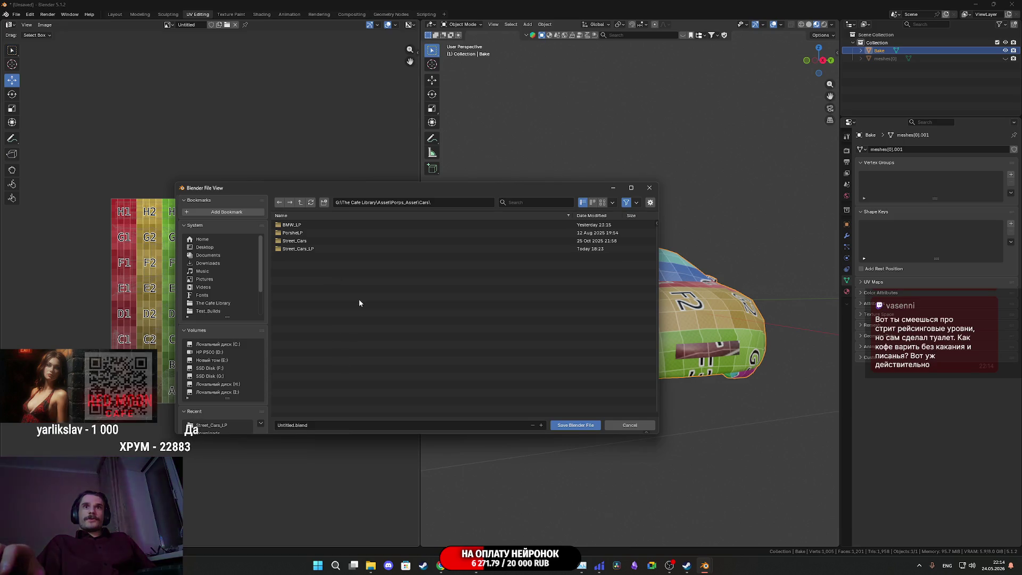
pyautogui.click(324, 202)
pyautogui.write('Lada')
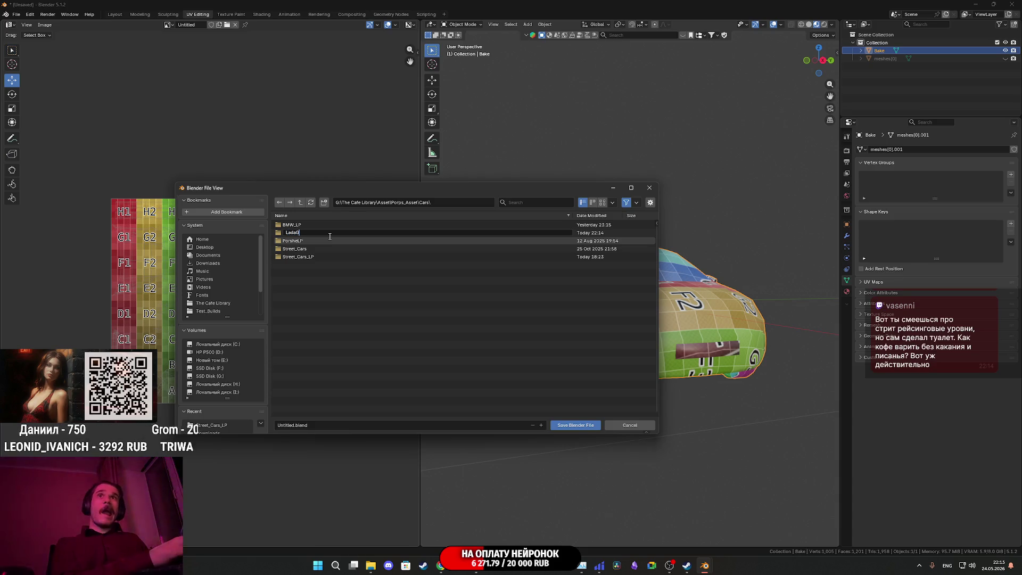
pyautogui.press('Return')
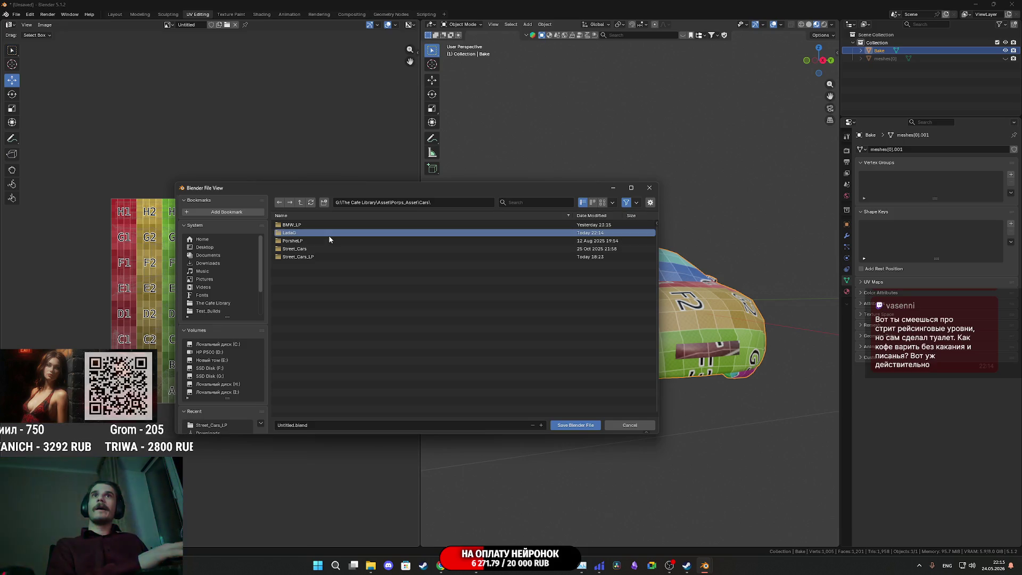
pyautogui.click(332, 233)
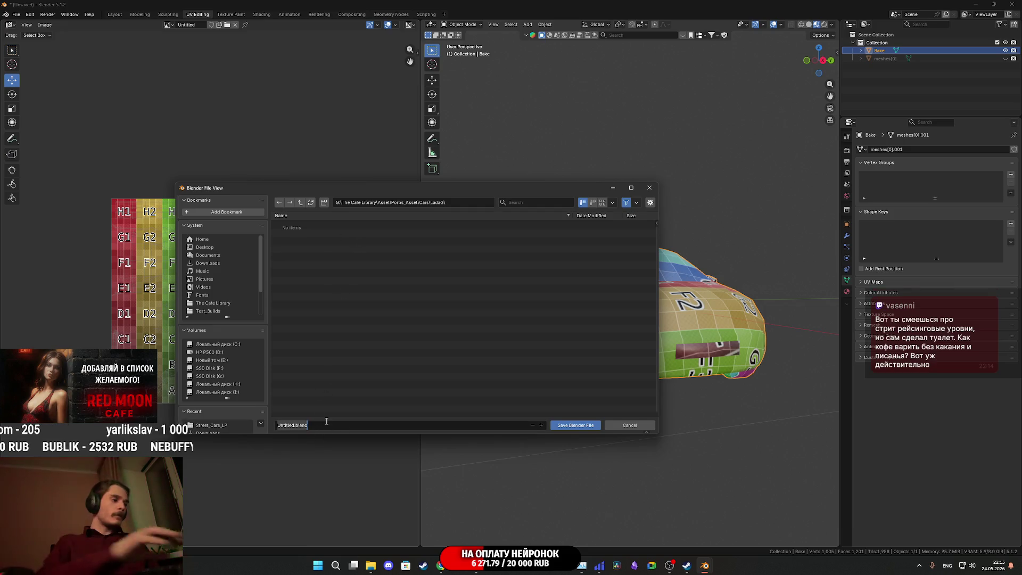
pyautogui.write('LadaG')
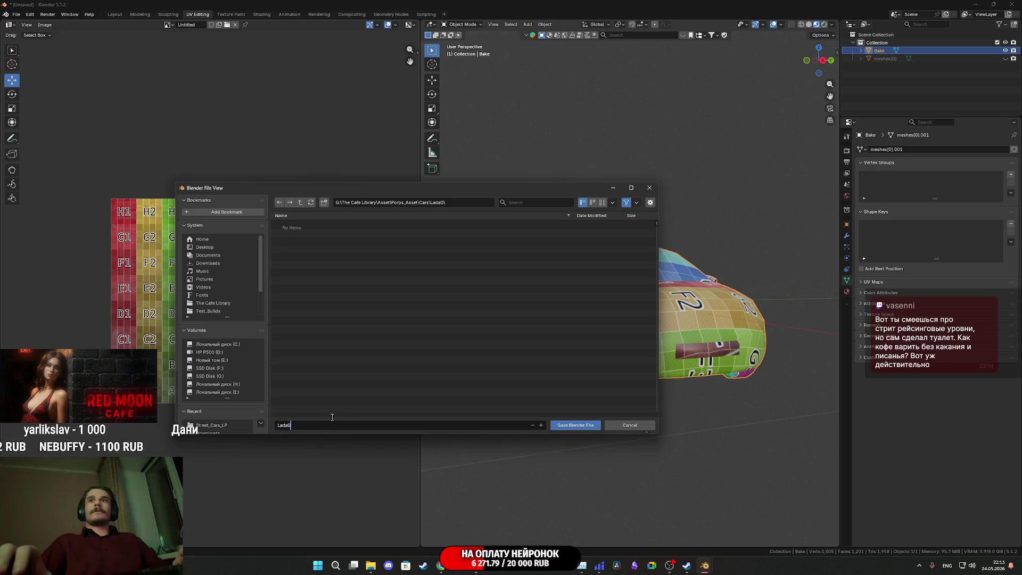
pyautogui.click(576, 425)
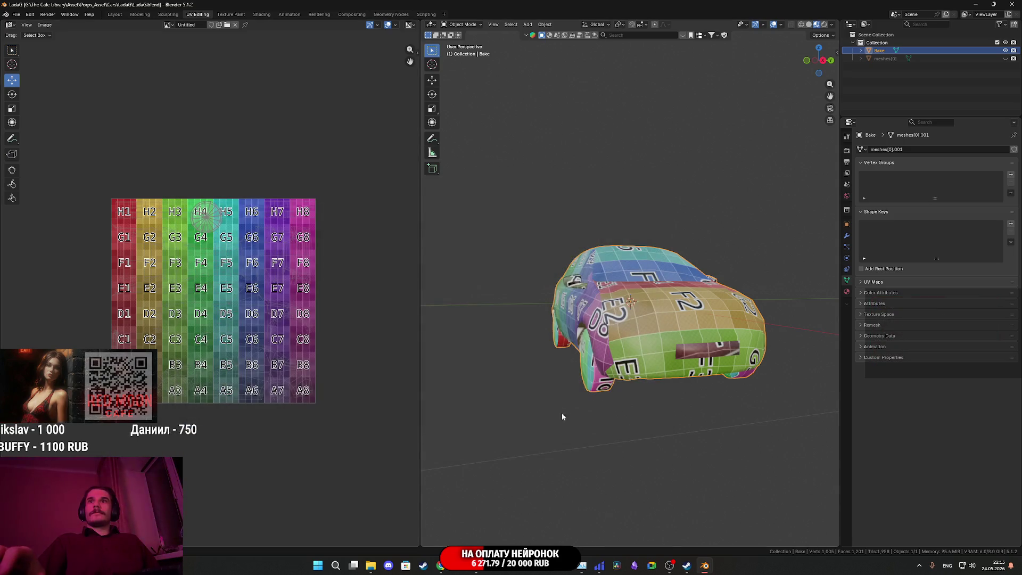
pyautogui.moveTo(568, 376); pyautogui.dragTo(612, 365, button='middle')
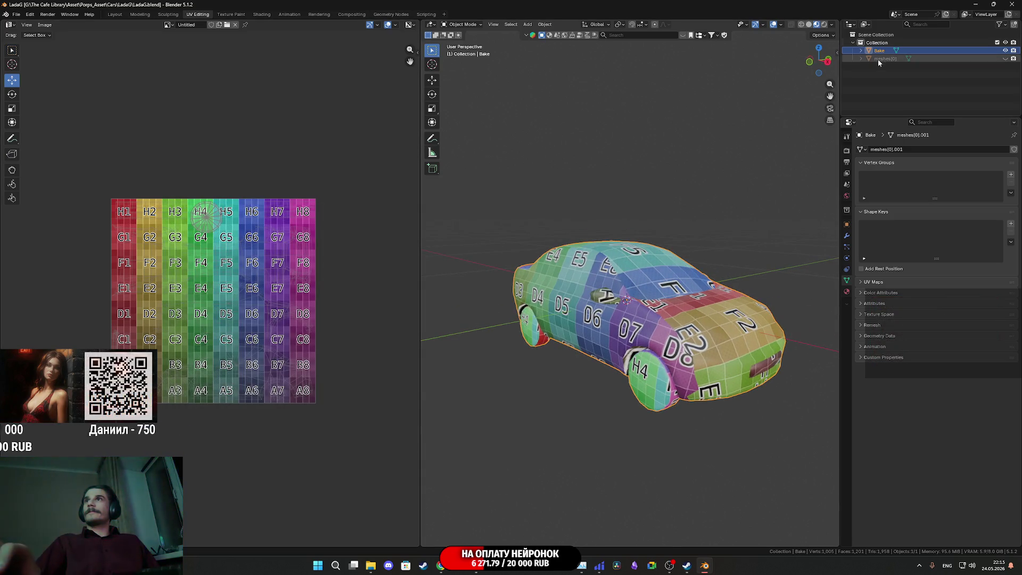
pyautogui.click(1005, 59)
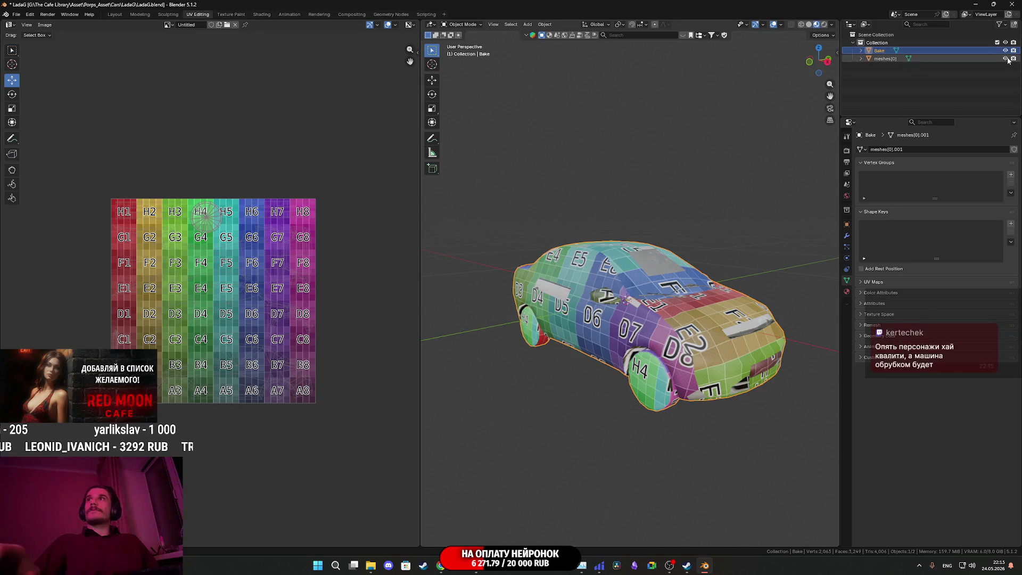
pyautogui.hotkey('shift', 'h')
# Step: In Edit Mode, select the linked wheel geometry and check it by hiding and revealing it
pyautogui.press('Tab')
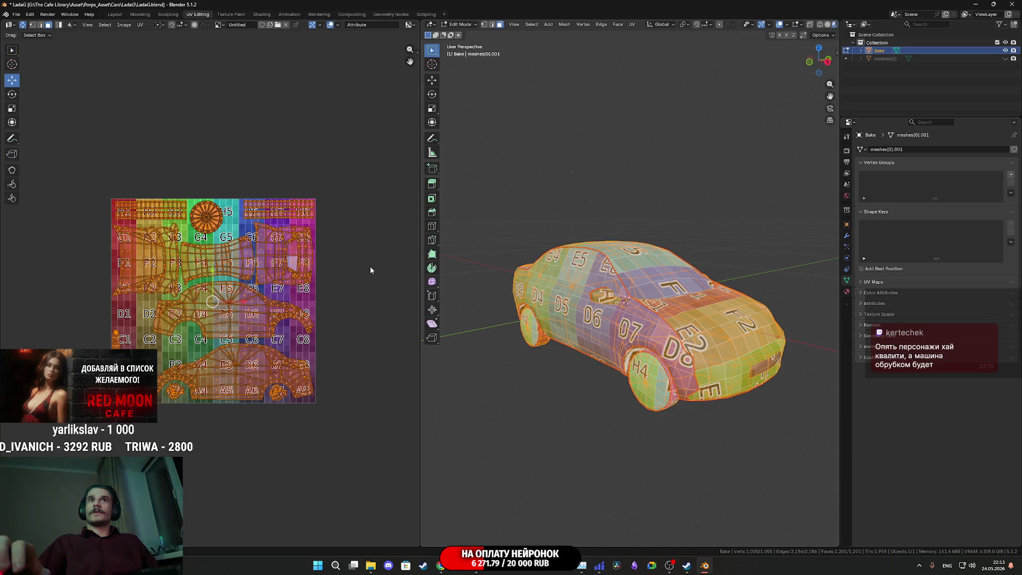
pyautogui.scroll(3, 371, 270)
pyautogui.hotkey('alt', 'a')
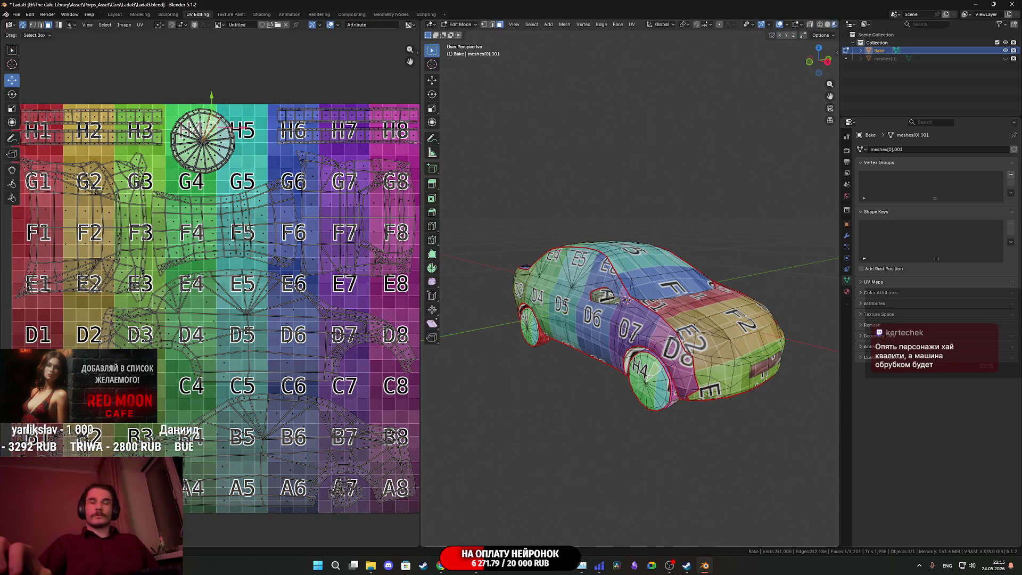
pyautogui.scroll(2, 650, 376)
pyautogui.press('l')
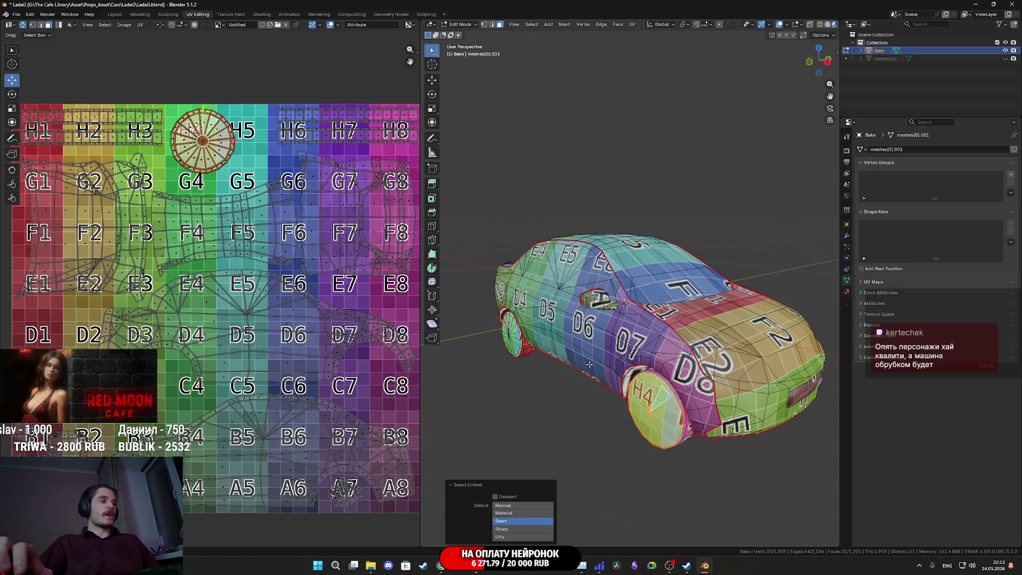
pyautogui.press('h')
pyautogui.moveTo(250, 179); pyautogui.dragTo(322, 336, button='middle')
pyautogui.scroll(4, 308, 288)
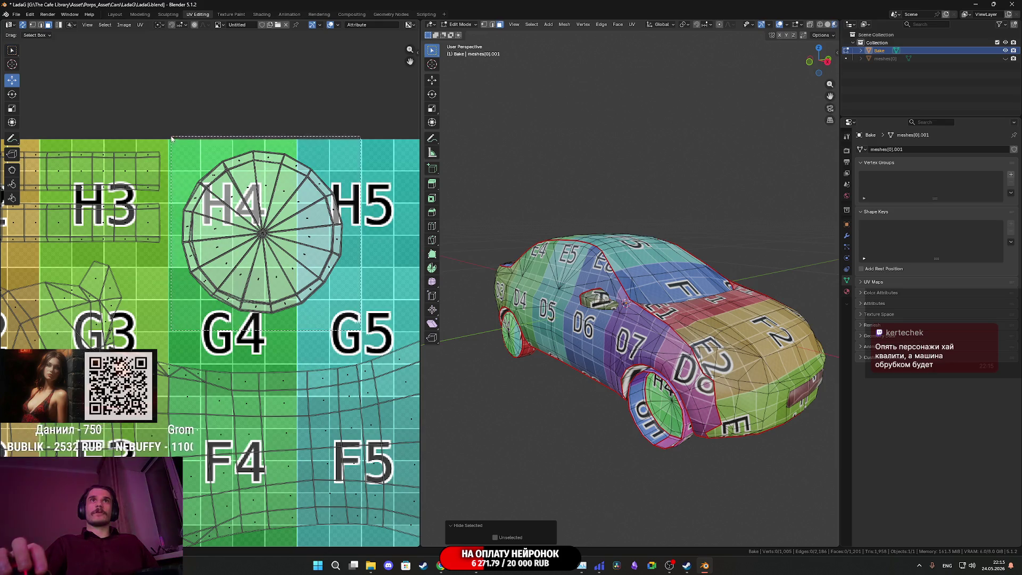
pyautogui.hotkey('alt', 'h')
pyautogui.scroll(-5, 143, 216)
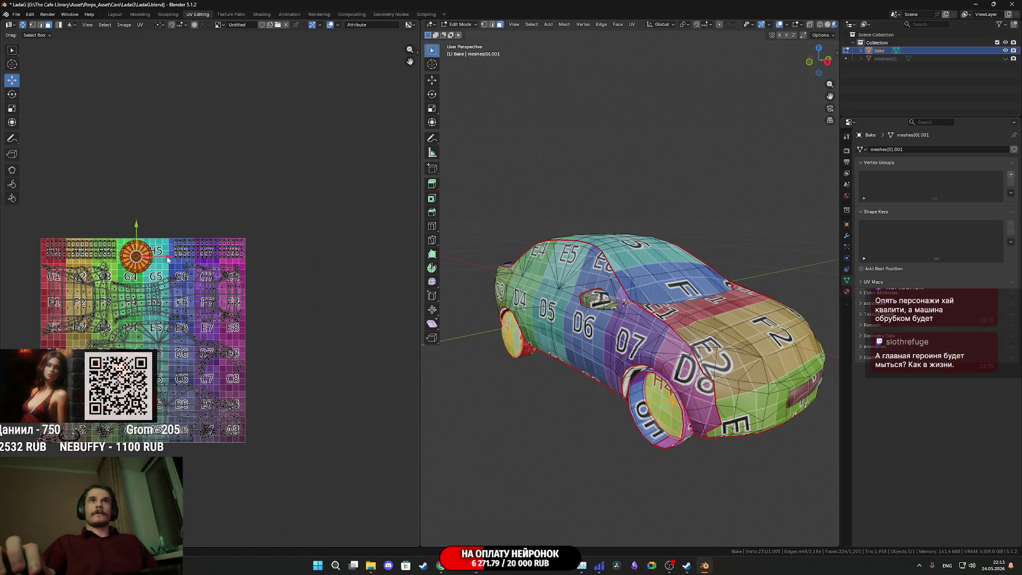
# Step: Add 1 to the wheel's UV vertex X to shift its island one tile right, then deselect
pyautogui.press('n')
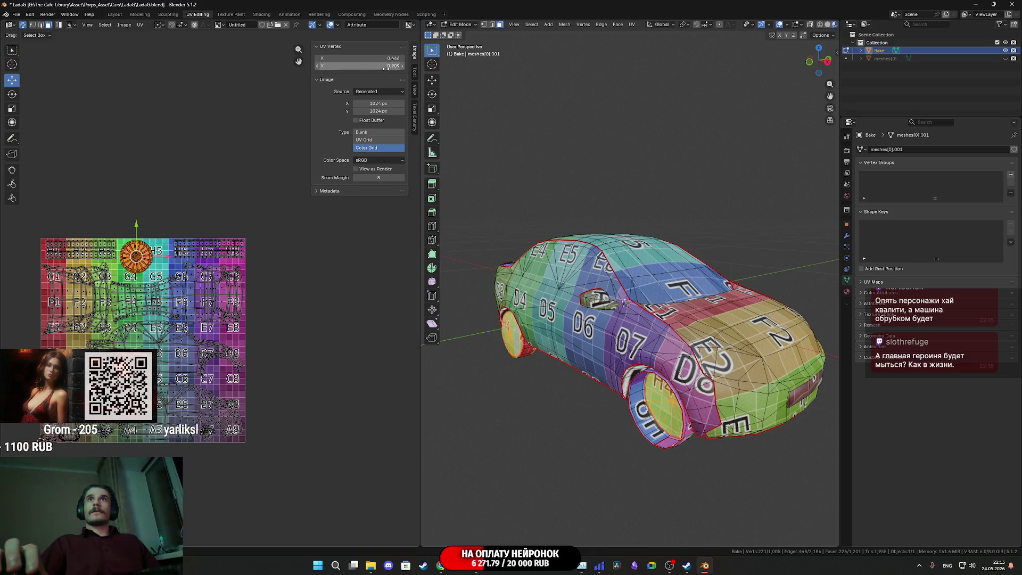
pyautogui.click(377, 59)
pyautogui.write('1+')
pyautogui.press('Return')
pyautogui.moveTo(465, 282); pyautogui.dragTo(601, 321, button='middle')
pyautogui.hotkey('alt', 'h')
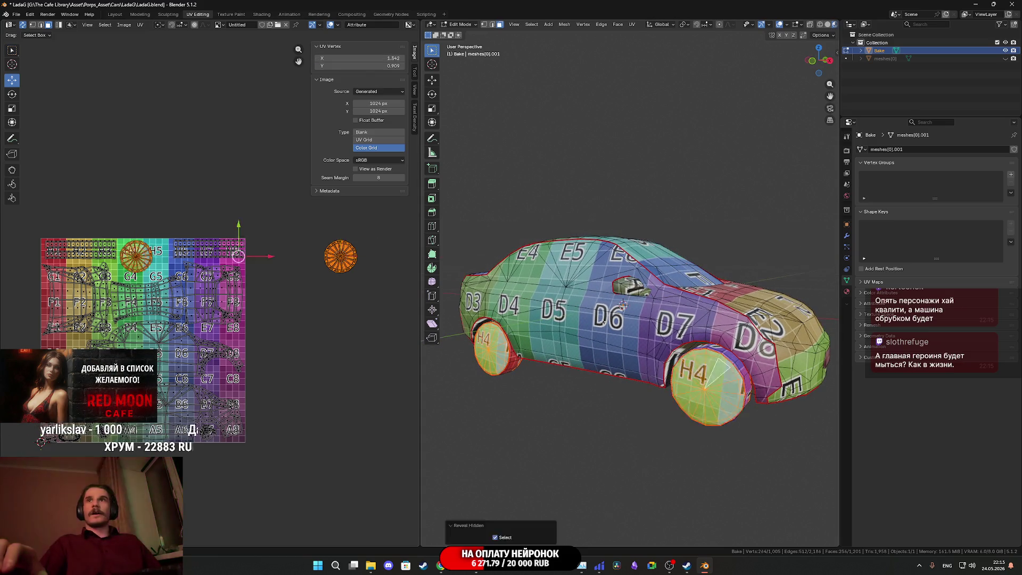
pyautogui.click(544, 411)
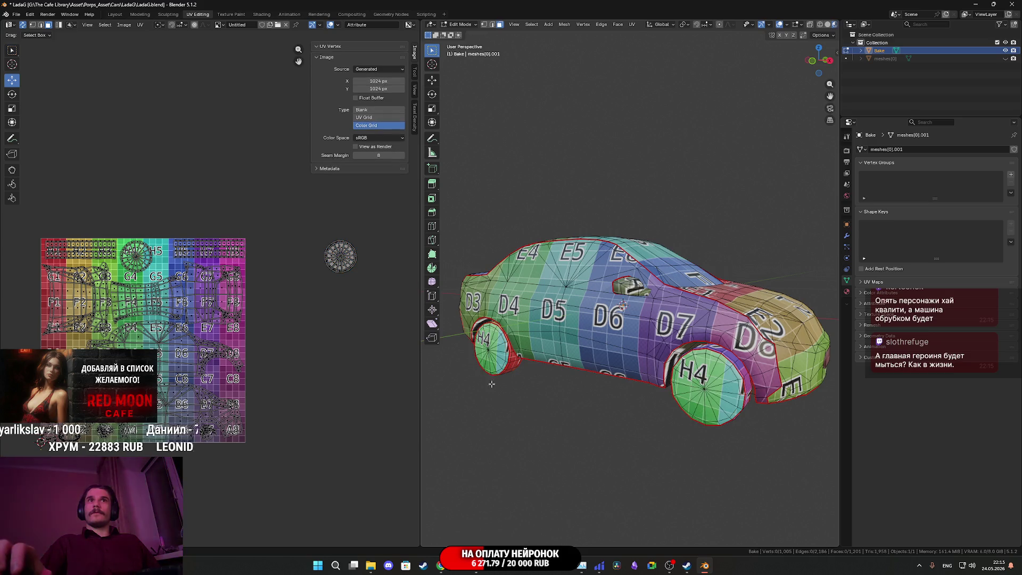
pyautogui.moveTo(312, 314); pyautogui.dragTo(336, 325, button='middle')
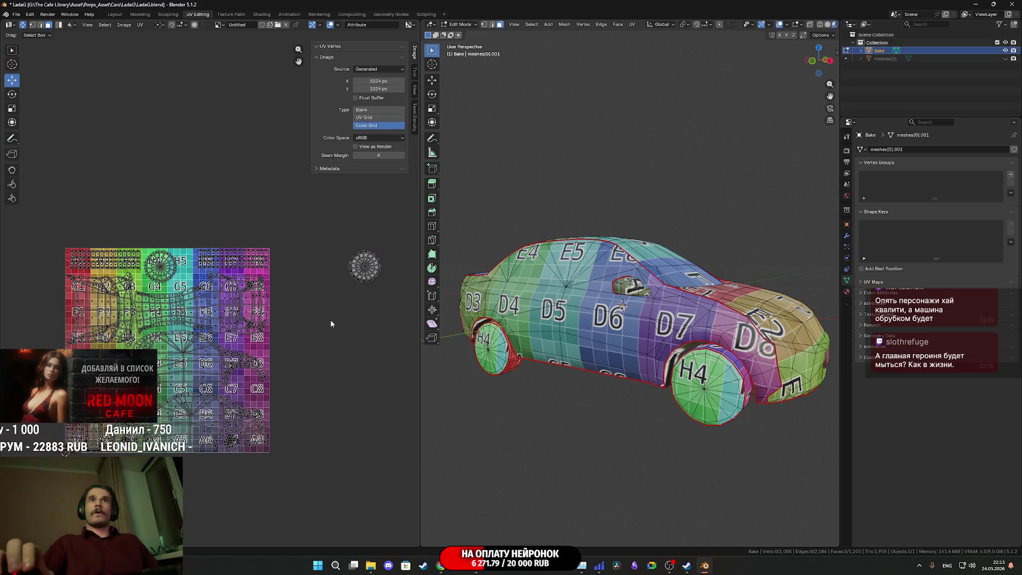
pyautogui.scroll(3, 194, 318)
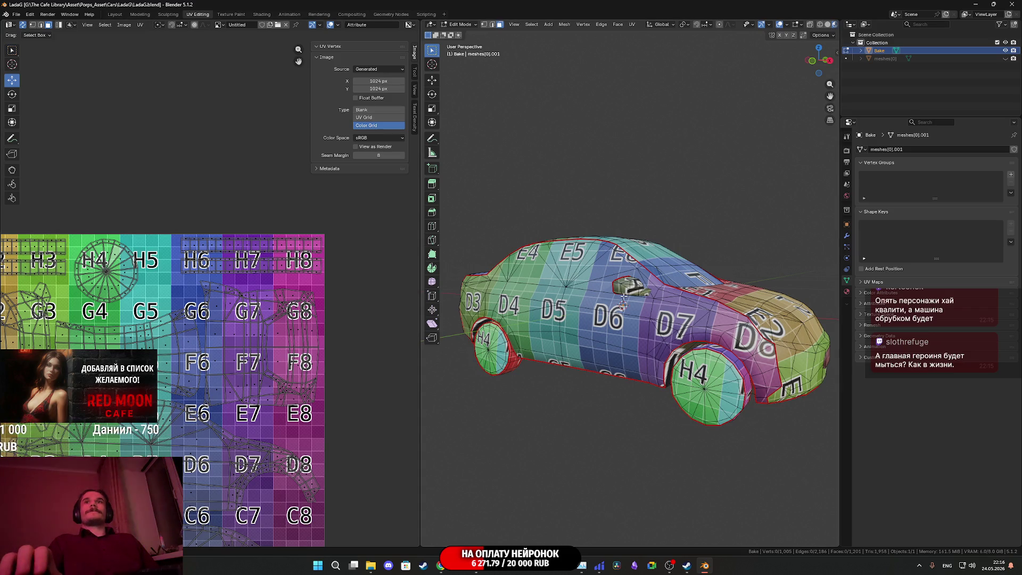
pyautogui.scroll(-5, 624, 298)
pyautogui.press('Tab')
# Step: Save the file and change the car's generated texture to a blank image
pyautogui.hotkey('ctrl', 's')
pyautogui.scroll(5, 776, 255)
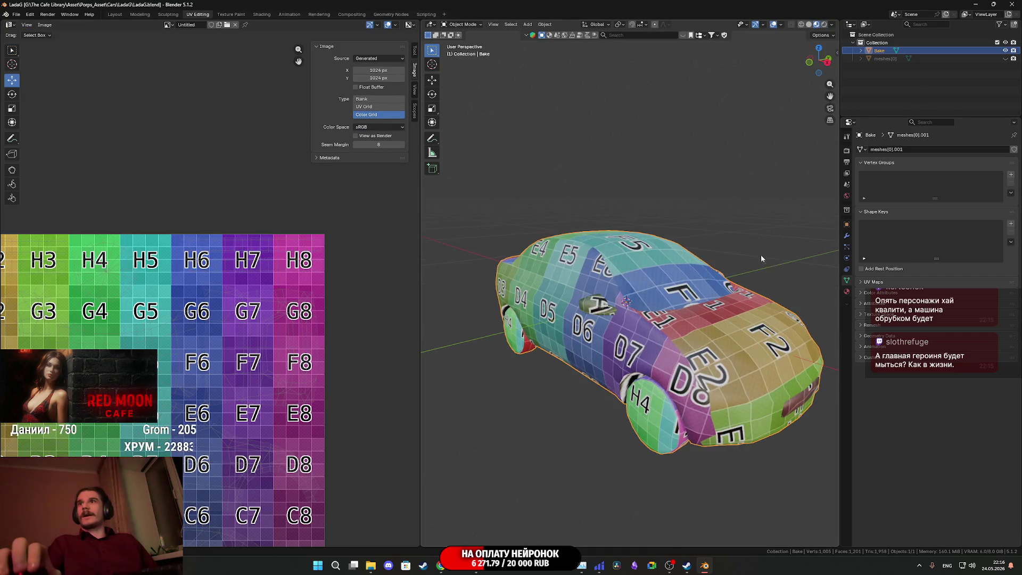
pyautogui.moveTo(761, 254); pyautogui.dragTo(714, 205, button='middle')
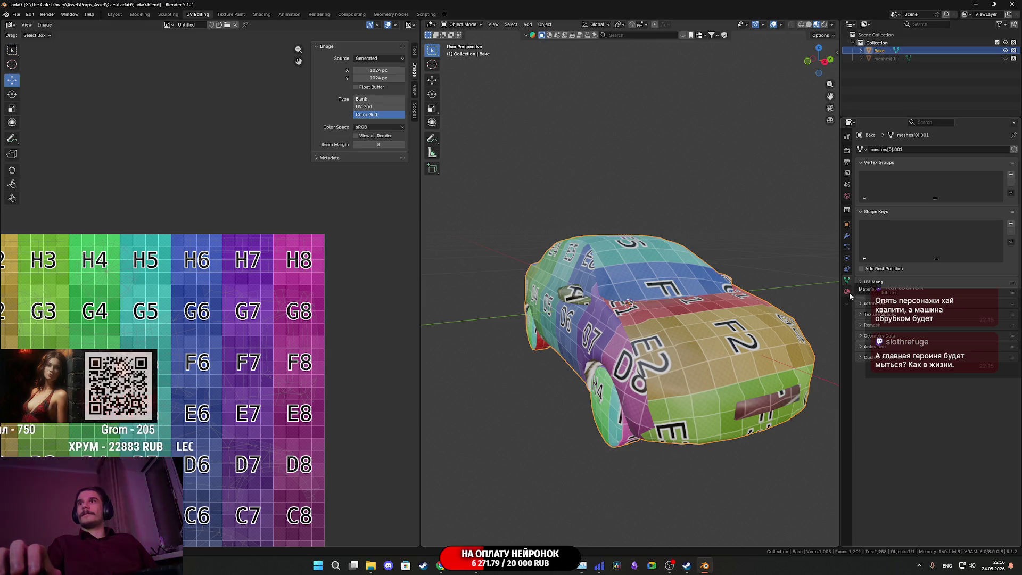
pyautogui.click(847, 291)
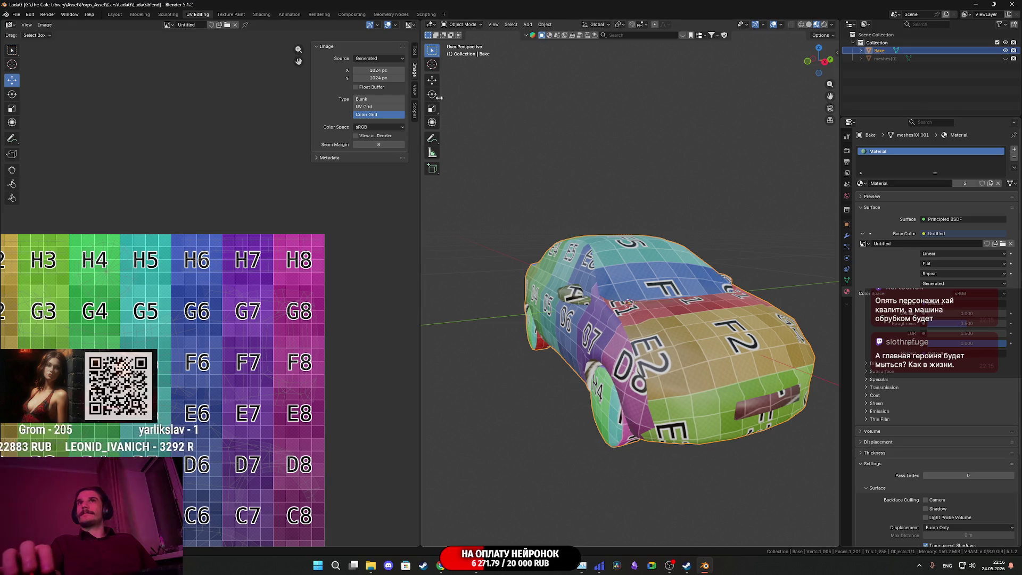
pyautogui.click(373, 99)
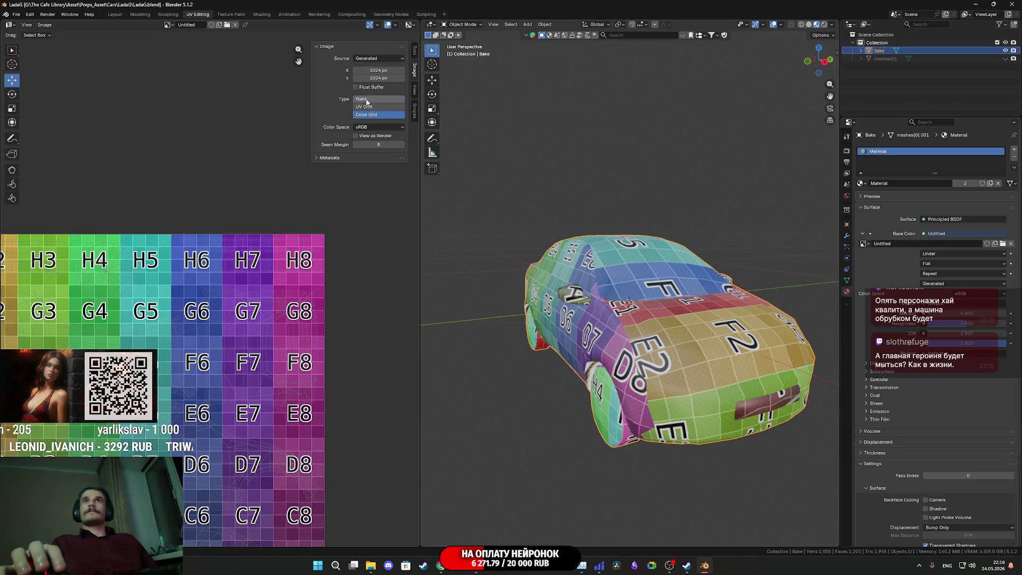
pyautogui.scroll(-3, 621, 290)
pyautogui.moveTo(621, 290); pyautogui.dragTo(643, 286, button='middle')
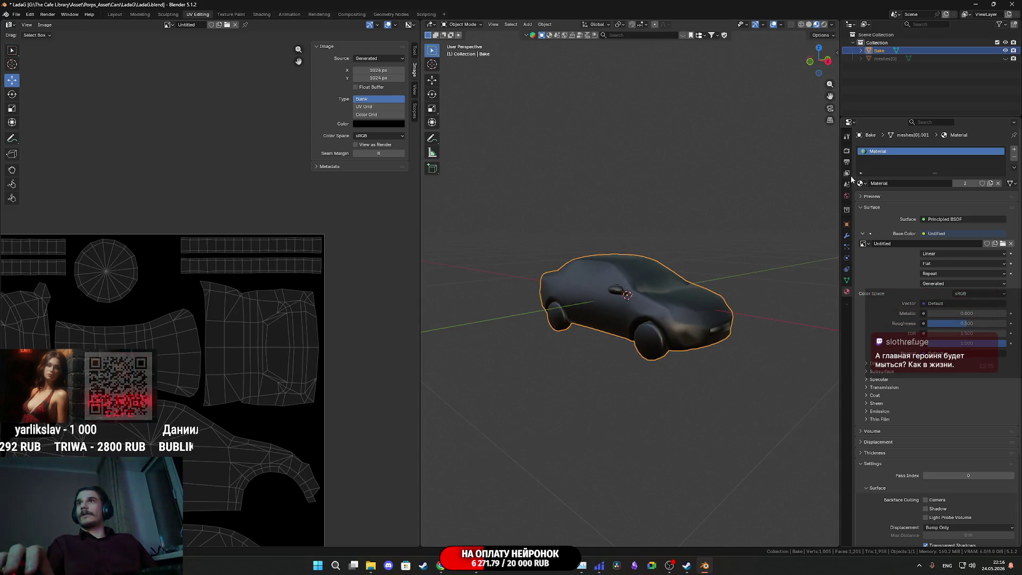
# Step: Save again and switch the render engine from EEVEE to Cycles
pyautogui.click(846, 138)
pyautogui.click(847, 151)
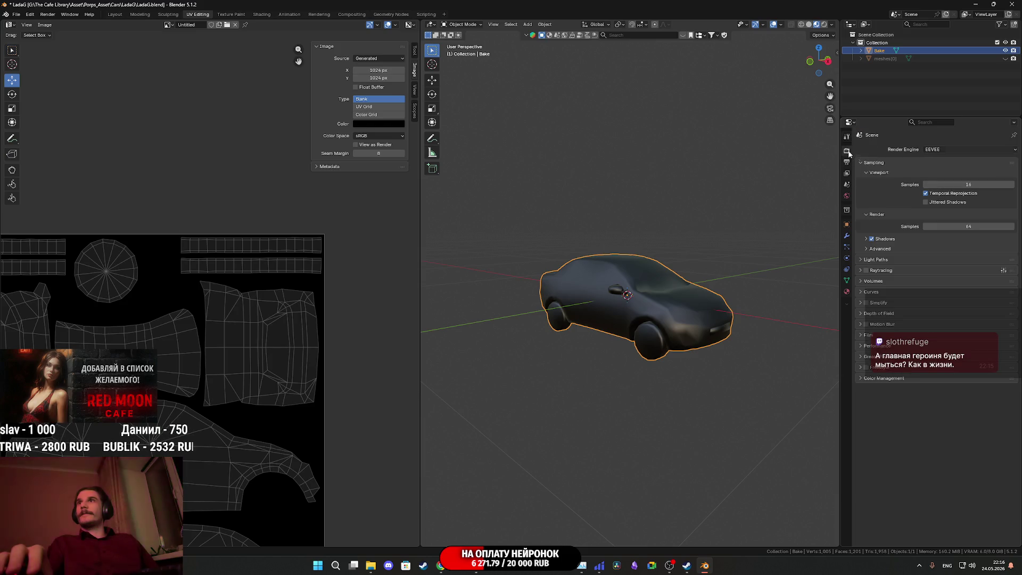
pyautogui.hotkey('ctrl', 's')
pyautogui.click(938, 150)
pyautogui.click(939, 178)
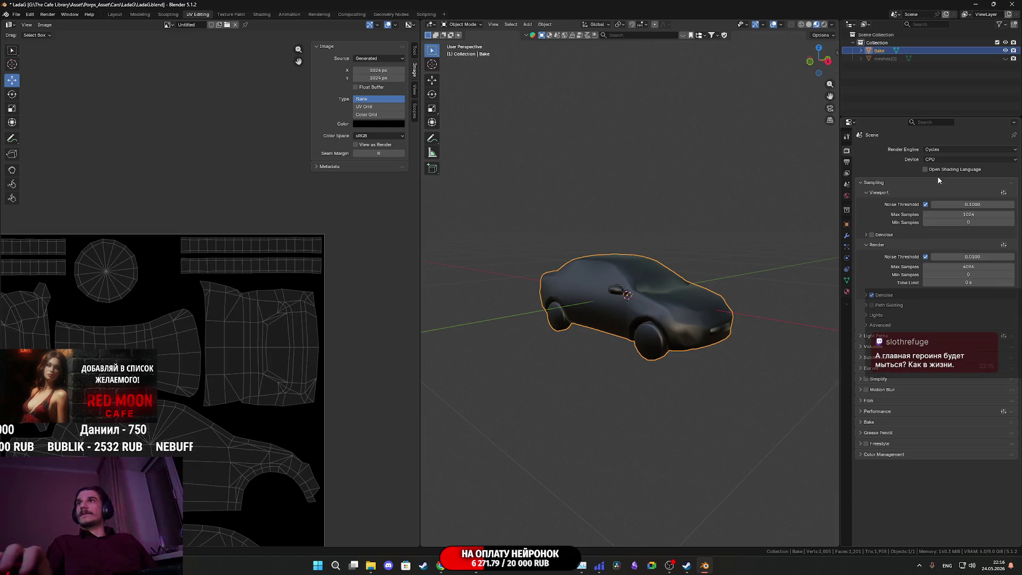
# Step: Render on GPU Compute with 256 viewport and render max samples and both noise thresholds off
pyautogui.click(940, 160)
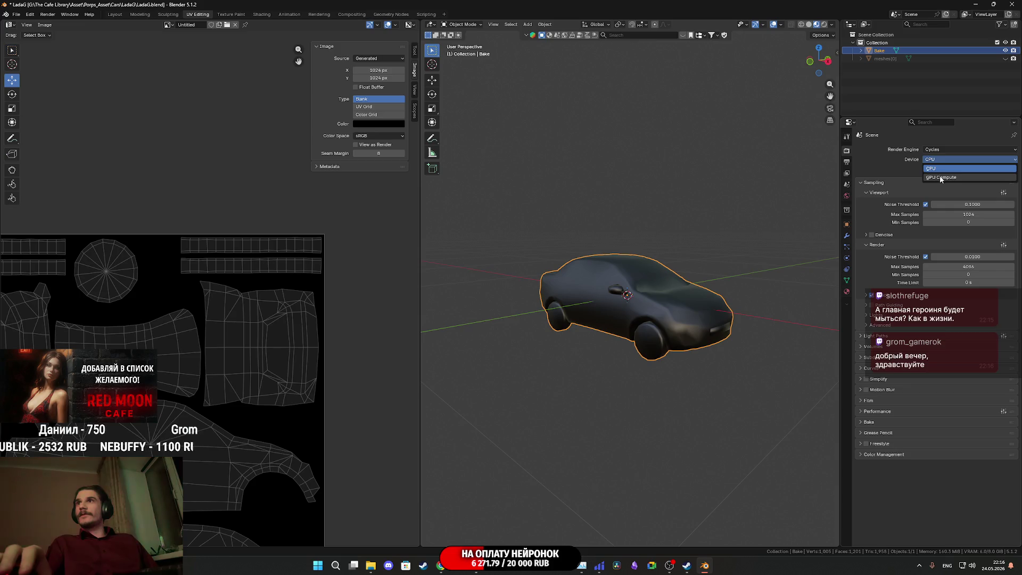
pyautogui.click(940, 177)
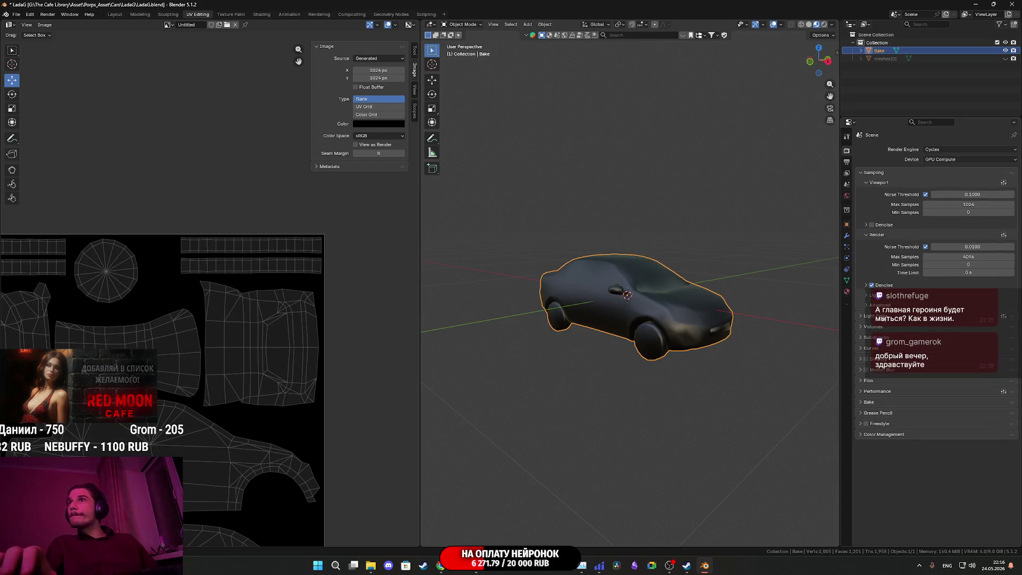
pyautogui.click(969, 204)
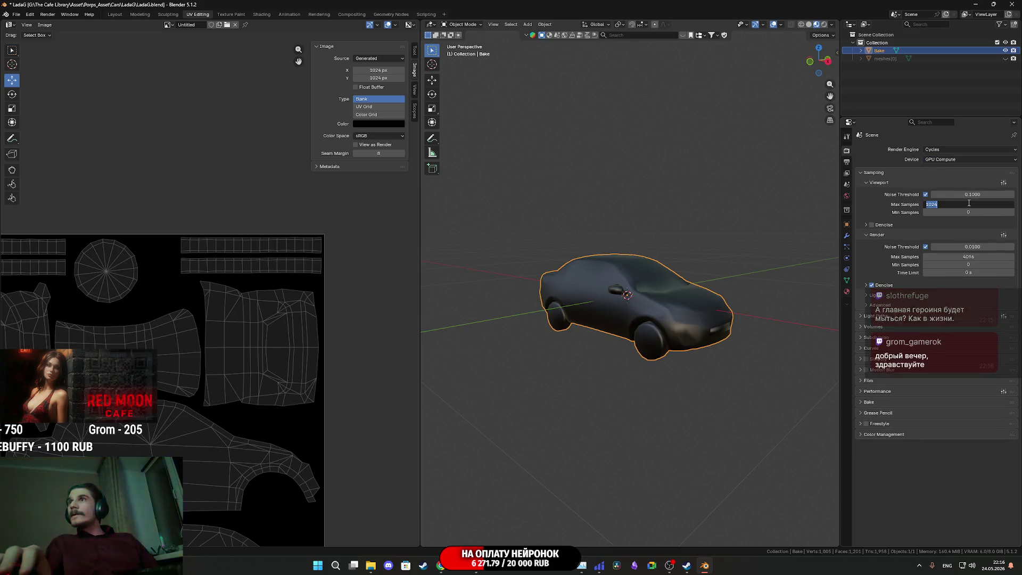
pyautogui.write('256')
pyautogui.press('Return')
pyautogui.click(969, 257)
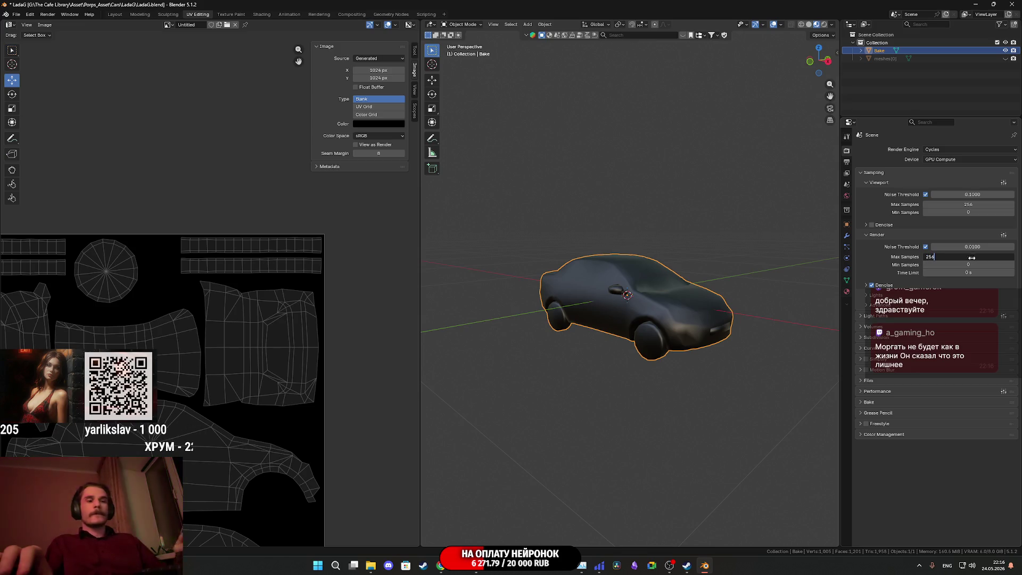
pyautogui.press('Return')
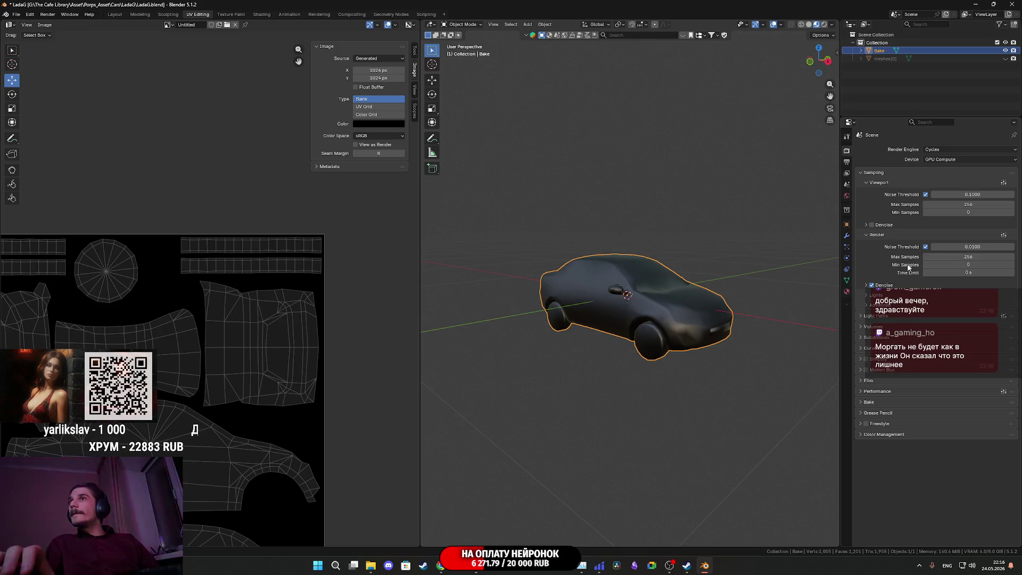
pyautogui.click(926, 246)
pyautogui.click(926, 194)
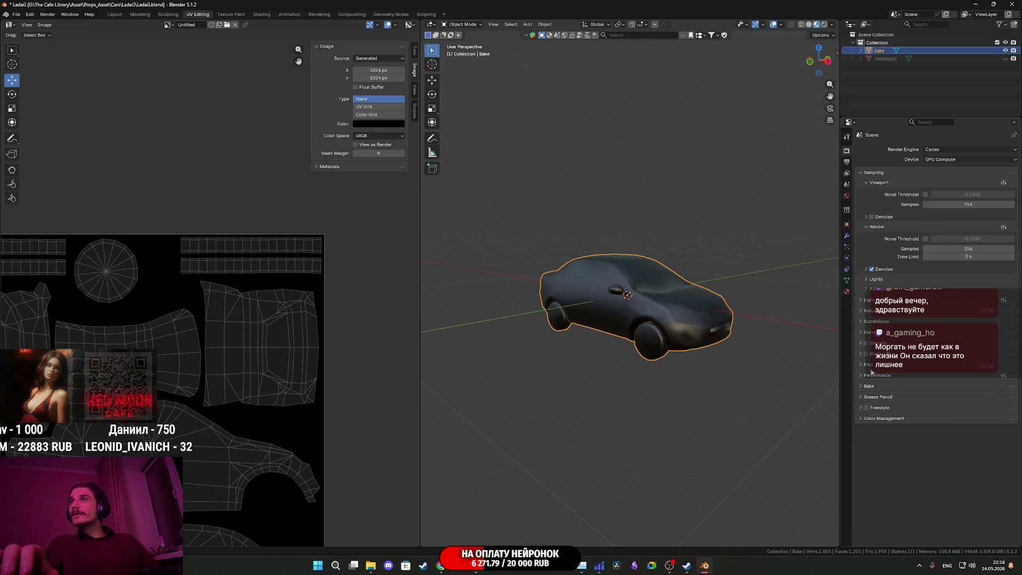
pyautogui.click(881, 388)
# Step: Set Bake Type to Diffuse and uncheck Direct and Indirect, leaving only Color
pyautogui.scroll(-3, 881, 405)
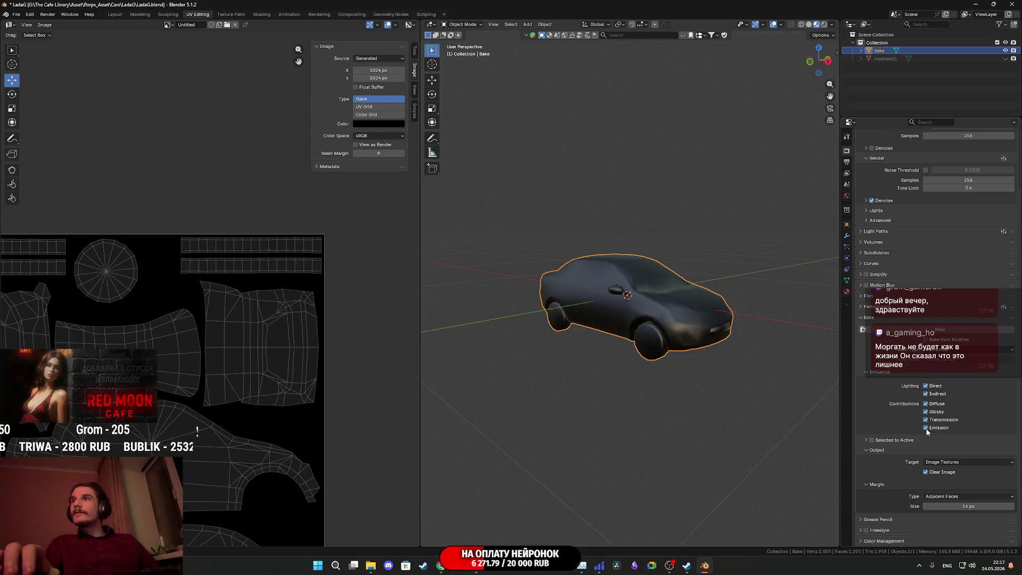
pyautogui.click(926, 393)
pyautogui.click(926, 386)
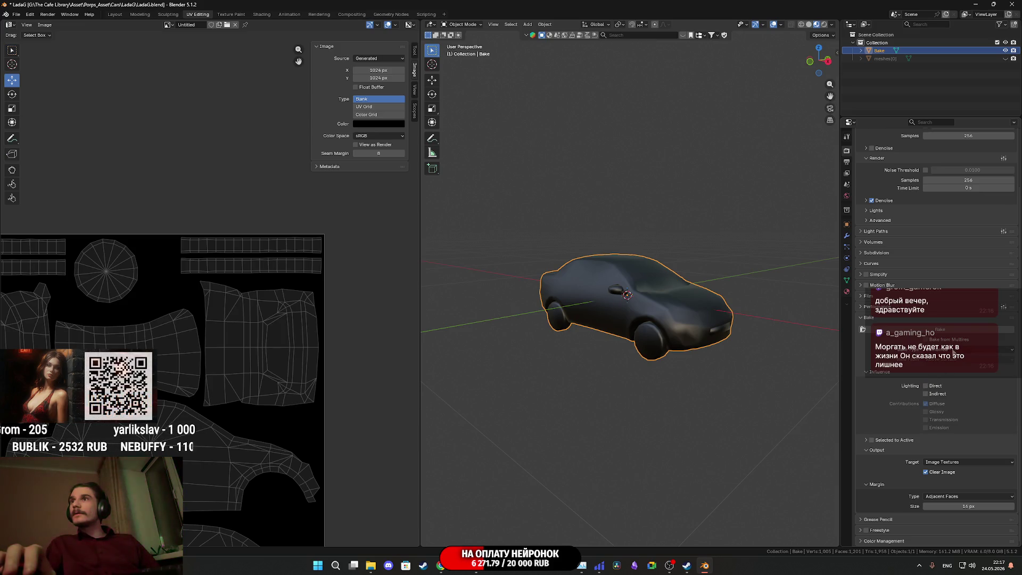
pyautogui.click(955, 352)
pyautogui.click(942, 438)
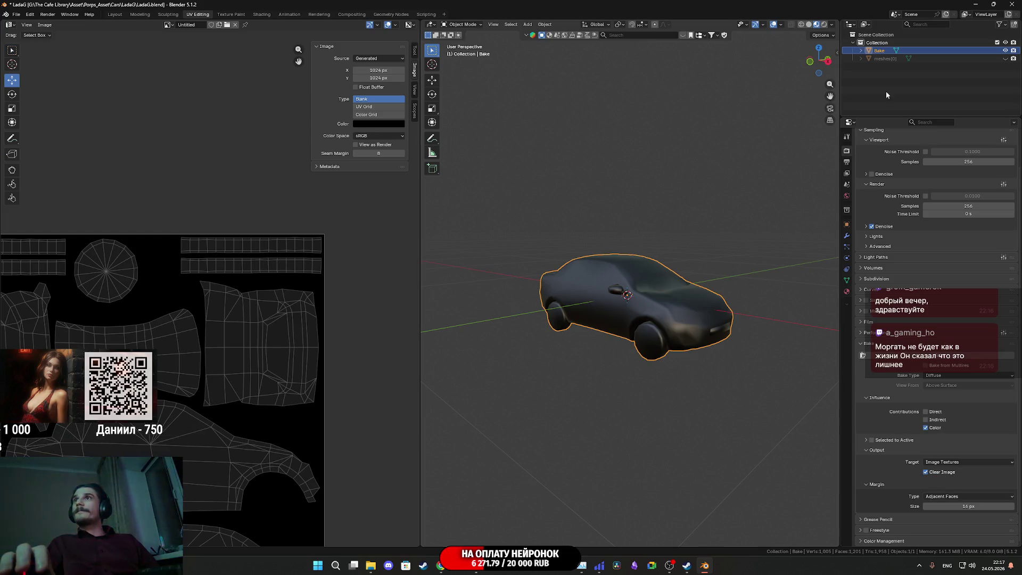
# Step: Unhide meshes[0] in the Outliner and select it together with the Bake object
pyautogui.click(1005, 59)
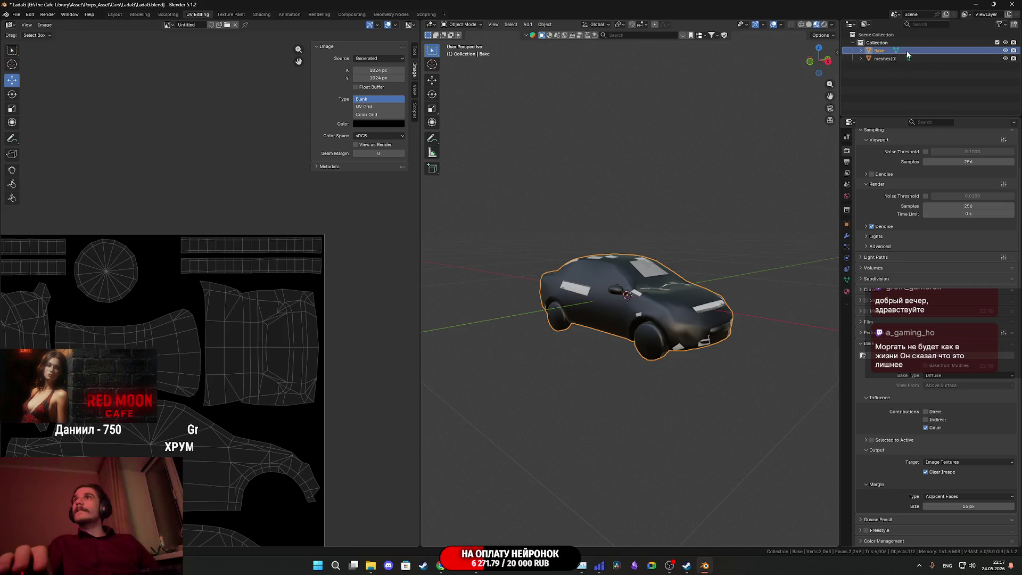
pyautogui.keyDown('ctrl'); pyautogui.click(909, 52); pyautogui.keyUp('ctrl')
pyautogui.click(909, 51)
pyautogui.keyDown('ctrl'); pyautogui.click(888, 60); pyautogui.keyUp('ctrl')
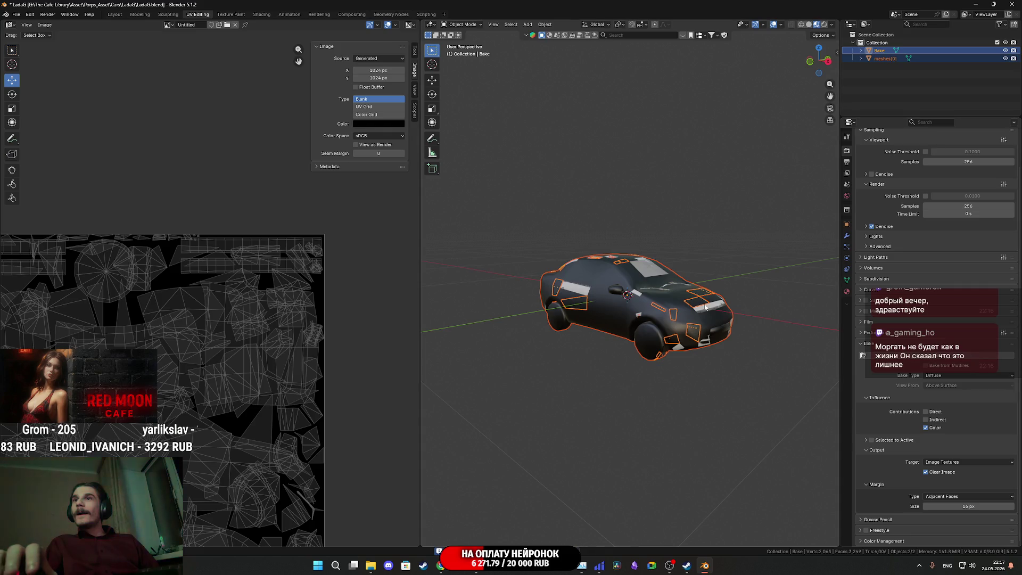
pyautogui.scroll(2, 673, 318)
pyautogui.moveTo(673, 318); pyautogui.dragTo(657, 338, button='middle')
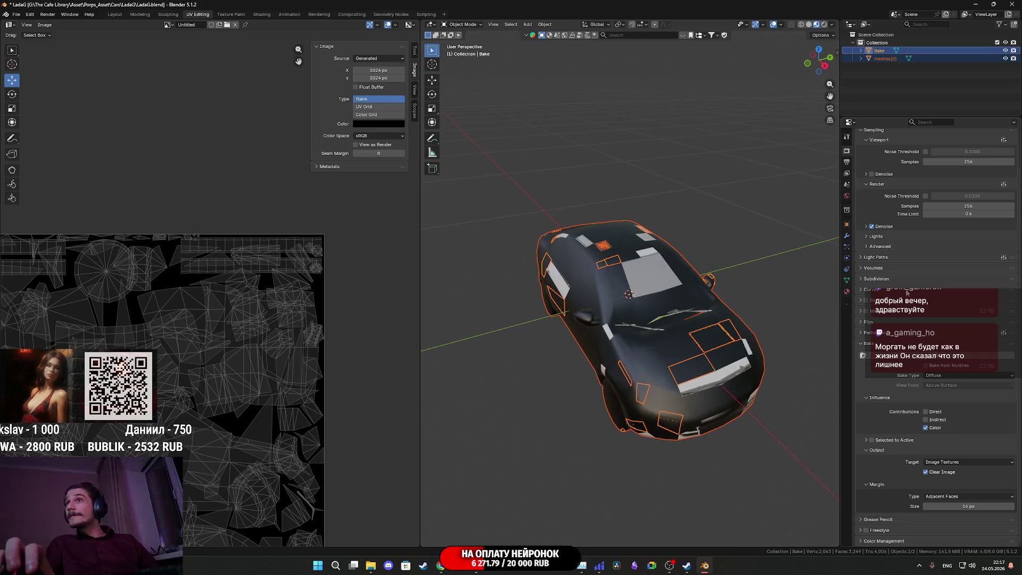
pyautogui.scroll(3, 907, 293)
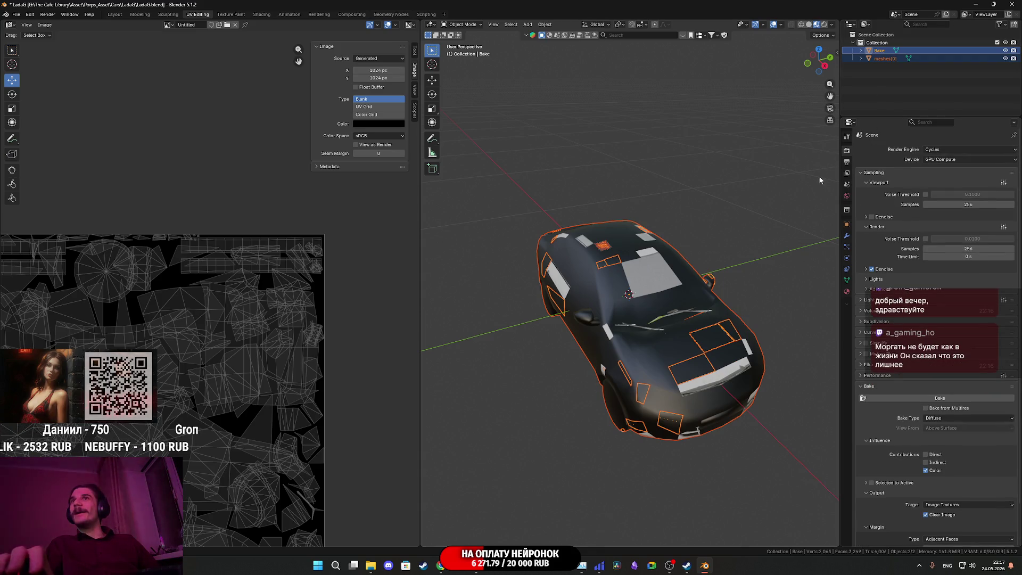
# Step: Toggle each car's visibility to compare them, then select Bake and meshes[0] with Bake active
pyautogui.click(676, 350)
pyautogui.press('h')
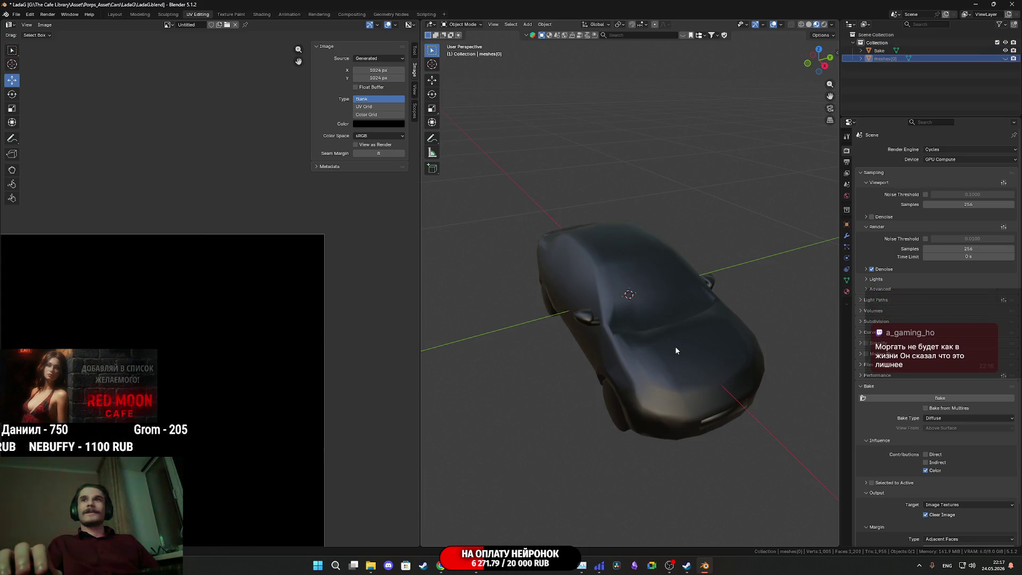
pyautogui.hotkey('alt', 'h')
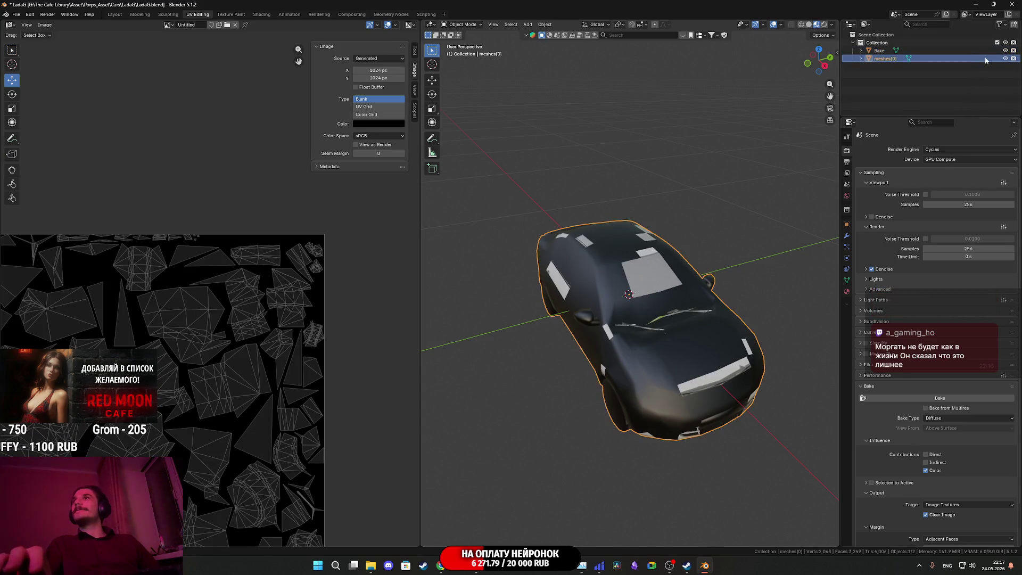
pyautogui.click(1006, 59)
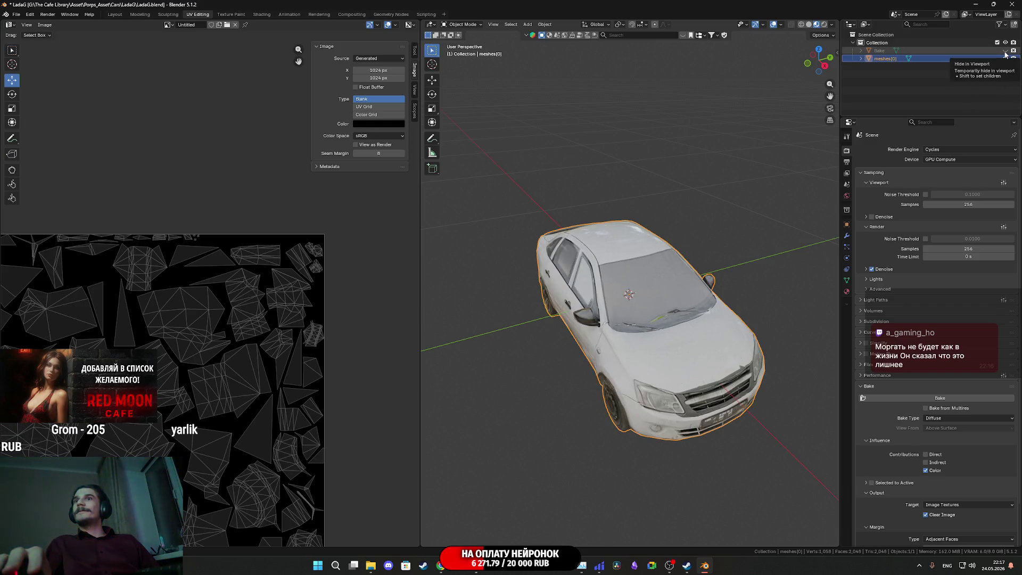
pyautogui.click(1005, 57)
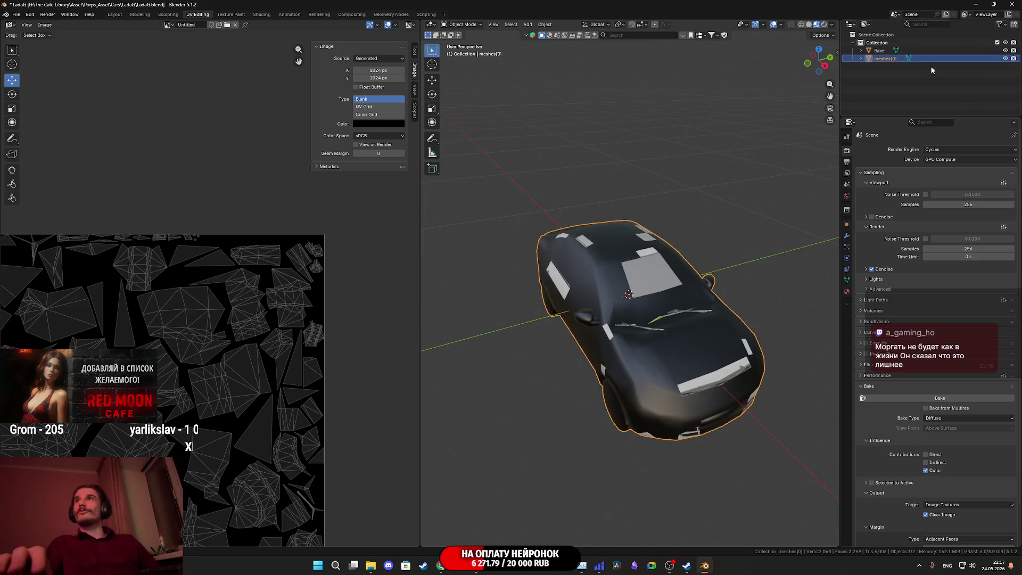
pyautogui.click(883, 51)
pyautogui.keyDown('shift'); pyautogui.click(885, 58); pyautogui.keyUp('shift')
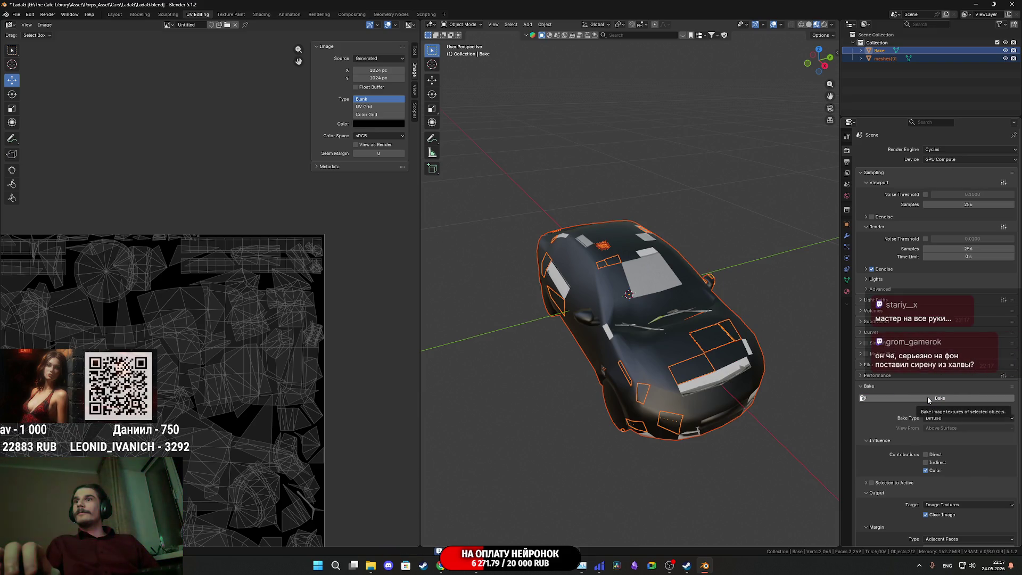
pyautogui.scroll(-2, 899, 431)
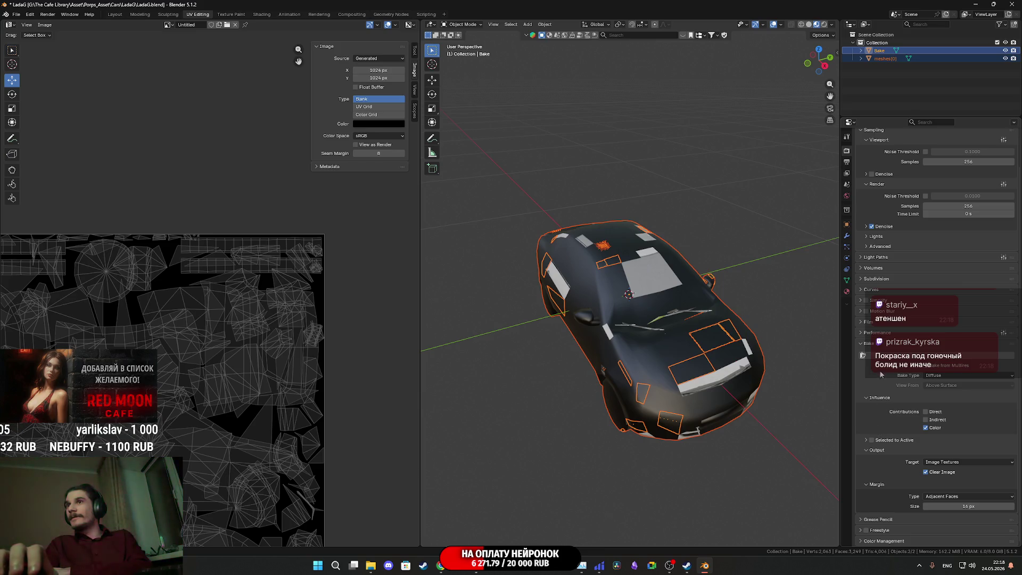
# Step: Enable Selected to Active, use 0.02 m extrusion, bake, then hide meshes[0]
pyautogui.click(866, 440)
pyautogui.moveTo(968, 460); pyautogui.dragTo(974, 460)
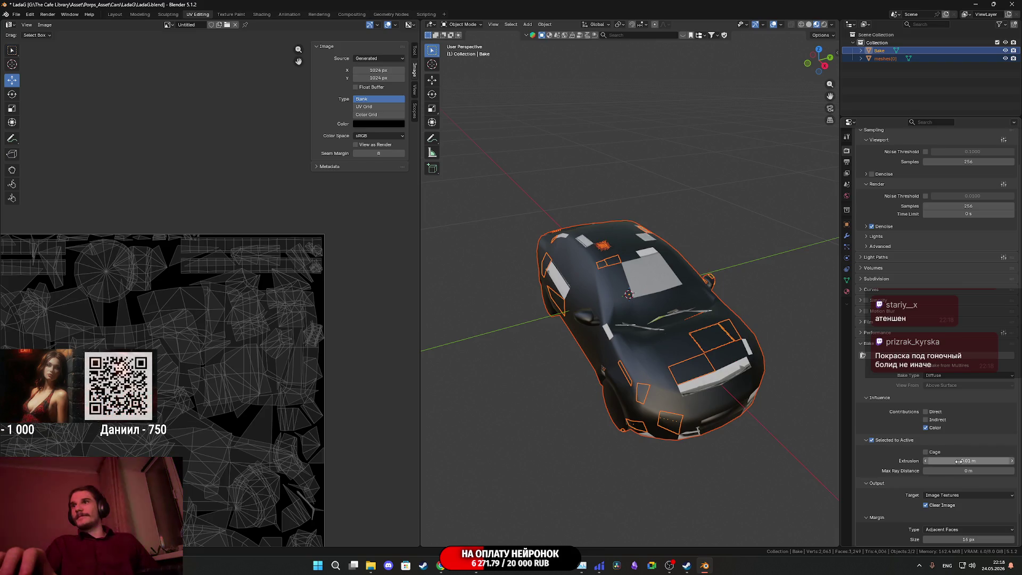
pyautogui.click(932, 360)
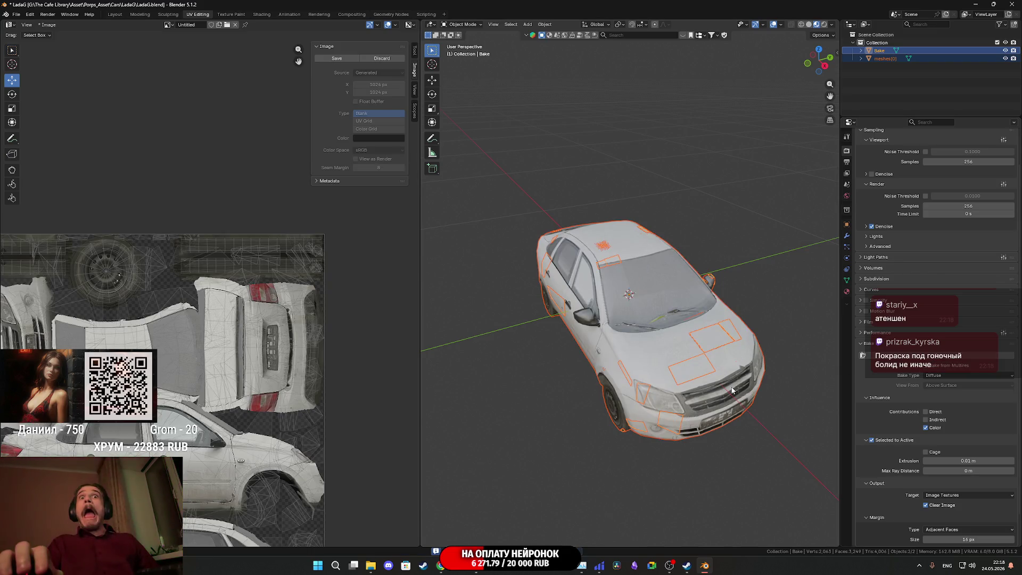
pyautogui.scroll(-2, 263, 388)
pyautogui.moveTo(236, 395)
pyautogui.mouseDown(button='middle')
pyautogui.moveTo(242, 375)
pyautogui.moveTo(193, 362)
pyautogui.moveTo(229, 377)
pyautogui.mouseUp(button='middle')
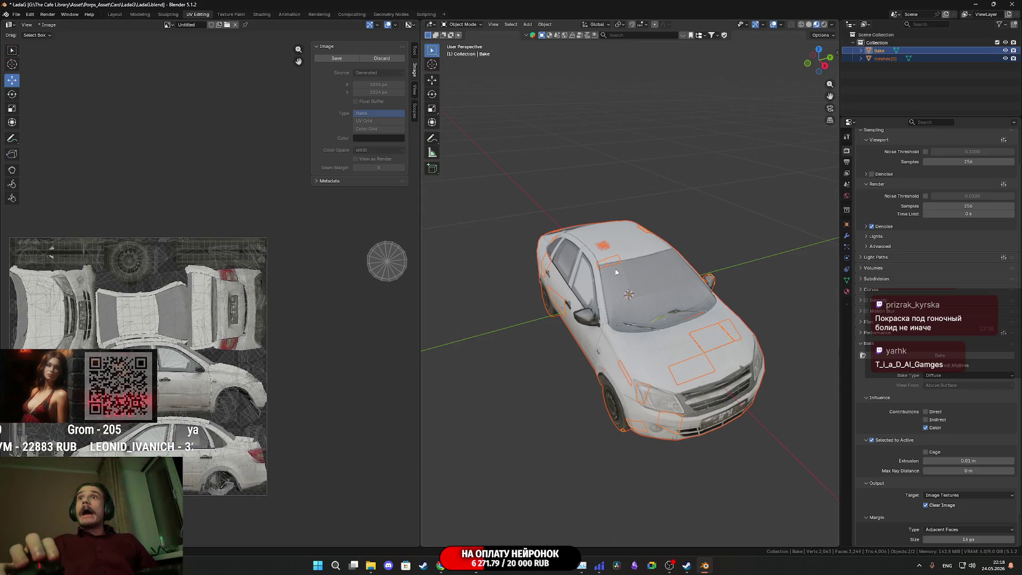
pyautogui.click(1005, 58)
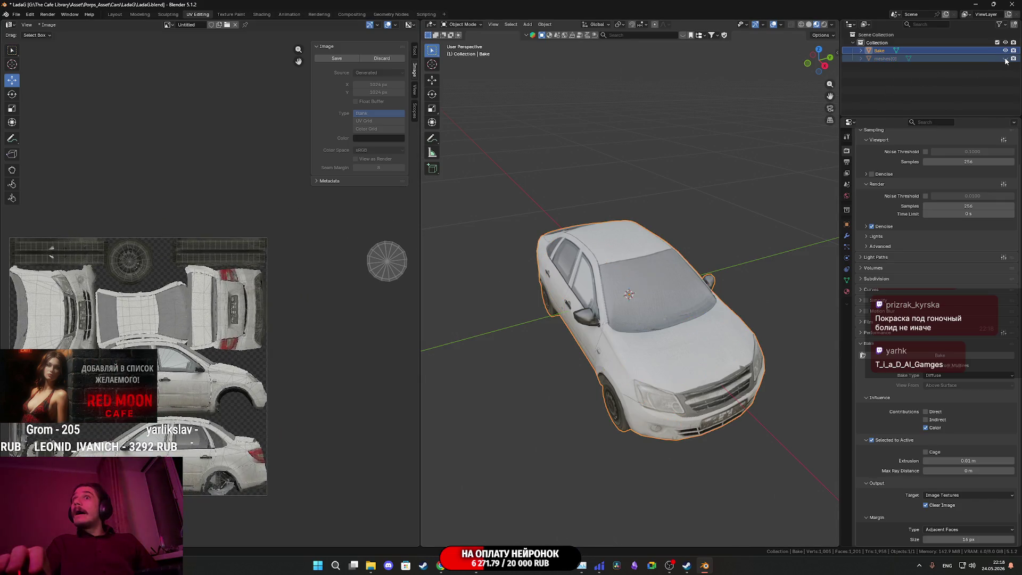
# Step: Orbit and zoom around the car's front and sides to inspect the baked texture
pyautogui.moveTo(744, 303)
pyautogui.mouseDown(button='middle')
pyautogui.moveTo(724, 271)
pyautogui.moveTo(733, 272)
pyautogui.moveTo(687, 315)
pyautogui.moveTo(688, 329)
pyautogui.moveTo(752, 311)
pyautogui.mouseUp(button='middle')
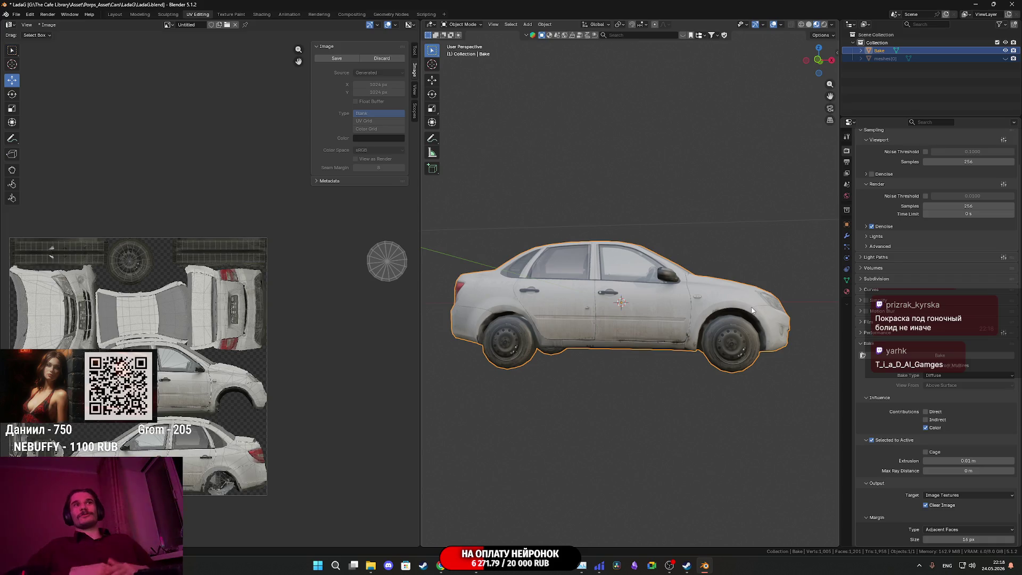
pyautogui.moveTo(781, 279)
pyautogui.mouseDown(button='middle')
pyautogui.moveTo(669, 310)
pyautogui.moveTo(670, 341)
pyautogui.moveTo(637, 349)
pyautogui.moveTo(716, 360)
pyautogui.mouseUp(button='middle')
pyautogui.scroll(3, 671, 335)
pyautogui.scroll(-1, 670, 341)
pyautogui.scroll(1, 670, 345)
pyautogui.scroll(-1, 641, 352)
pyautogui.scroll(-2, 639, 352)
pyautogui.scroll(4, 724, 358)
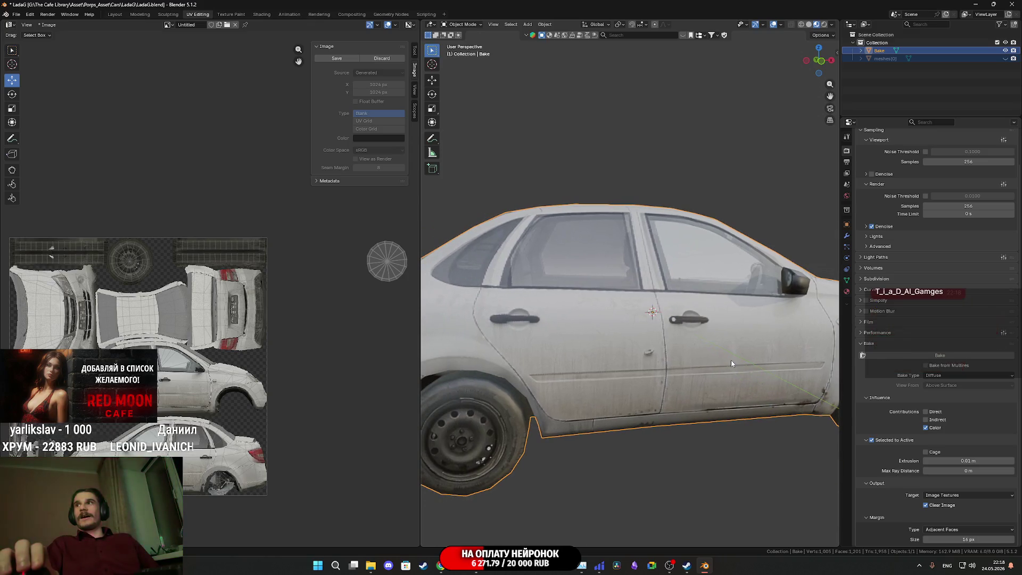
pyautogui.scroll(2, 701, 357)
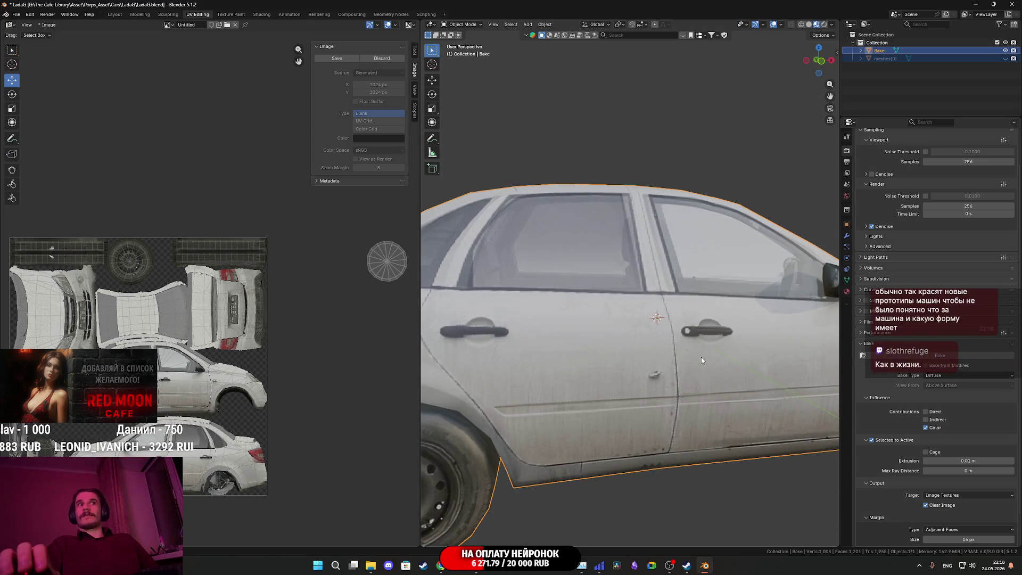
pyautogui.scroll(-2, 702, 357)
pyautogui.moveTo(703, 353)
pyautogui.mouseDown(button='middle')
pyautogui.moveTo(690, 363)
pyautogui.moveTo(691, 352)
pyautogui.moveTo(669, 353)
pyautogui.moveTo(655, 372)
pyautogui.moveTo(531, 370)
pyautogui.moveTo(541, 364)
pyautogui.moveTo(519, 358)
pyautogui.moveTo(596, 357)
pyautogui.mouseUp(button='middle')
pyautogui.scroll(3, 690, 363)
pyautogui.scroll(-3, 690, 363)
pyautogui.scroll(2, 677, 347)
pyautogui.scroll(-4, 678, 345)
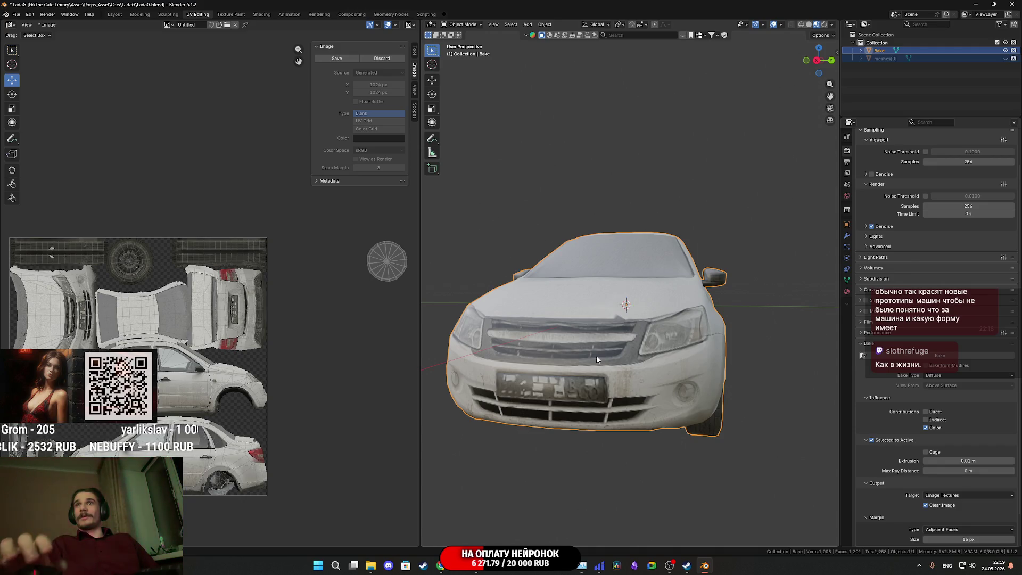
# Step: Deselect and orbit to the rear to check the licence plate and red tail lights
pyautogui.moveTo(596, 360); pyautogui.dragTo(645, 367, button='middle')
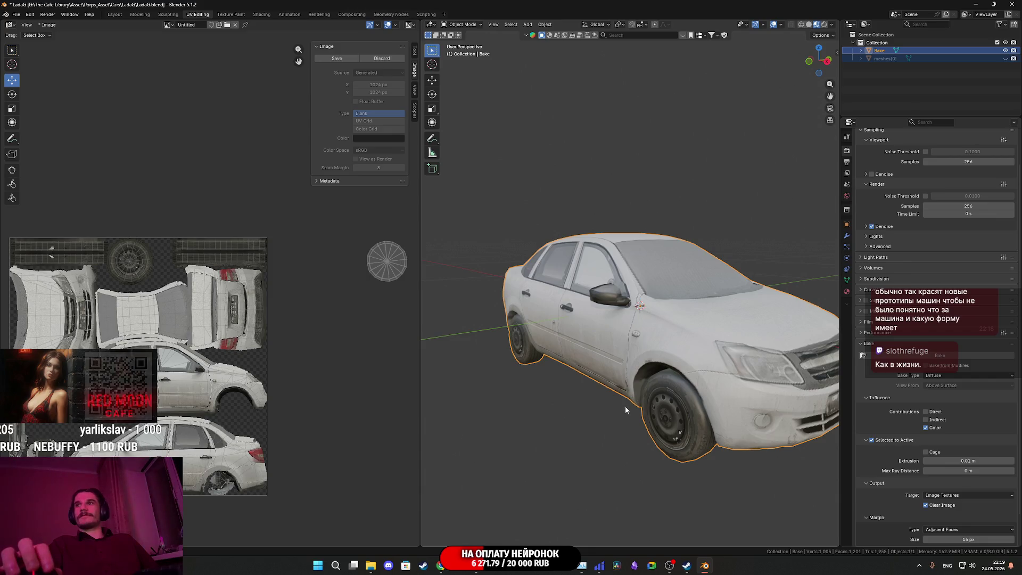
pyautogui.click(612, 418)
pyautogui.moveTo(609, 420); pyautogui.dragTo(747, 426, button='middle')
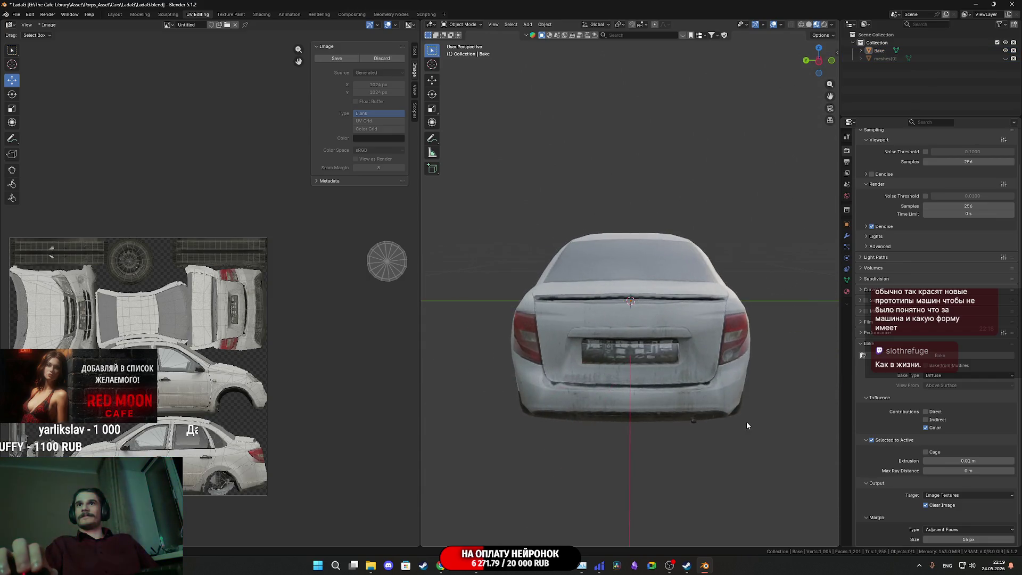
pyautogui.scroll(5, 749, 418)
pyautogui.moveTo(729, 383)
pyautogui.mouseDown(button='middle')
pyautogui.moveTo(589, 375)
pyautogui.moveTo(706, 375)
pyautogui.moveTo(695, 361)
pyautogui.moveTo(679, 375)
pyautogui.mouseUp(button='middle')
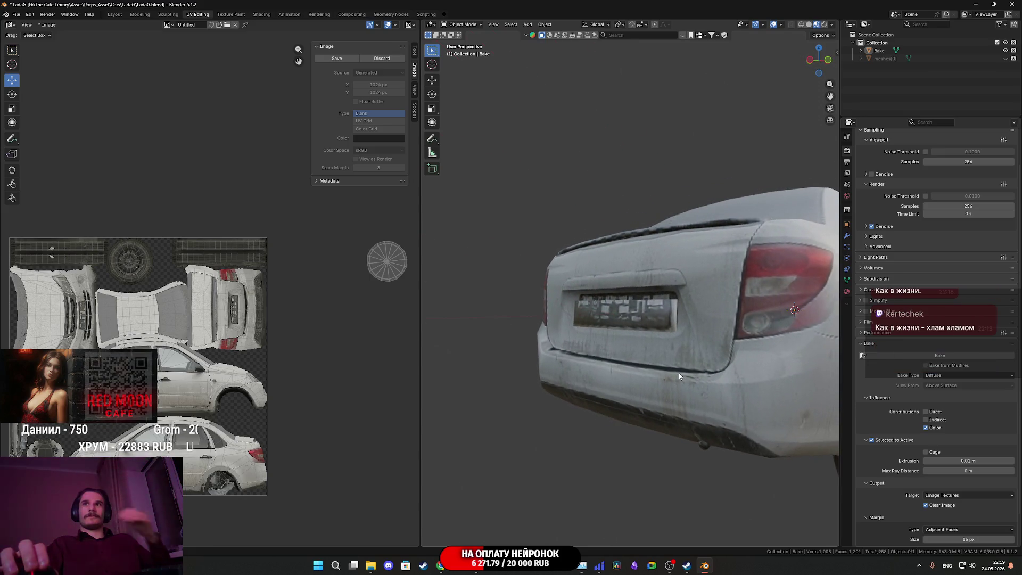
# Step: In Edit Mode, select the rear licence plate with L and check it by hiding and revealing
pyautogui.click(662, 321)
pyautogui.press('Tab')
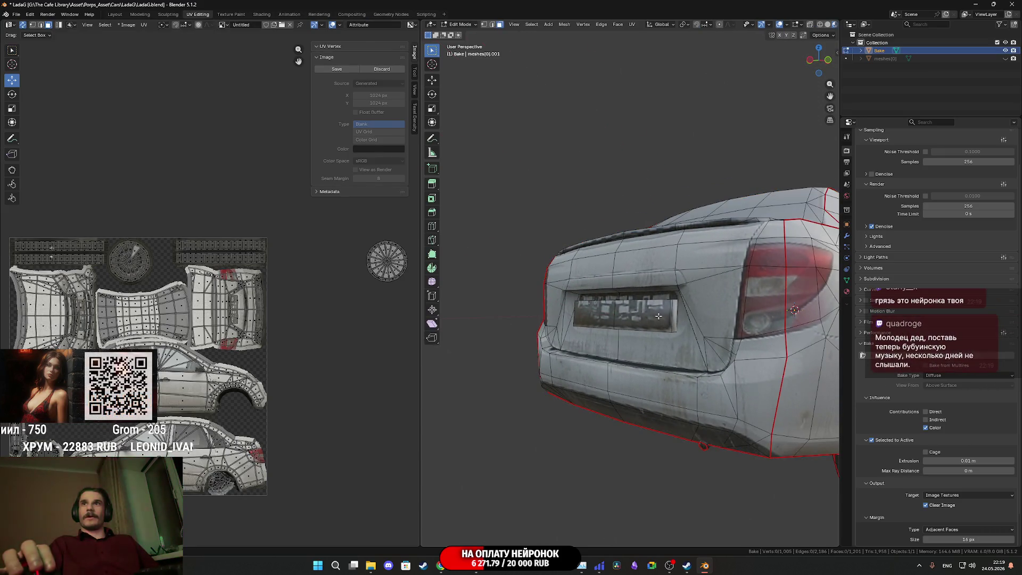
pyautogui.click(658, 316)
pyautogui.press('l')
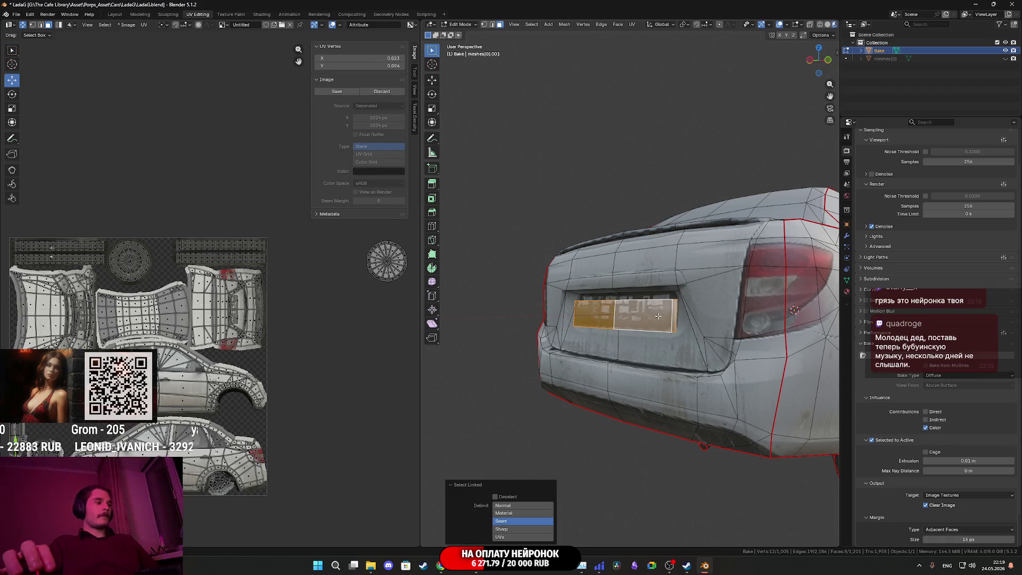
pyautogui.press('h')
pyautogui.moveTo(658, 317)
pyautogui.mouseDown(button='middle')
pyautogui.moveTo(665, 310)
pyautogui.moveTo(670, 323)
pyautogui.moveTo(654, 363)
pyautogui.mouseUp(button='middle')
pyautogui.hotkey('alt', 'h')
pyautogui.hotkey('alt', 'a')
# Step: Select the front licence plate's linked faces, delete them, and return to Object Mode
pyautogui.rightClick(669, 321)
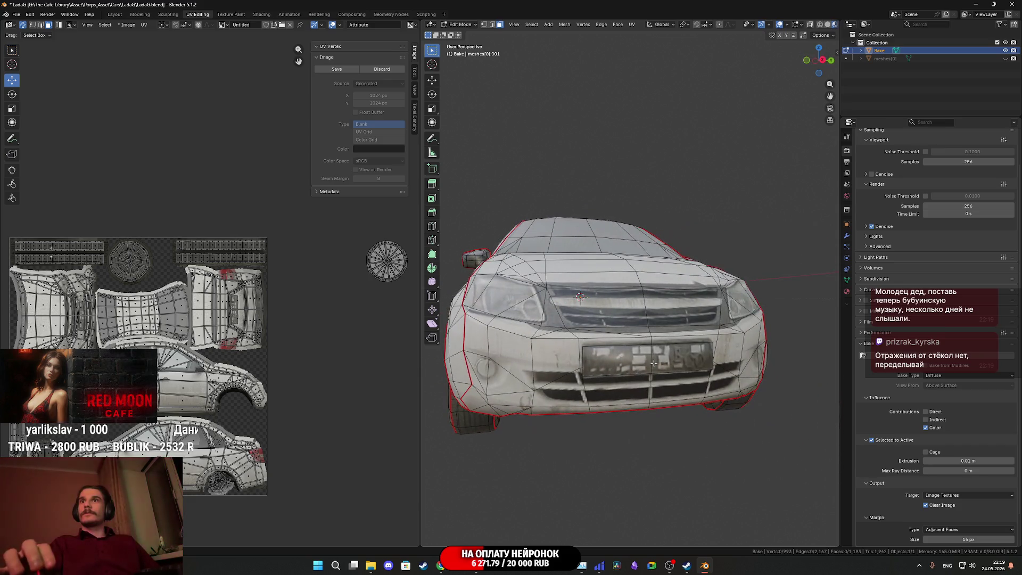
pyautogui.press('l')
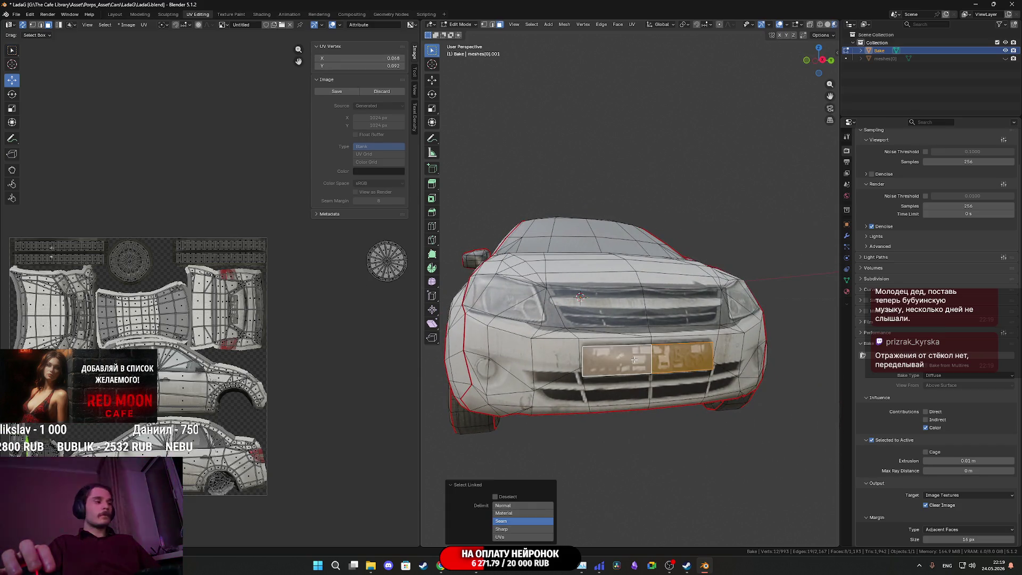
pyautogui.press('h')
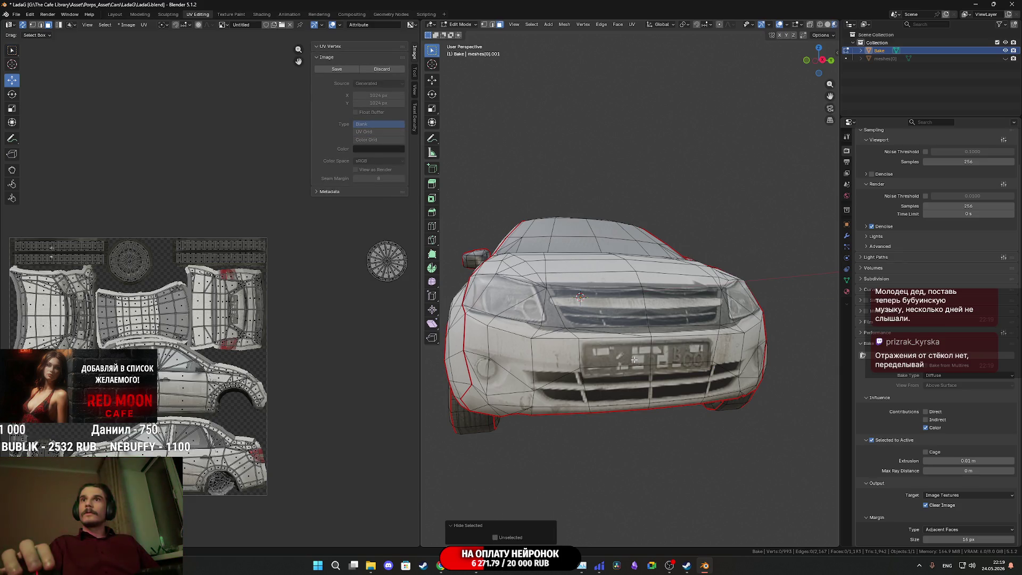
pyautogui.hotkey('alt', 'h')
pyautogui.moveTo(633, 360)
pyautogui.mouseDown(button='middle')
pyautogui.moveTo(627, 351)
pyautogui.moveTo(658, 366)
pyautogui.moveTo(647, 375)
pyautogui.moveTo(735, 377)
pyautogui.moveTo(720, 387)
pyautogui.moveTo(771, 369)
pyautogui.moveTo(711, 347)
pyautogui.moveTo(716, 328)
pyautogui.moveTo(727, 357)
pyautogui.moveTo(768, 291)
pyautogui.moveTo(819, 343)
pyautogui.moveTo(833, 333)
pyautogui.moveTo(450, 337)
pyautogui.moveTo(497, 346)
pyautogui.mouseUp(button='middle')
pyautogui.press('x')
pyautogui.click(626, 350)
pyautogui.scroll(-3, 634, 357)
pyautogui.press('Tab')
pyautogui.scroll(4, 633, 357)
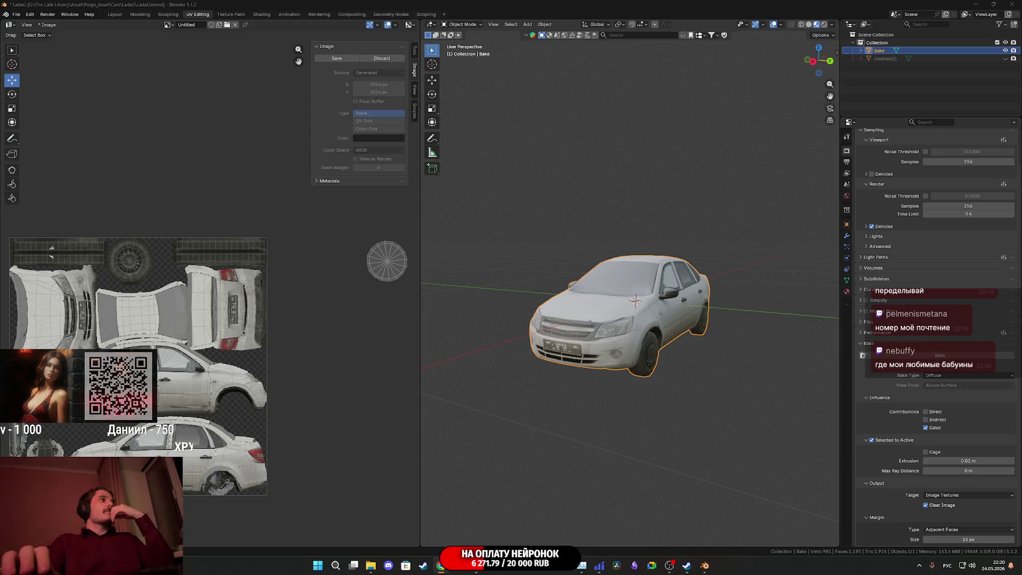
# Step: Show the transform panel and apply the car's rotation via Object > Apply
pyautogui.click(838, 50)
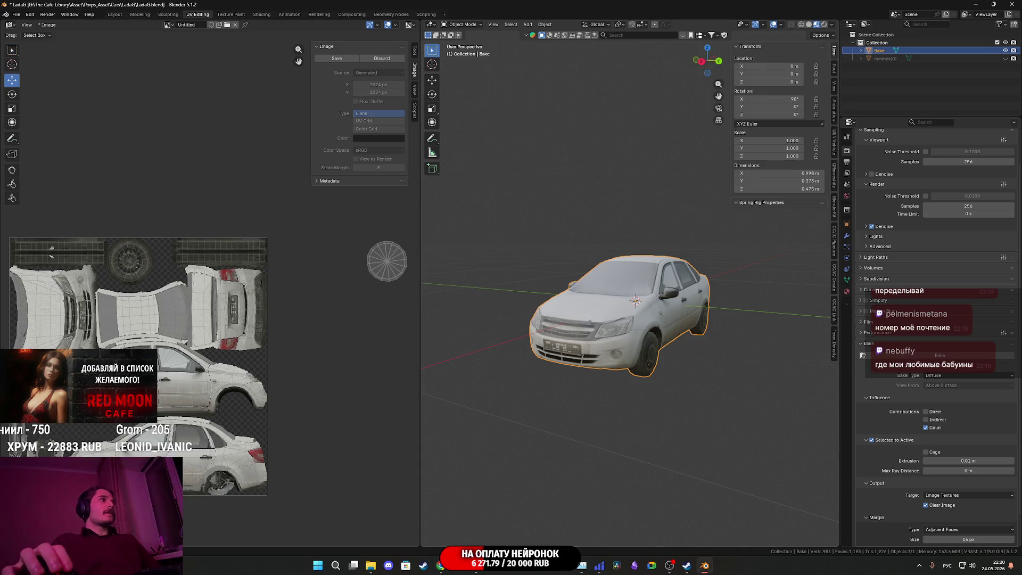
pyautogui.moveTo(757, 306)
pyautogui.mouseDown(button='middle')
pyautogui.moveTo(686, 299)
pyautogui.moveTo(735, 319)
pyautogui.moveTo(823, 330)
pyautogui.moveTo(780, 321)
pyautogui.moveTo(763, 368)
pyautogui.moveTo(670, 314)
pyautogui.mouseUp(button='middle')
pyautogui.scroll(5, 697, 306)
pyautogui.scroll(-5, 823, 330)
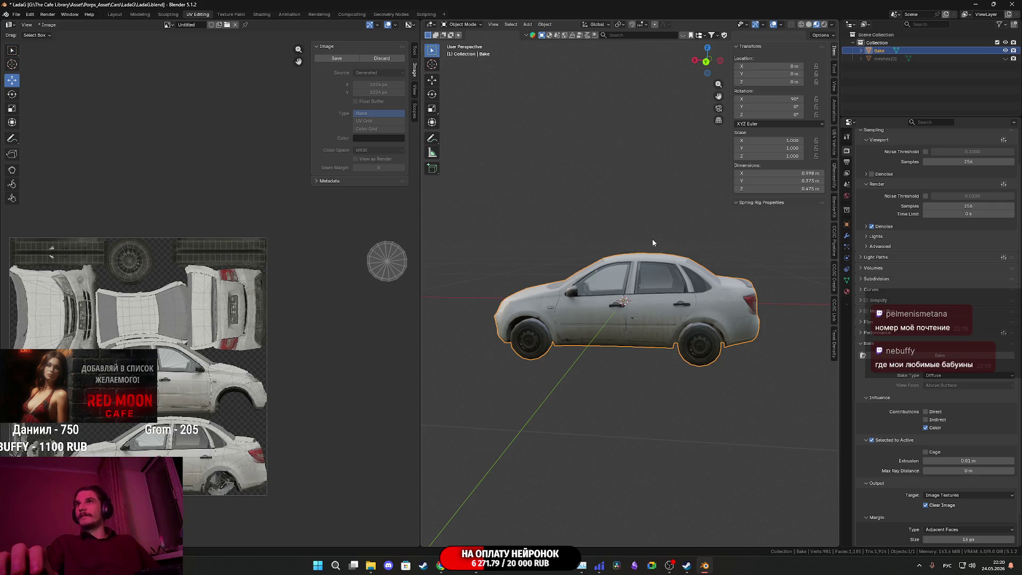
pyautogui.moveTo(654, 254)
pyautogui.mouseDown(button='middle')
pyautogui.moveTo(682, 275)
pyautogui.moveTo(677, 301)
pyautogui.mouseUp(button='middle')
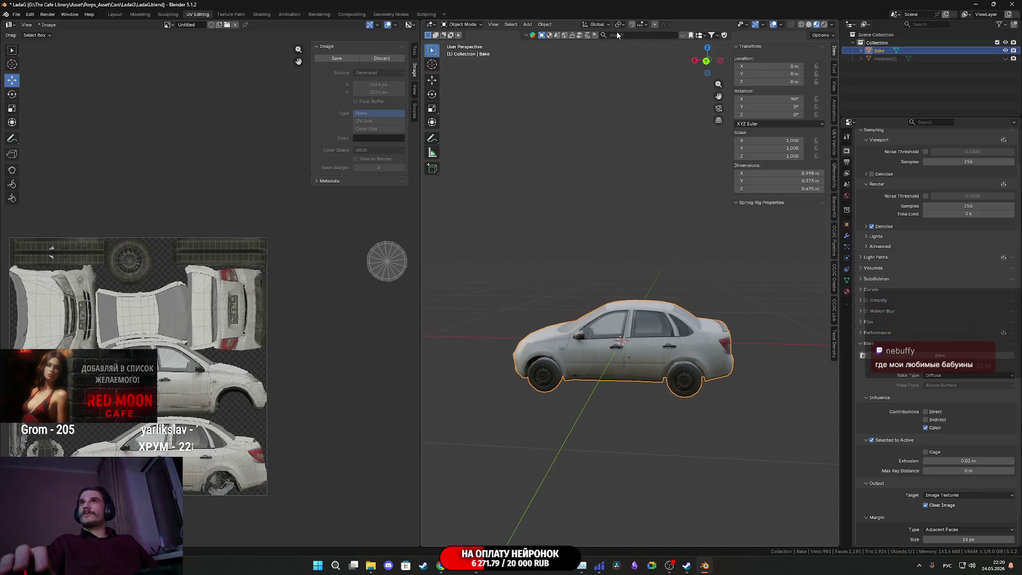
pyautogui.click(545, 25)
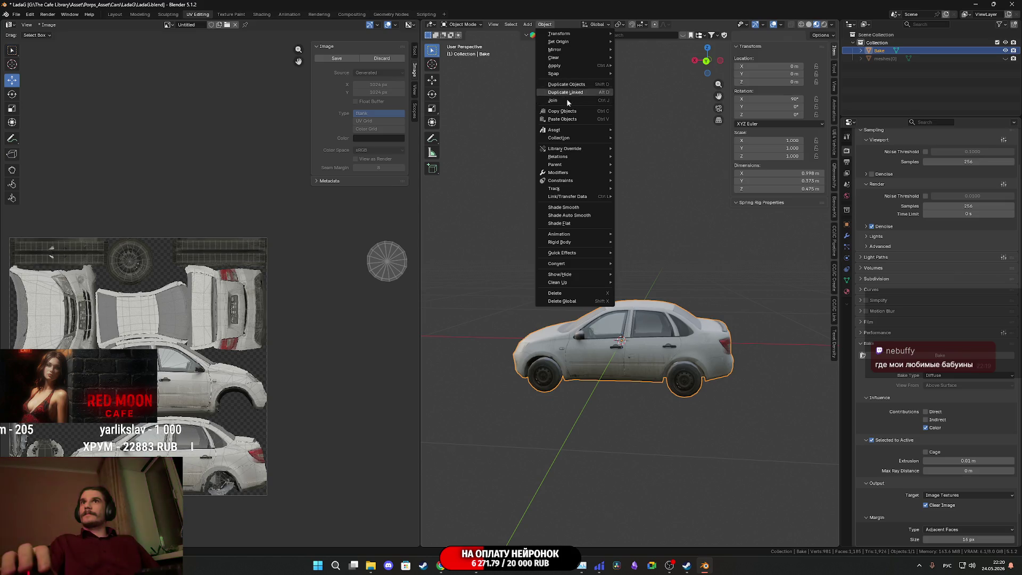
pyautogui.moveTo(568, 65)
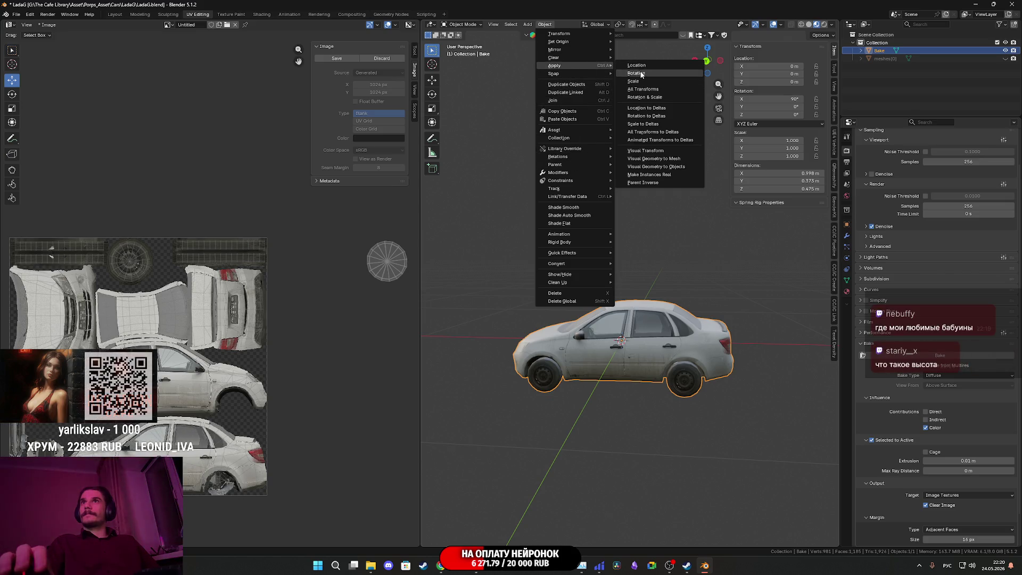
pyautogui.click(641, 75)
# Step: Scale the car uniformly to 4.000, about 4 m long, 1.9 m wide, 1.5 m tall
pyautogui.press('s')
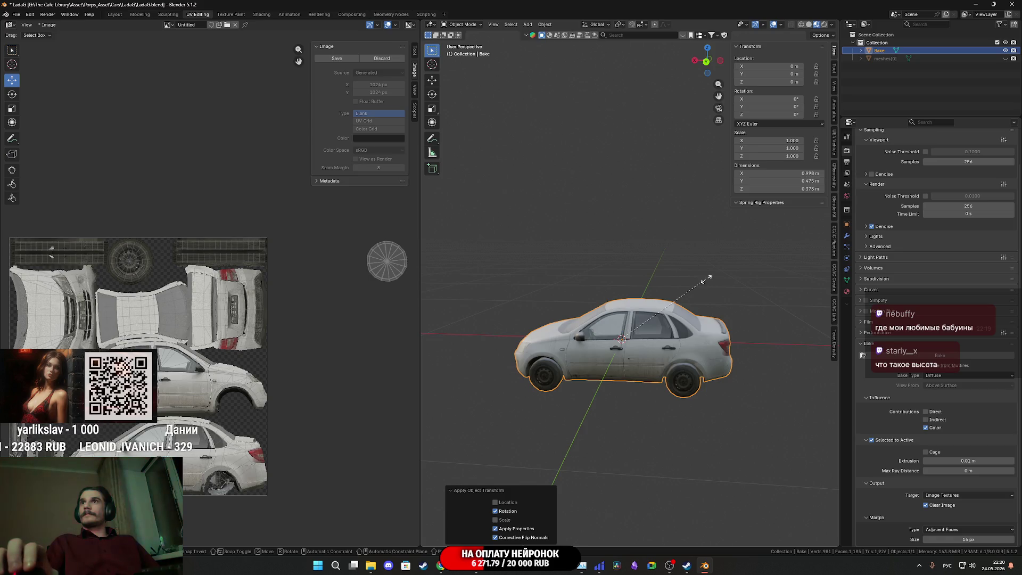
pyautogui.click(721, 274)
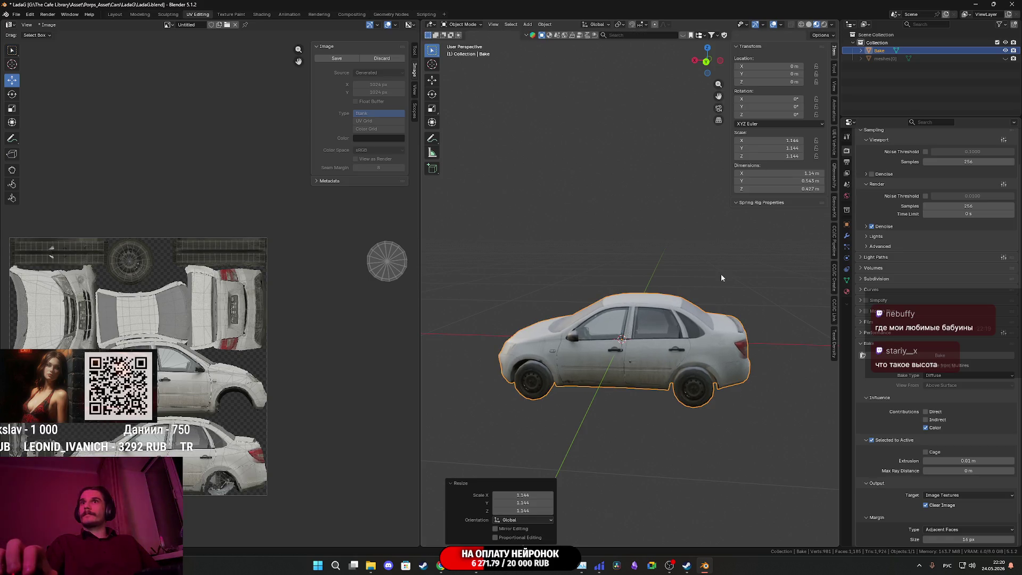
pyautogui.press('s')
pyautogui.press('z')
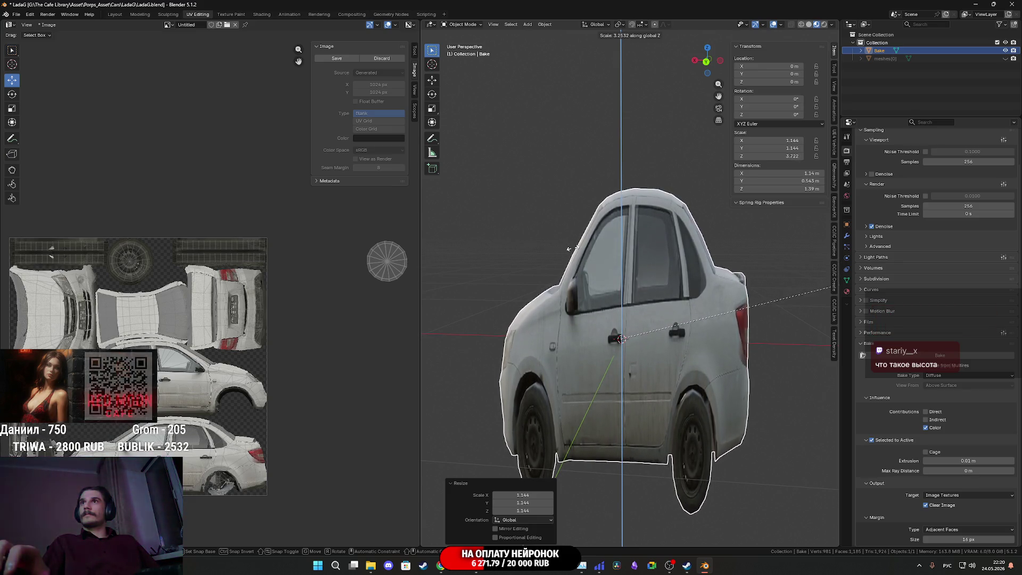
pyautogui.press('Escape')
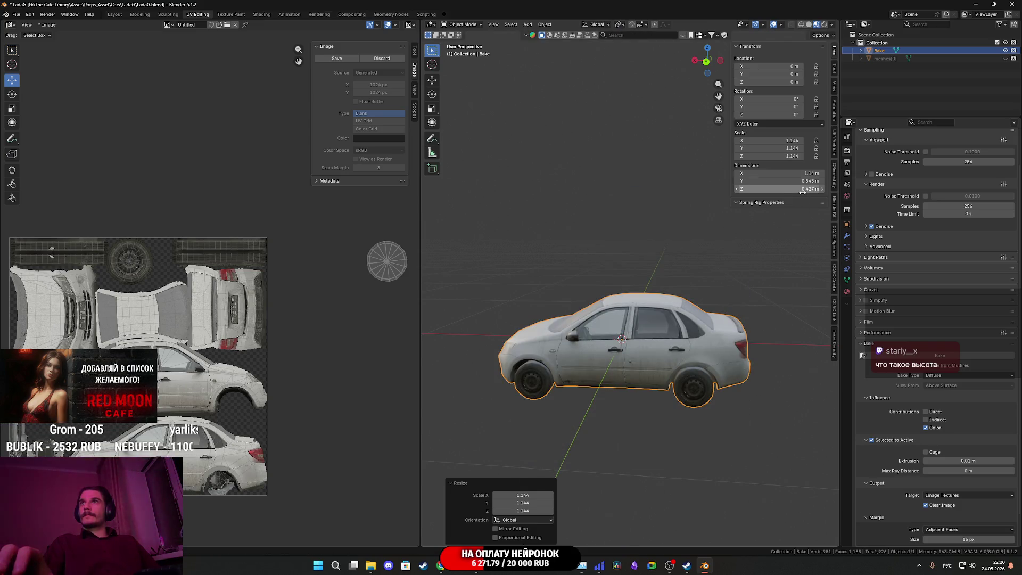
pyautogui.press('s')
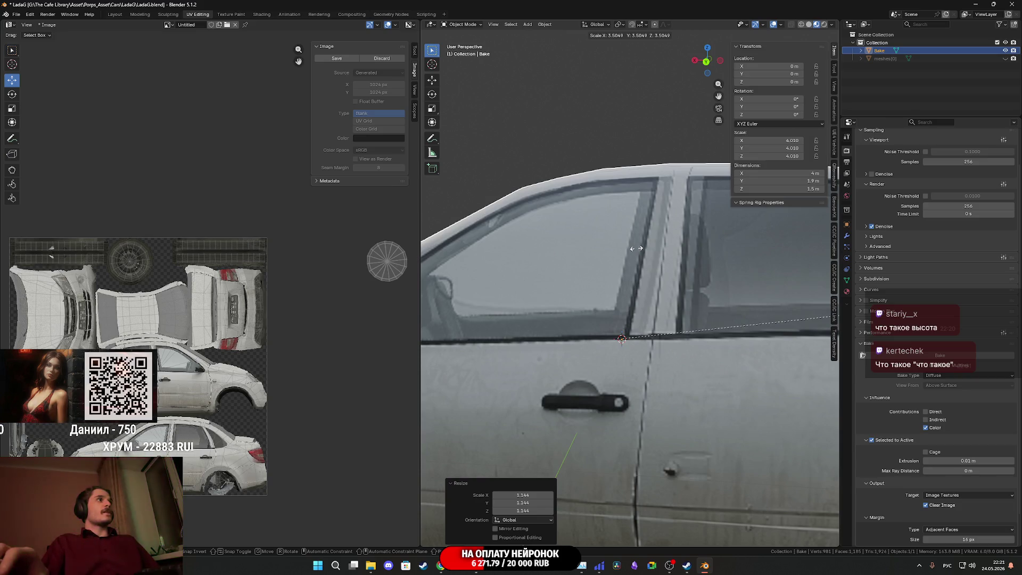
pyautogui.click(636, 248)
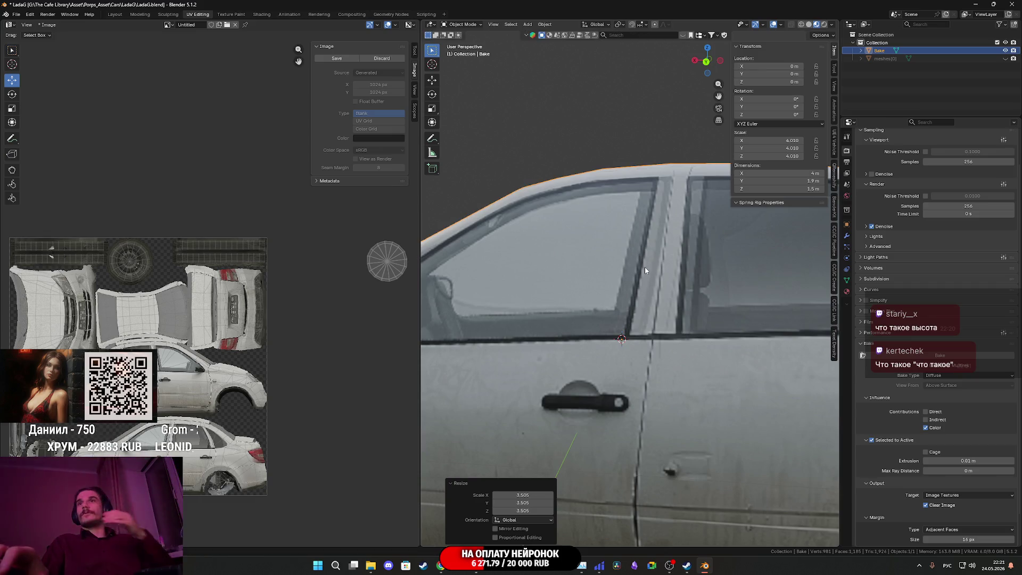
pyautogui.scroll(-6, 644, 266)
pyautogui.moveTo(645, 266); pyautogui.dragTo(658, 104, button='middle')
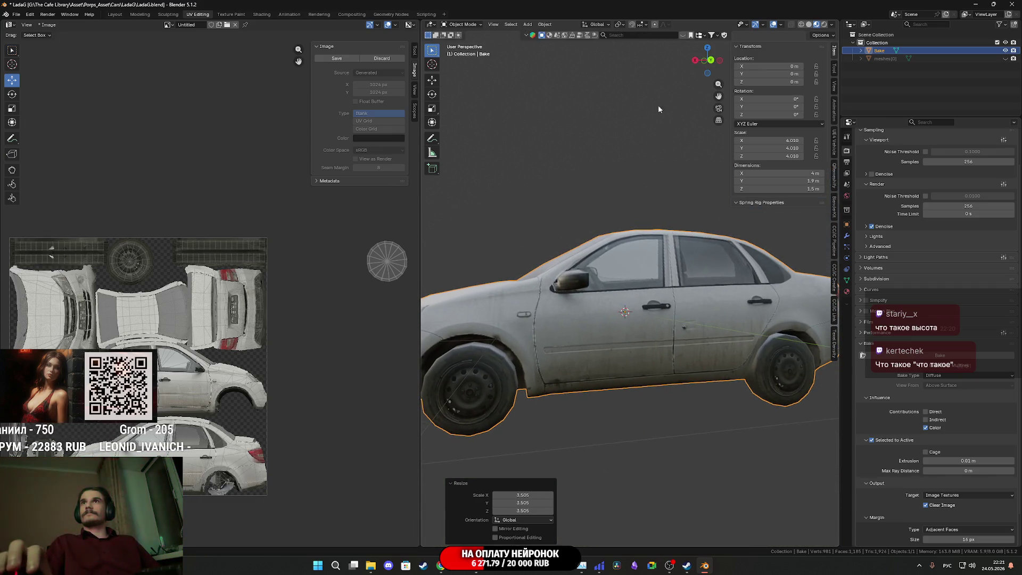
# Step: Apply the car's scale from Object > Apply
pyautogui.click(545, 24)
pyautogui.moveTo(571, 67)
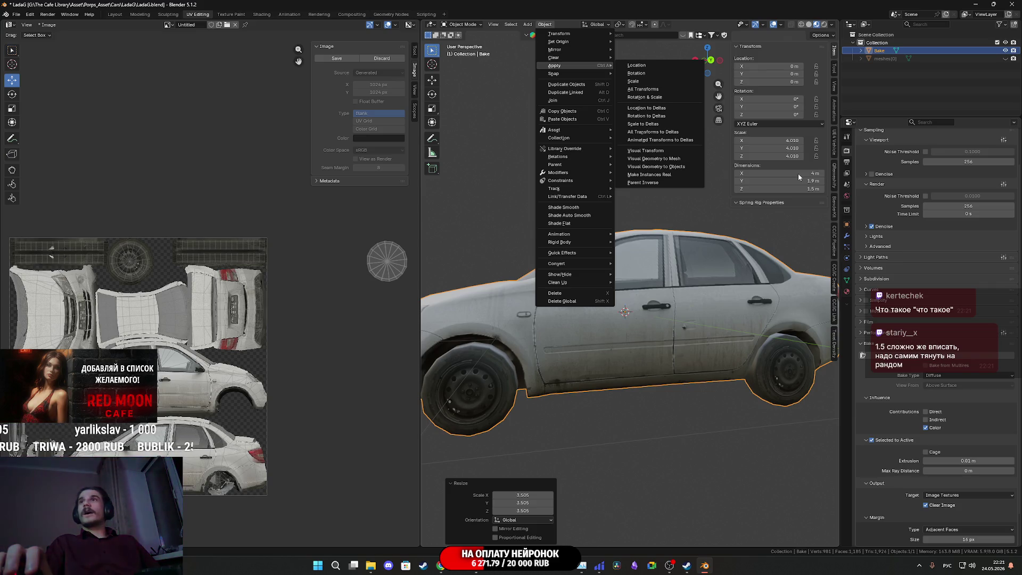
pyautogui.moveTo(726, 258)
pyautogui.mouseDown(button='middle')
pyautogui.moveTo(748, 297)
pyautogui.moveTo(667, 290)
pyautogui.mouseUp(button='middle')
pyautogui.press('KP_3')
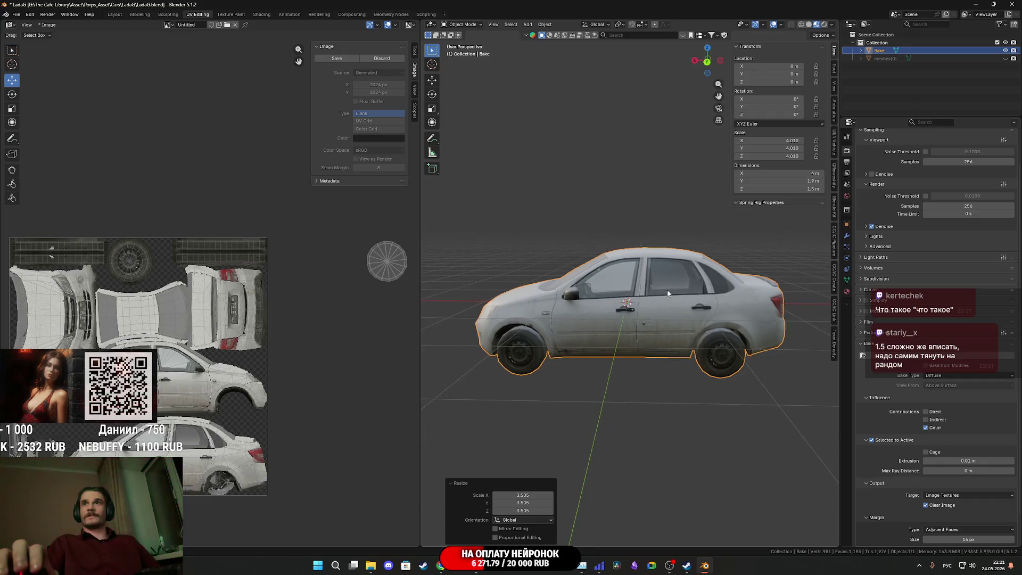
pyautogui.click(544, 25)
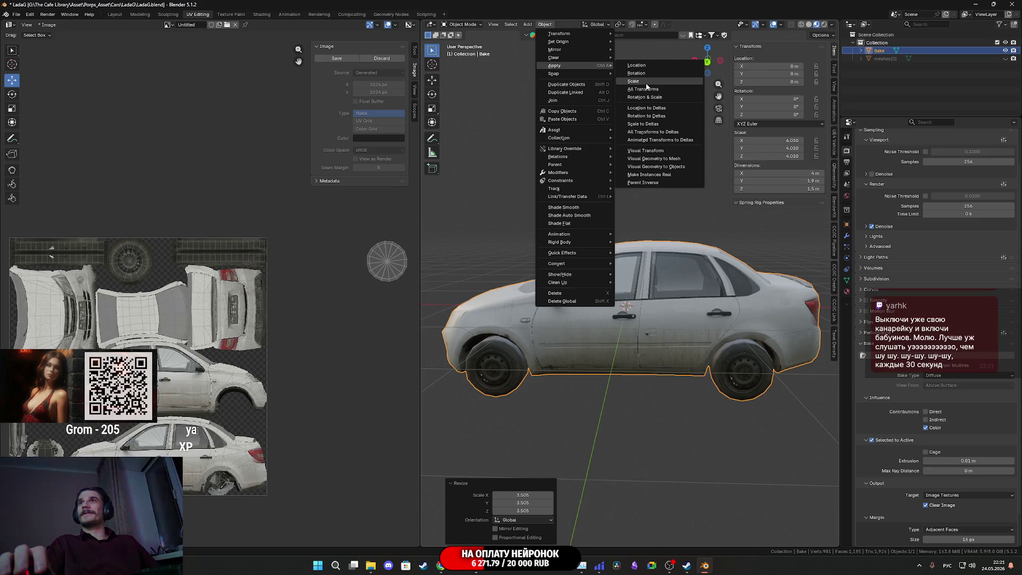
pyautogui.click(647, 81)
pyautogui.press('Tab')
pyautogui.moveTo(666, 373); pyautogui.dragTo(706, 259, button='middle')
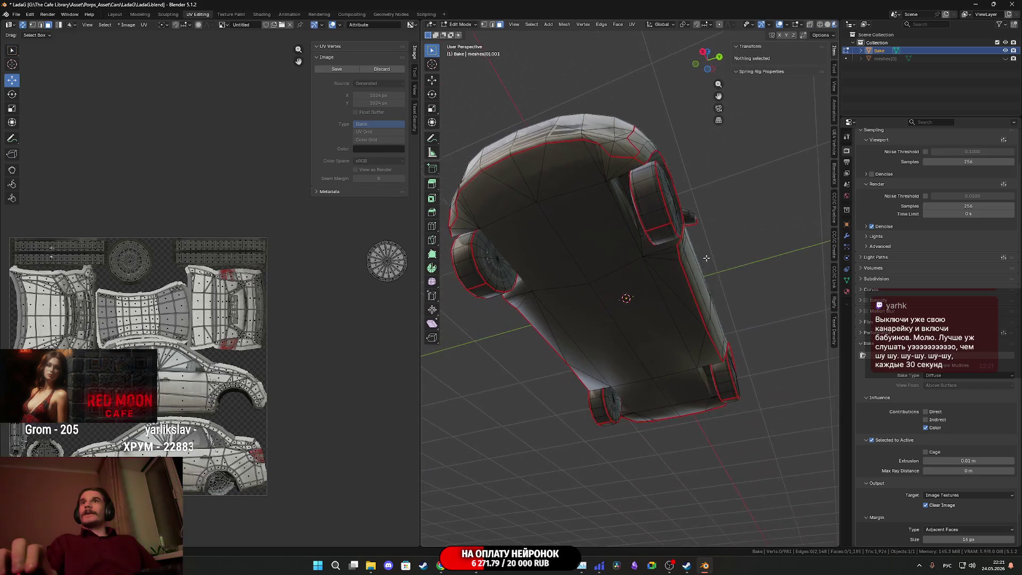
pyautogui.click(655, 217)
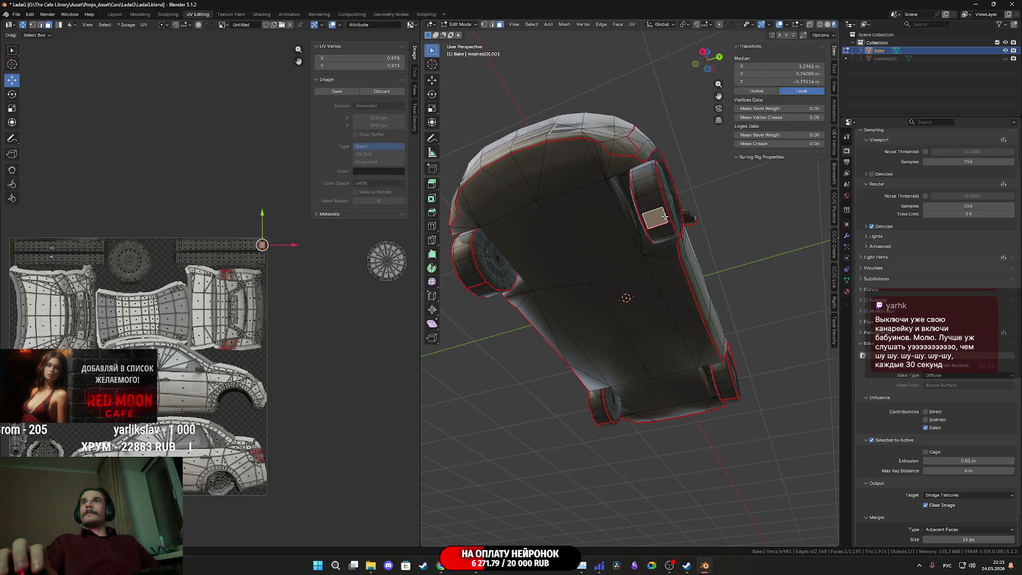
pyautogui.click(494, 24)
pyautogui.click(656, 223)
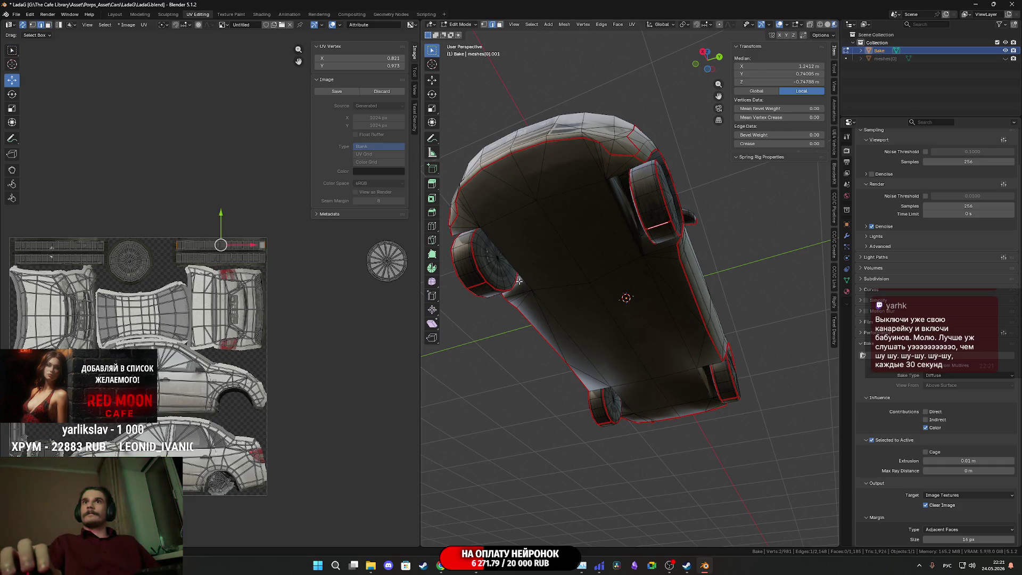
pyautogui.keyDown('shift'); pyautogui.click(477, 286); pyautogui.keyUp('shift')
pyautogui.moveTo(477, 286)
pyautogui.mouseDown(button='middle')
pyautogui.moveTo(579, 297)
pyautogui.moveTo(595, 262)
pyautogui.mouseUp(button='middle')
pyautogui.keyDown('shift'); pyautogui.click(586, 280); pyautogui.keyUp('shift')
pyautogui.keyDown('shift'); pyautogui.click(578, 256); pyautogui.keyUp('shift')
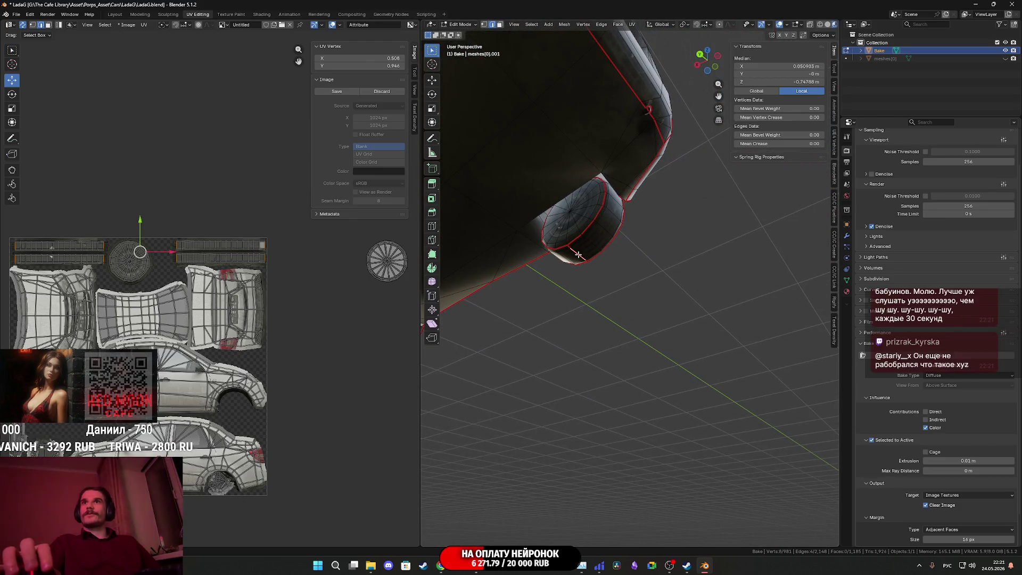
pyautogui.scroll(-8, 573, 278)
pyautogui.moveTo(572, 279)
pyautogui.mouseDown(button='middle')
pyautogui.moveTo(612, 295)
pyautogui.moveTo(663, 346)
pyautogui.moveTo(647, 340)
pyautogui.mouseUp(button='middle')
pyautogui.press('Tab')
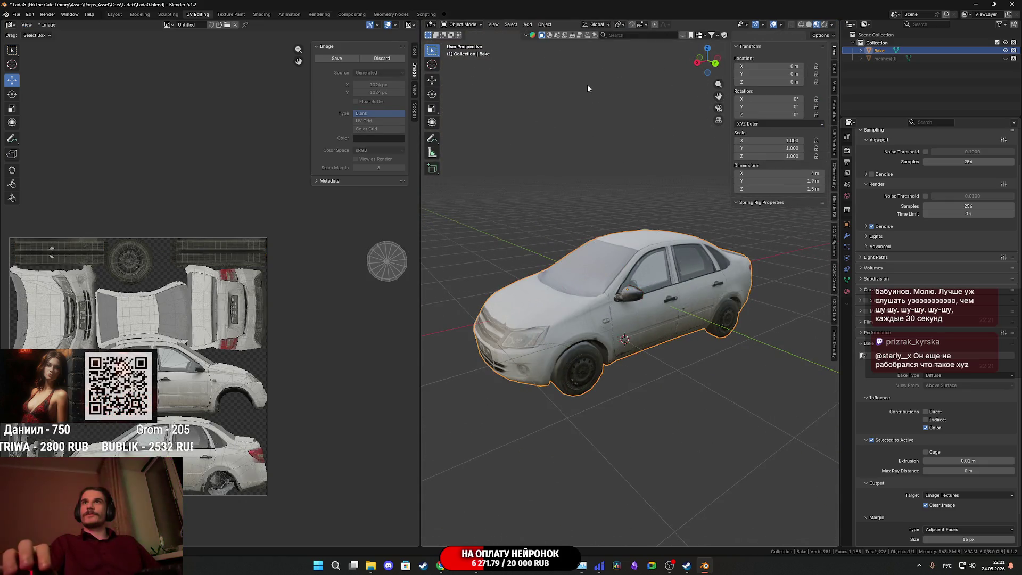
pyautogui.click(548, 24)
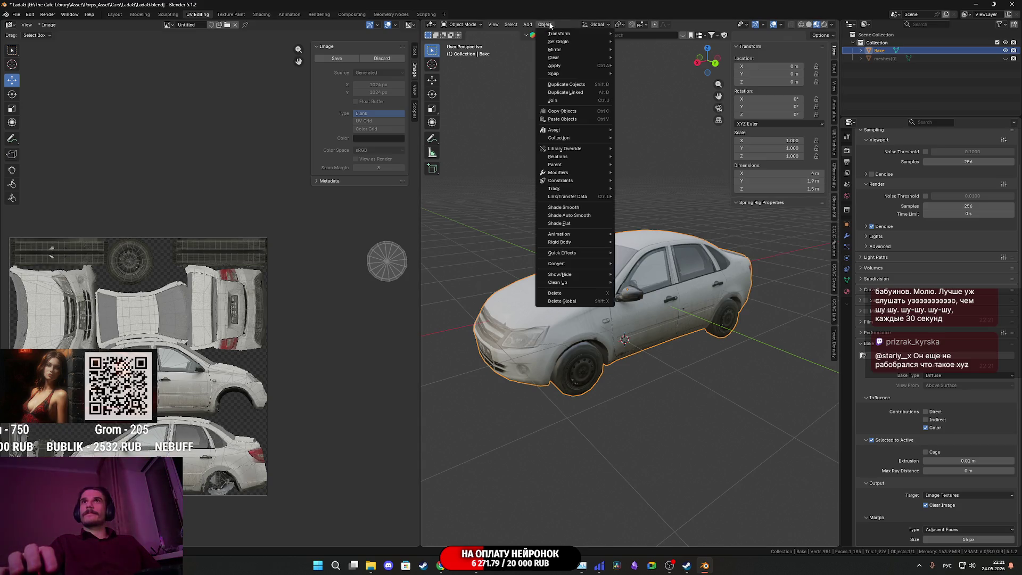
pyautogui.moveTo(576, 41)
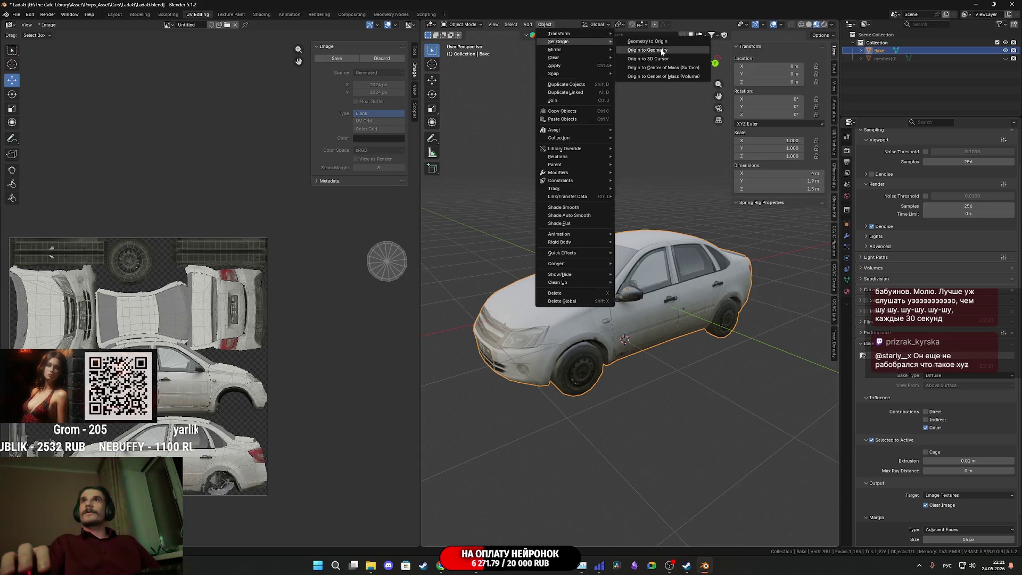
pyautogui.click(662, 59)
pyautogui.click(777, 81)
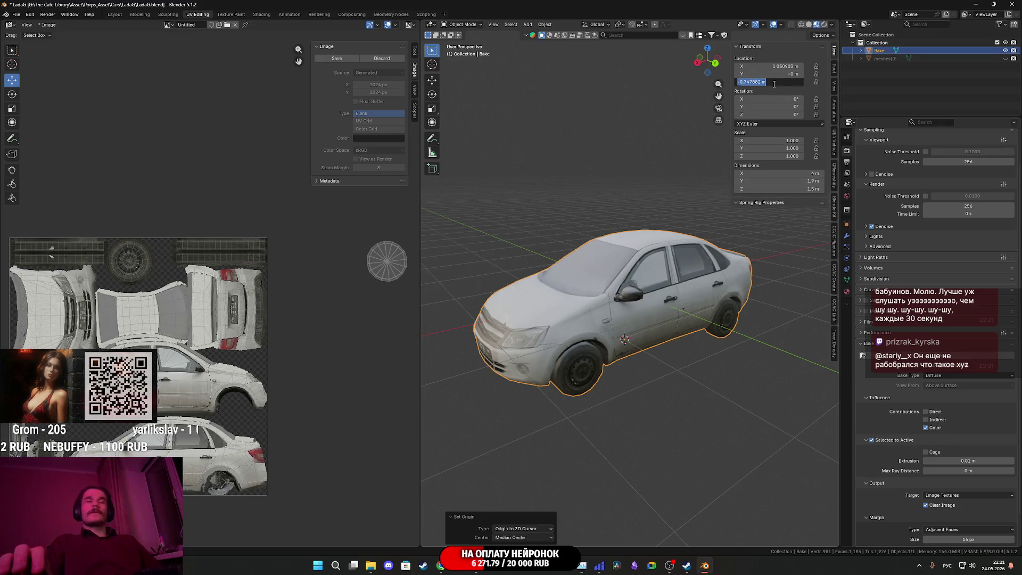
pyautogui.write('0')
pyautogui.press('Return')
pyautogui.click(777, 66)
pyautogui.write('0')
pyautogui.press('Return')
pyautogui.moveTo(687, 171)
pyautogui.mouseDown(button='middle')
pyautogui.moveTo(698, 260)
pyautogui.moveTo(560, 283)
pyautogui.moveTo(632, 280)
pyautogui.moveTo(665, 308)
pyautogui.mouseUp(button='middle')
pyautogui.scroll(4, 649, 282)
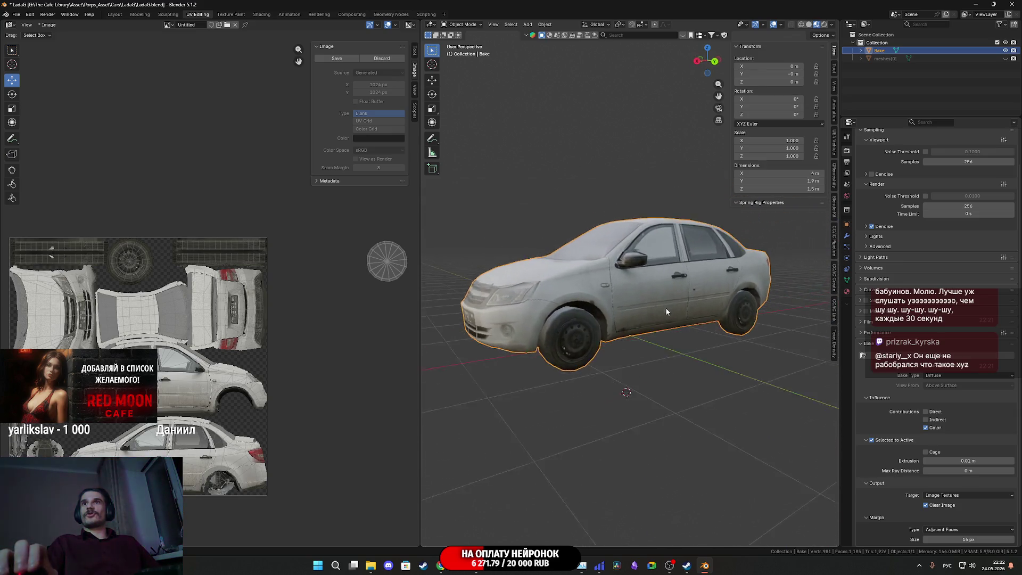
pyautogui.scroll(5, 666, 312)
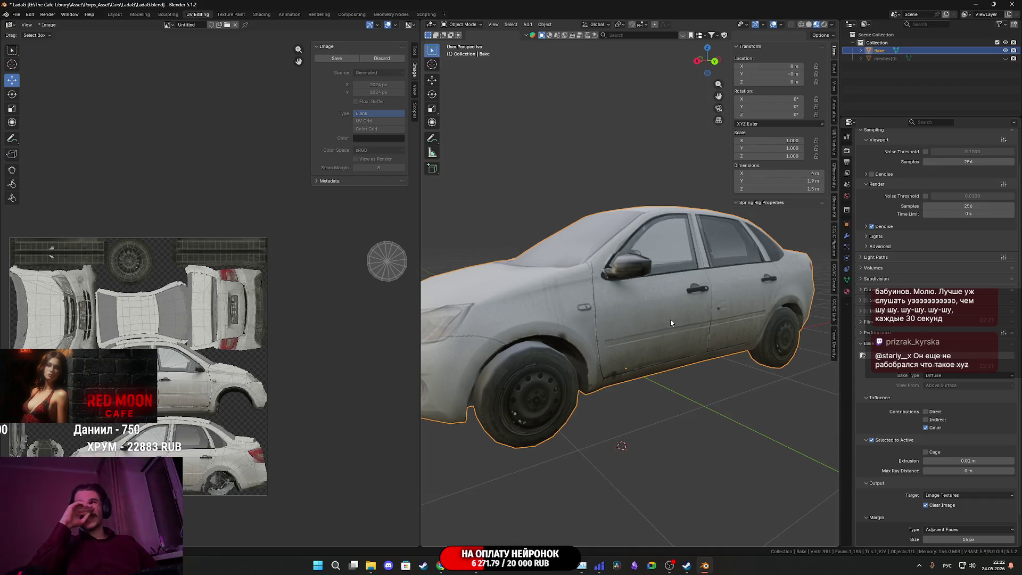
pyautogui.scroll(-5, 670, 319)
pyautogui.moveTo(670, 318)
pyautogui.mouseDown(button='middle')
pyautogui.moveTo(650, 313)
pyautogui.moveTo(697, 312)
pyautogui.mouseUp(button='middle')
pyautogui.scroll(2, 697, 311)
pyautogui.click(695, 312)
pyautogui.moveTo(516, 208); pyautogui.dragTo(545, 107, button='middle')
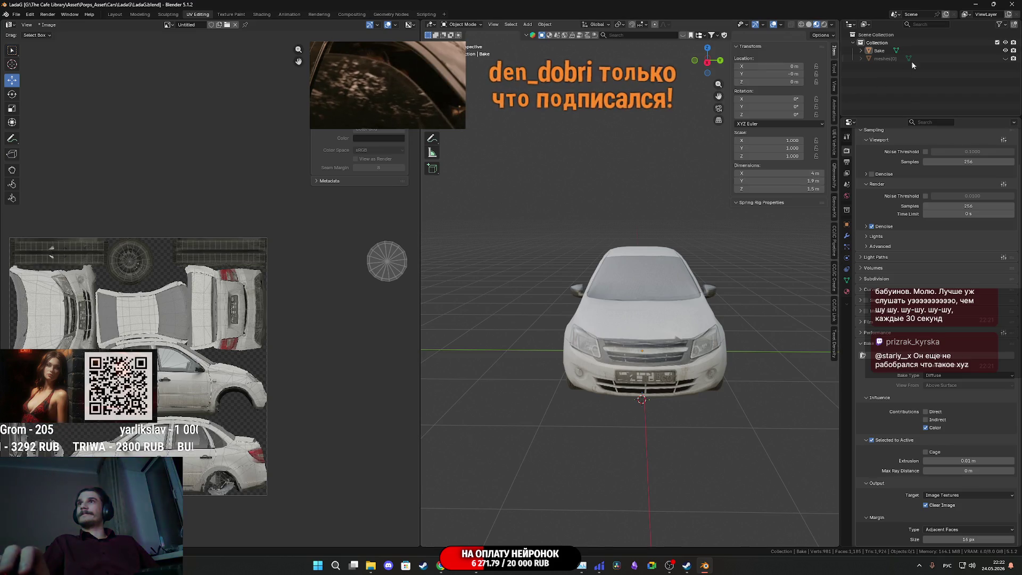
# Step: Delete the leftover meshes[0] object and rename the Bake object to LadaG
pyautogui.click(982, 59)
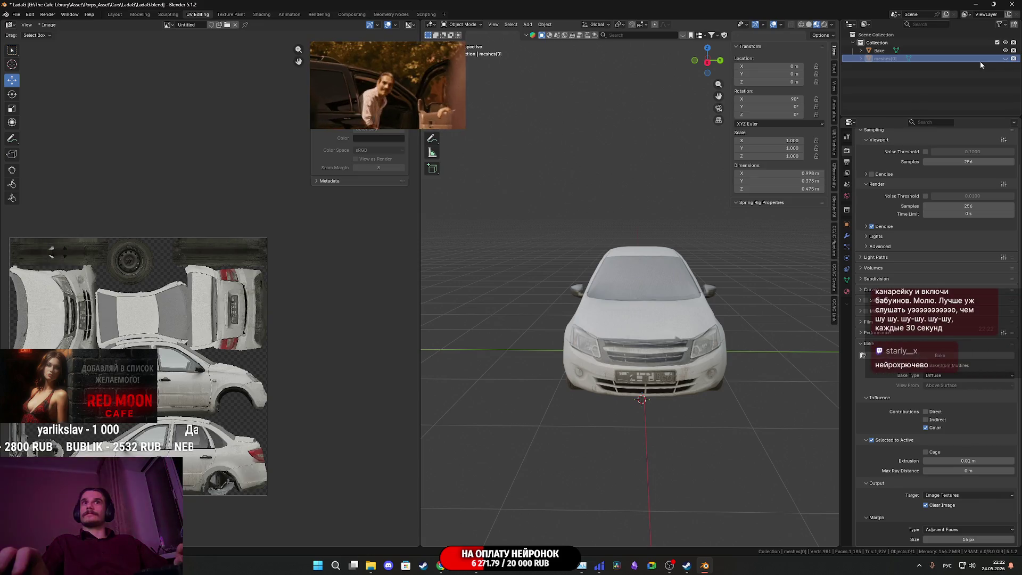
pyautogui.press('Delete')
pyautogui.doubleClick(907, 51)
pyautogui.write('Давай')
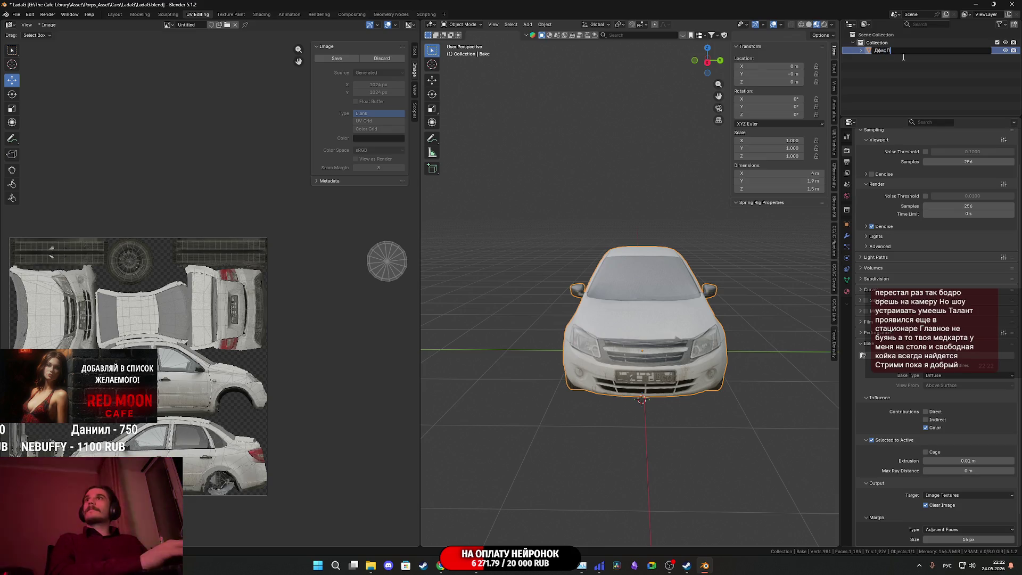
pyautogui.press('BackSpace')
pyautogui.press('BackSpace')
pyautogui.press('BackSpace')
pyautogui.hotkey('alt', 'shift')
pyautogui.write('Lada')
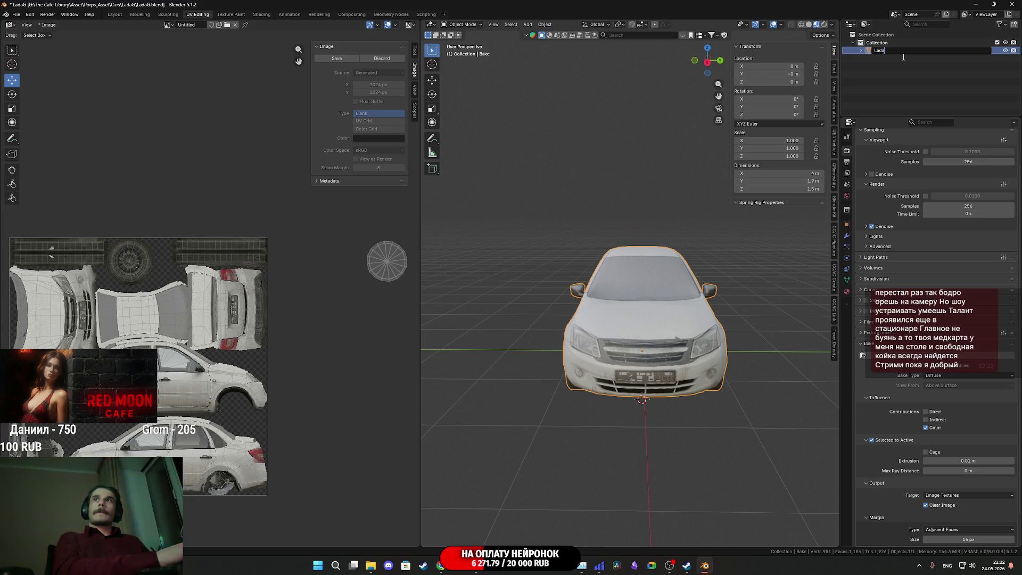
pyautogui.write('G')
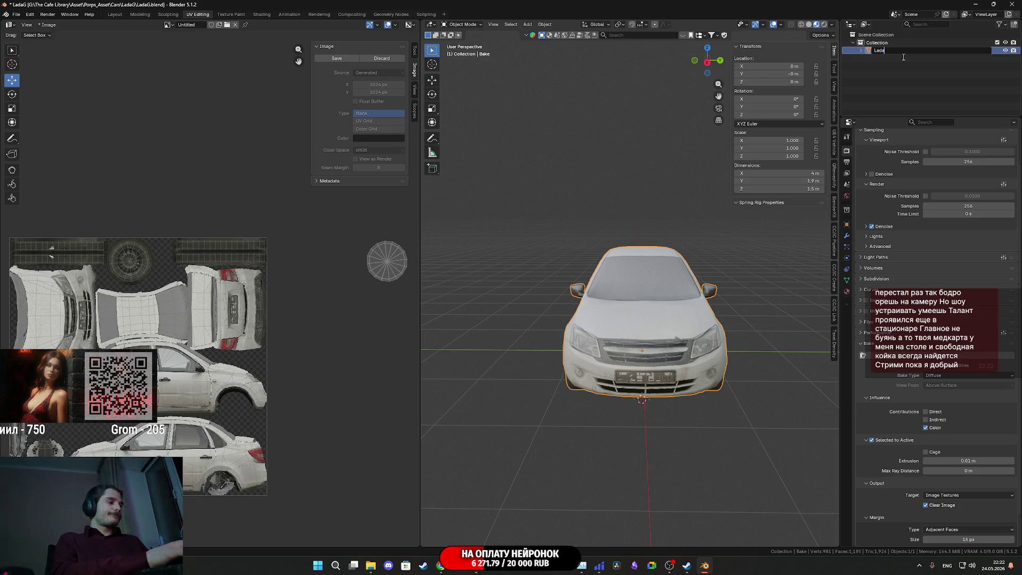
pyautogui.press('Return')
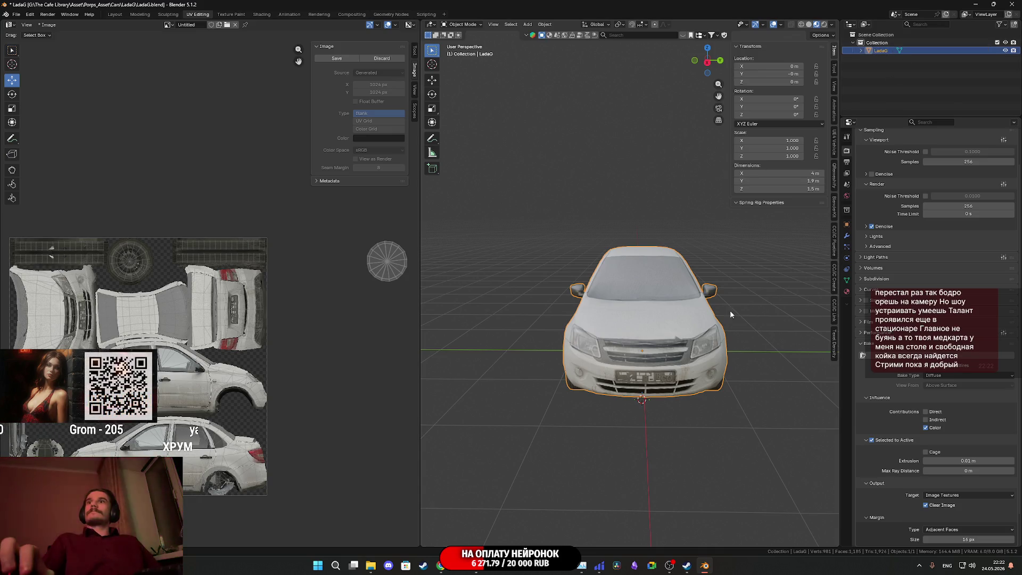
# Step: Rename the car's material to LadaG_M
pyautogui.click(847, 292)
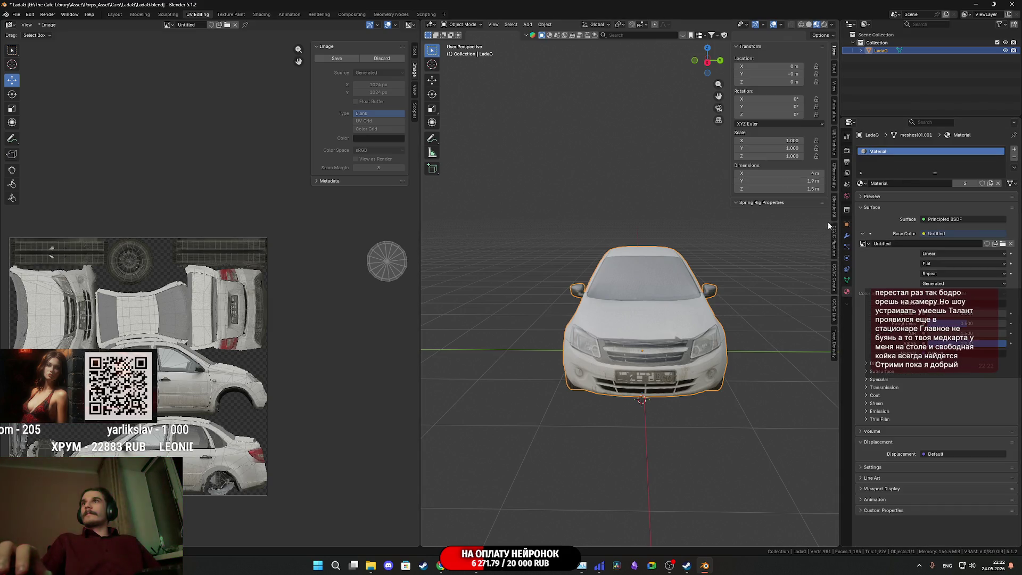
pyautogui.doubleClick(879, 152)
pyautogui.write('_M')
pyautogui.press('Return')
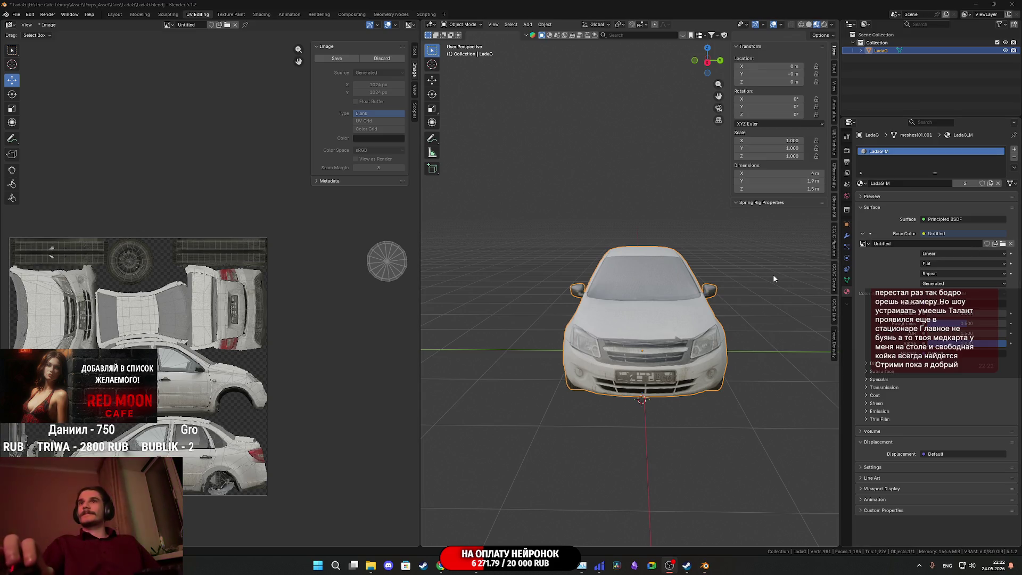
pyautogui.moveTo(679, 309); pyautogui.dragTo(658, 307, button='middle')
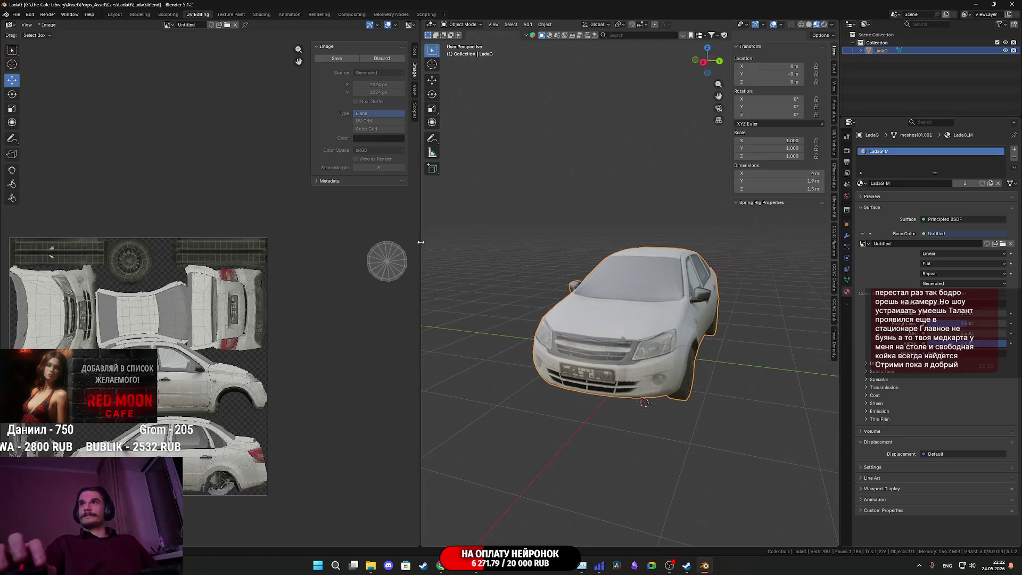
# Step: Export only the selected mesh as LadaG.fbx, then start Save As for the baked image
pyautogui.click(16, 14)
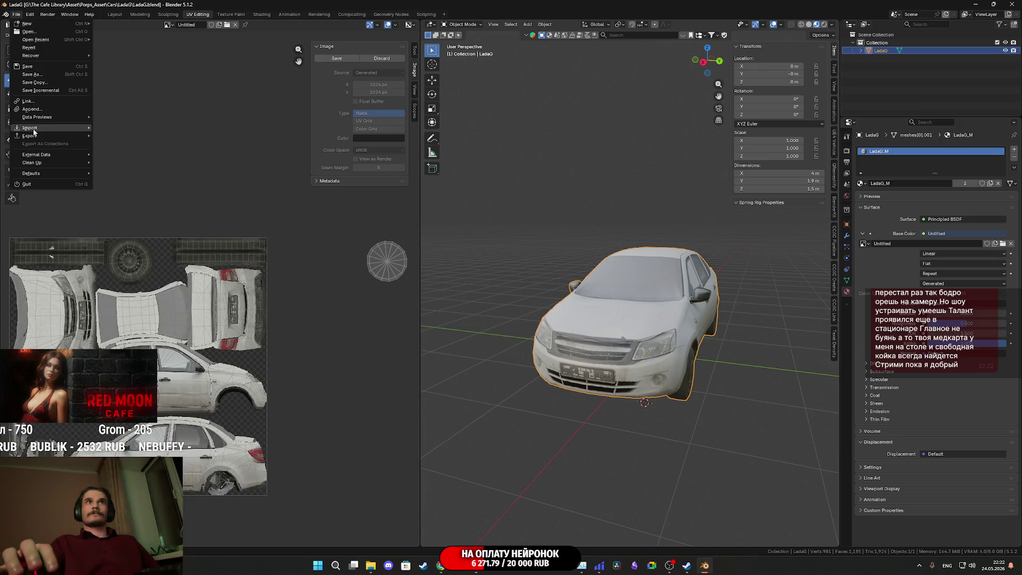
pyautogui.moveTo(33, 136)
pyautogui.click(151, 205)
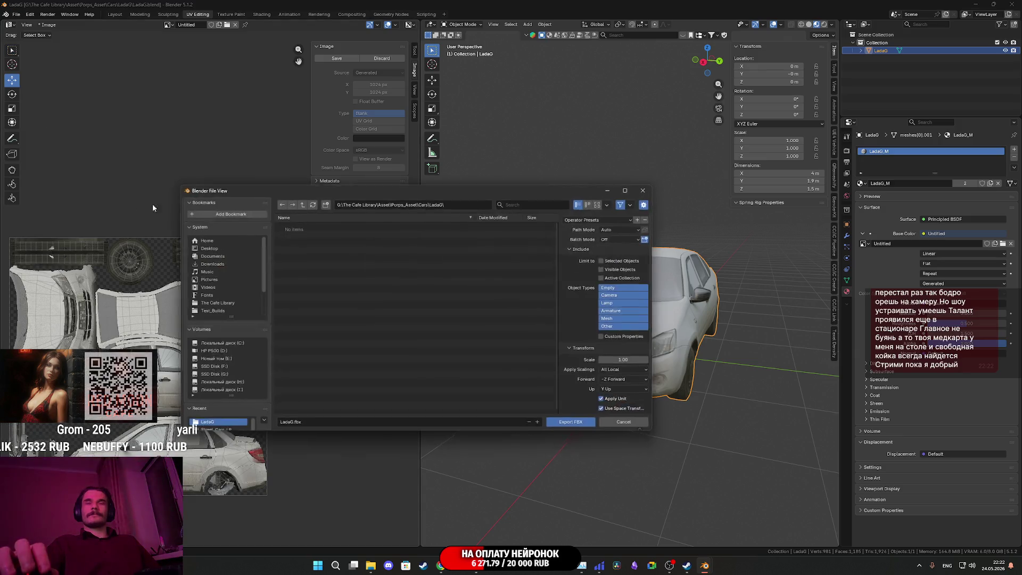
pyautogui.click(617, 320)
pyautogui.click(612, 261)
pyautogui.scroll(-3, 599, 363)
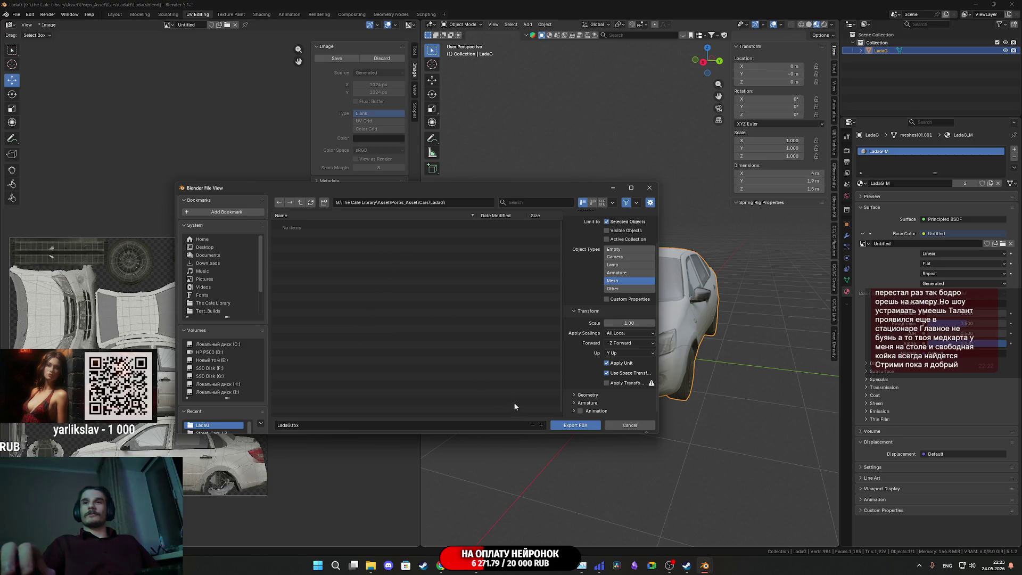
pyautogui.click(574, 426)
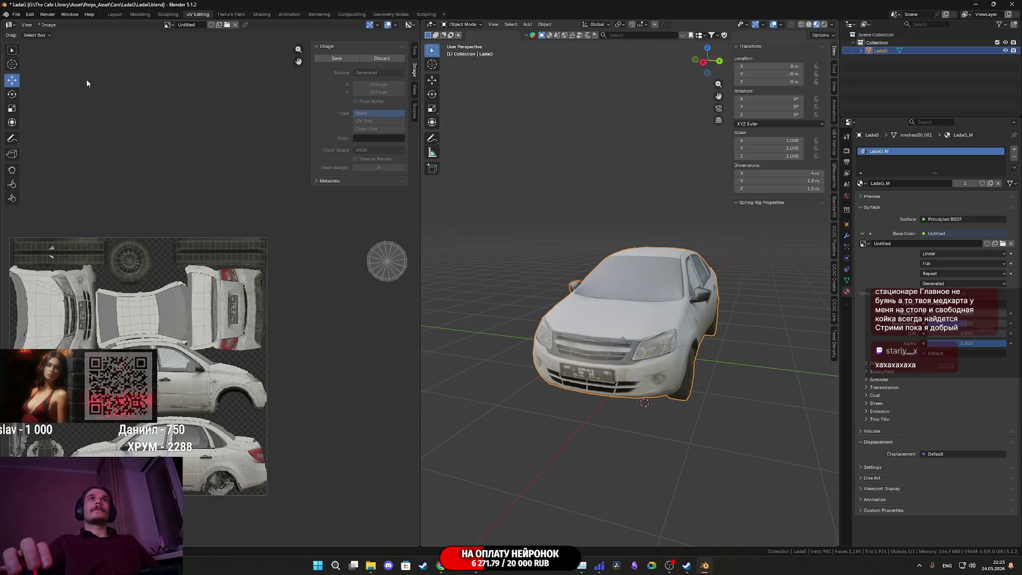
pyautogui.click(49, 25)
pyautogui.click(62, 109)
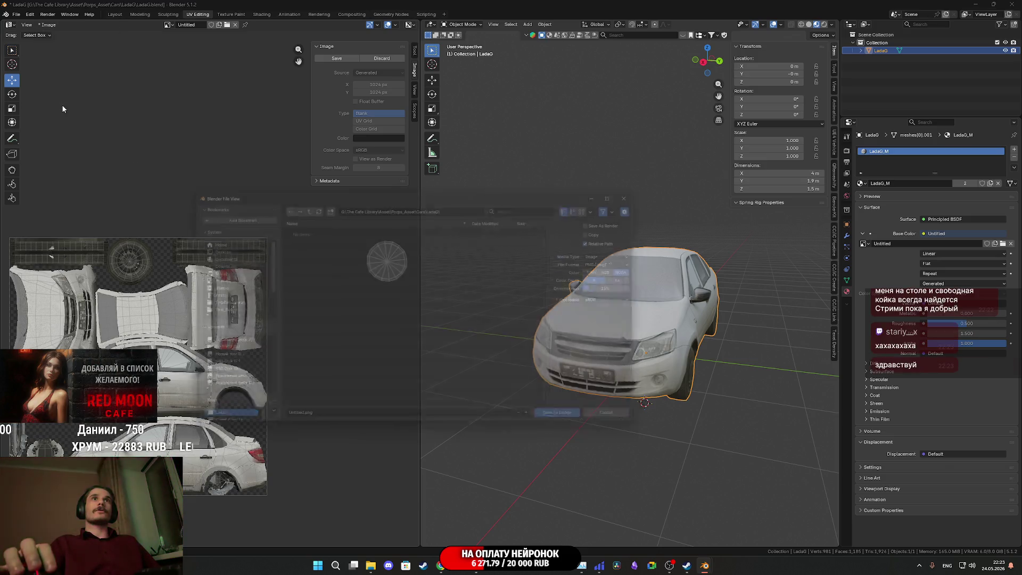
# Step: Save the baked texture as LadaG_BC.png and dismiss the Steam sale popup
pyautogui.click(336, 425)
pyautogui.write('Lada')
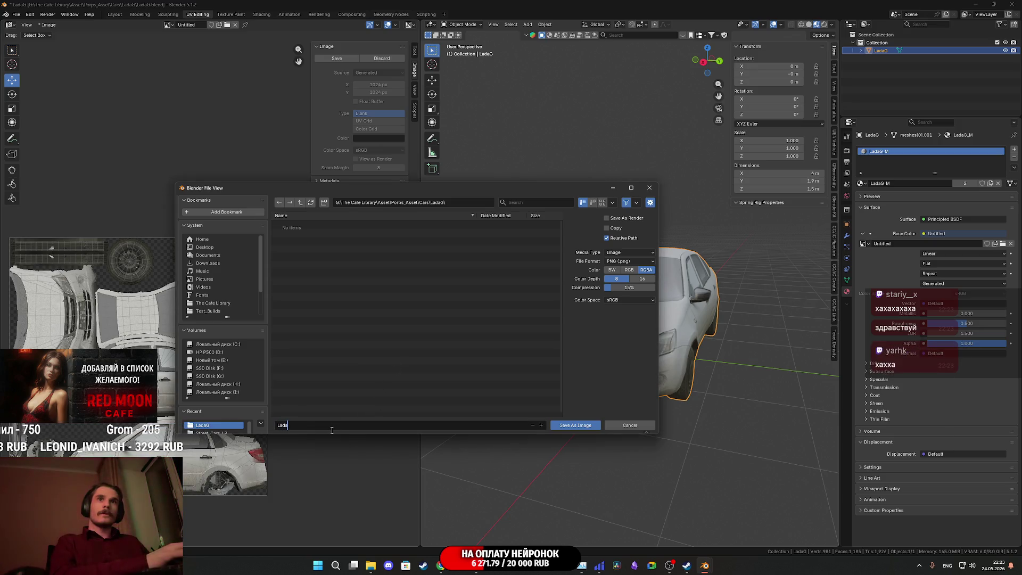
pyautogui.write('G_BC')
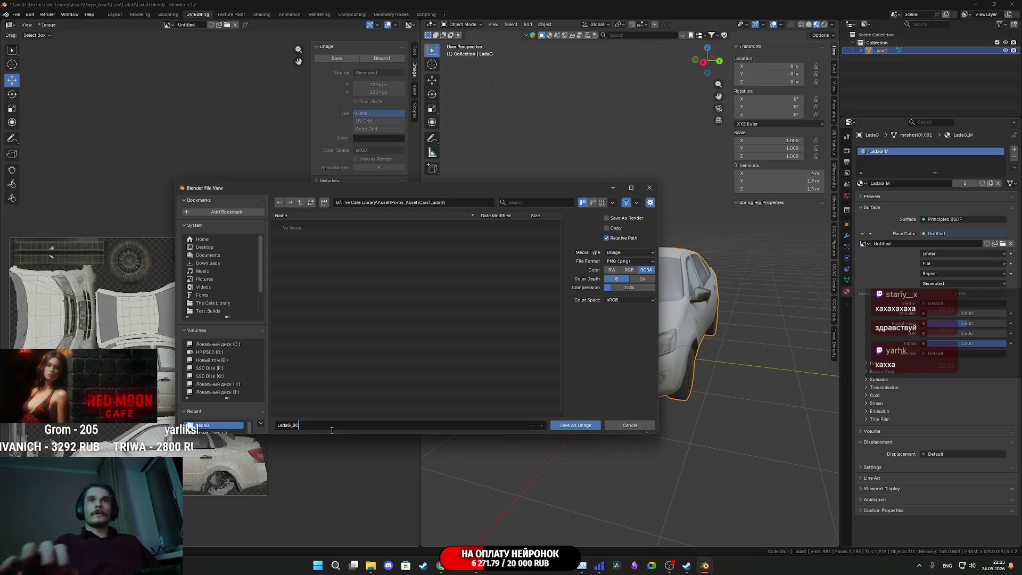
pyautogui.click(578, 425)
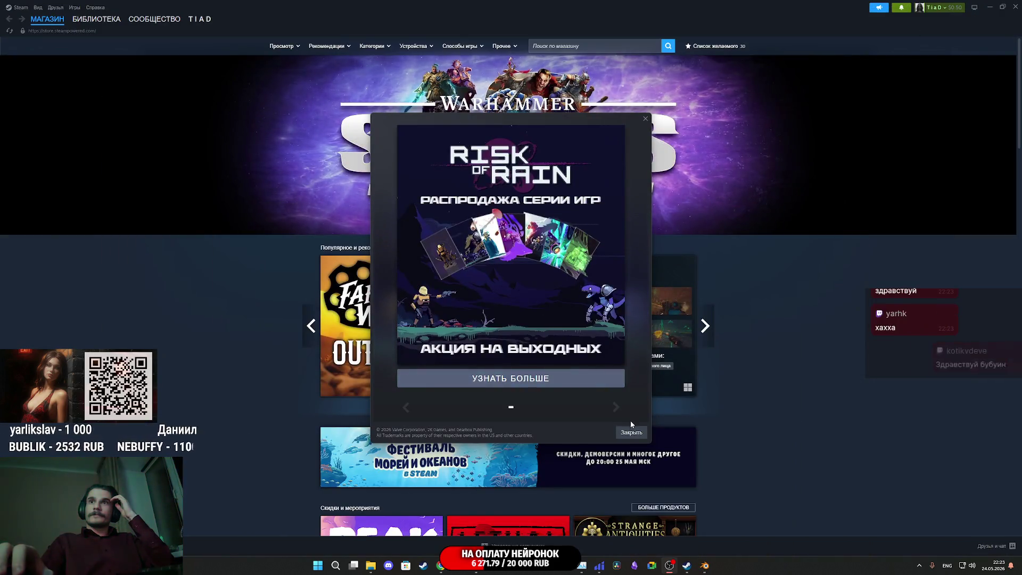
pyautogui.click(632, 432)
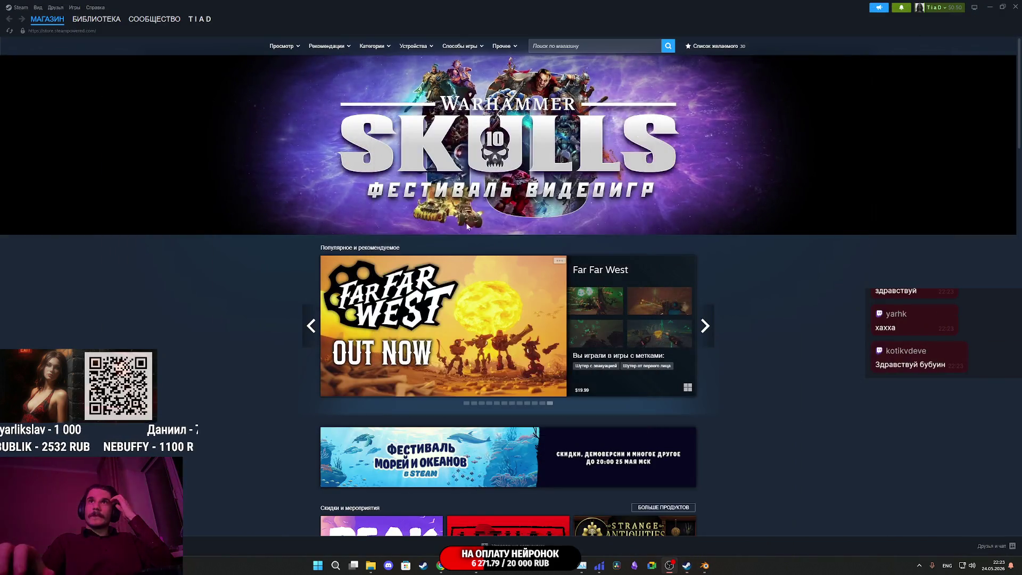
# Step: Close Steam and bring Unreal Engine forward at the Tex textures folder
pyautogui.click(97, 19)
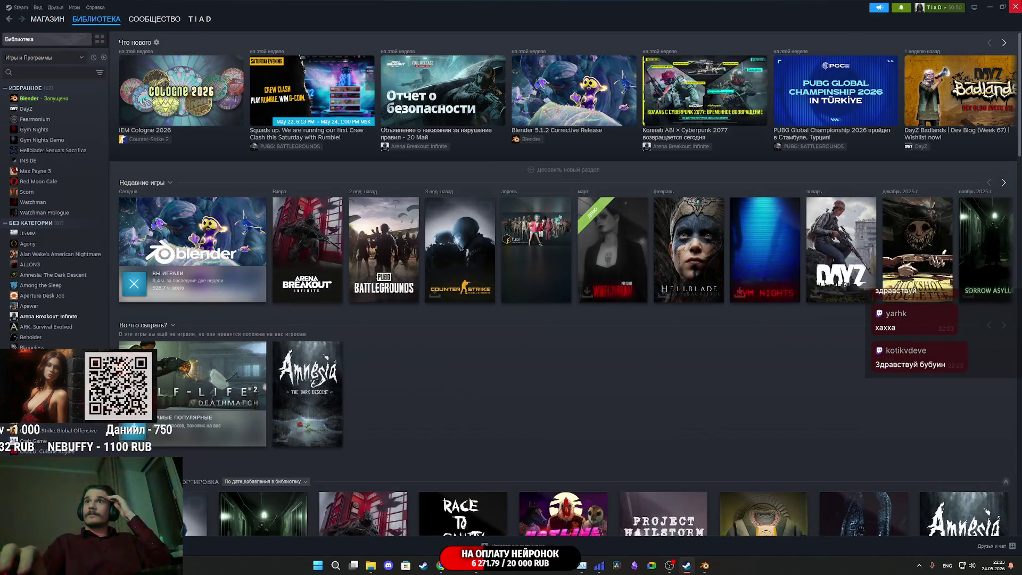
pyautogui.click(1015, 7)
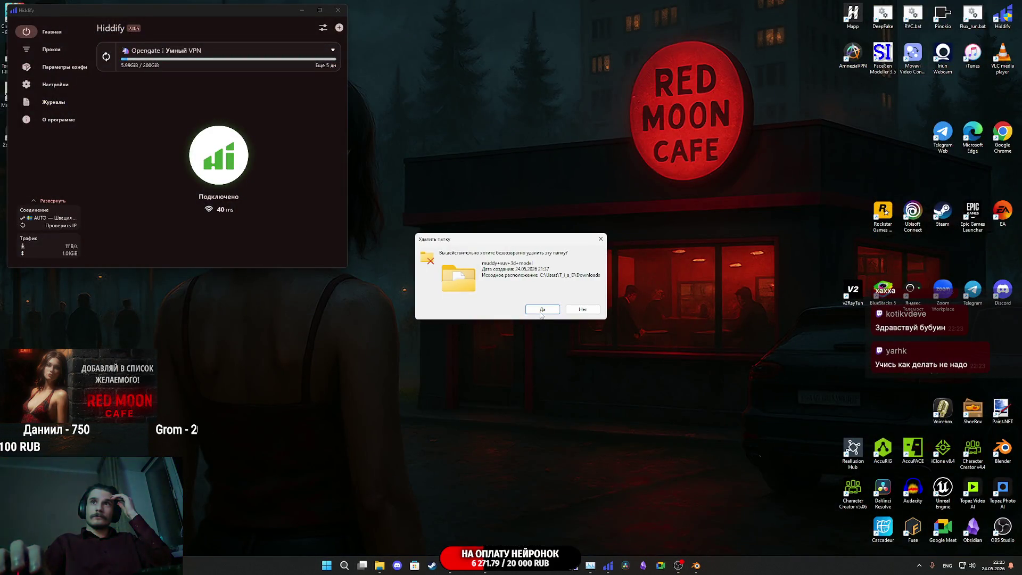
pyautogui.click(450, 566)
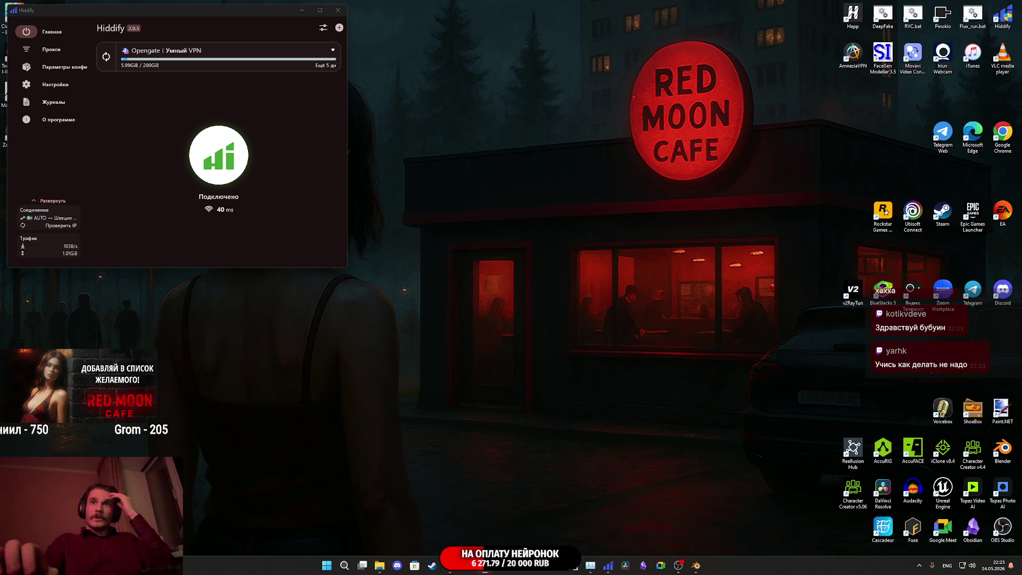
pyautogui.click(488, 372)
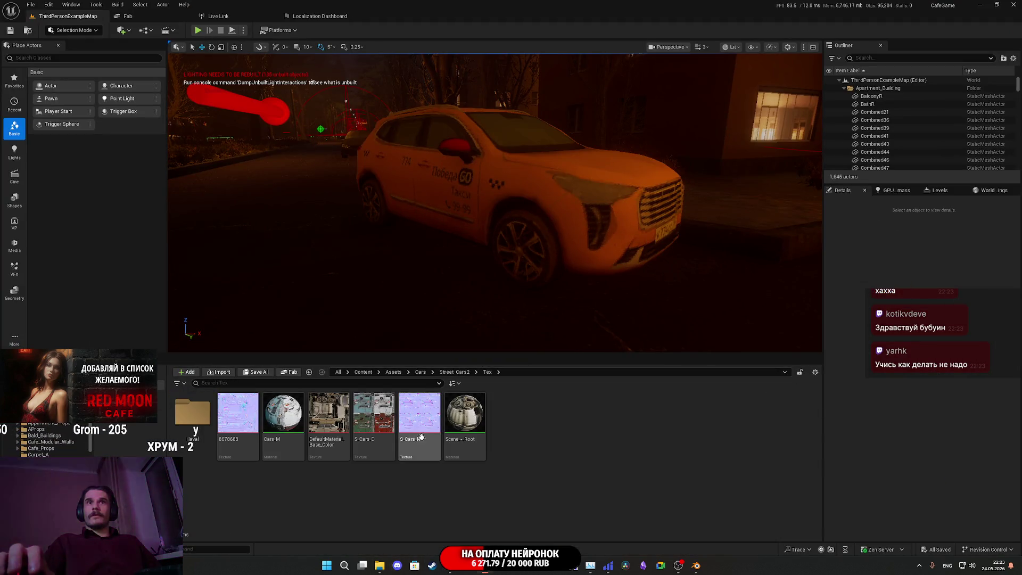
# Step: Import the LadaG model into the Street_Cars2 folder
pyautogui.rightClick(533, 430)
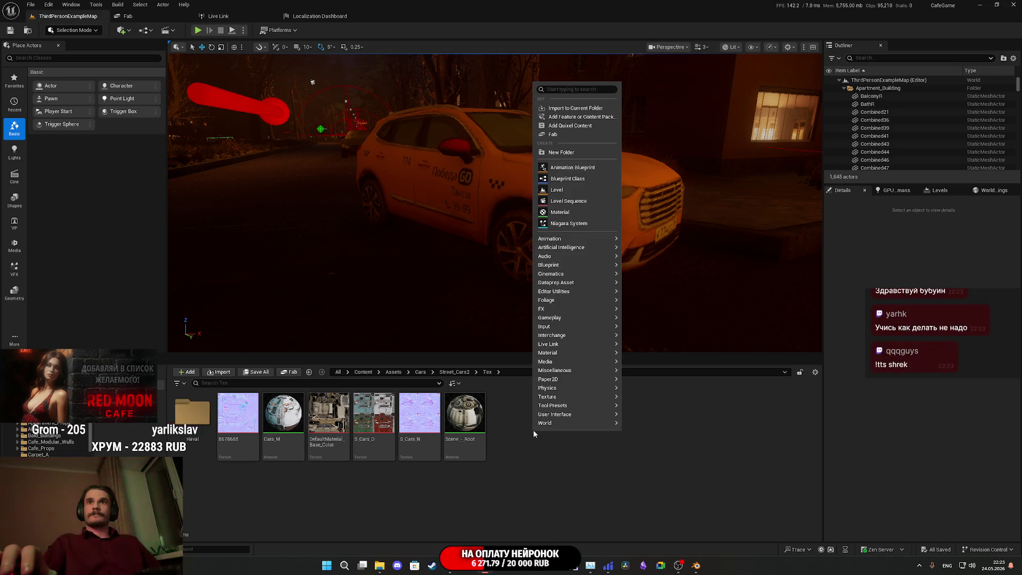
pyautogui.click(459, 374)
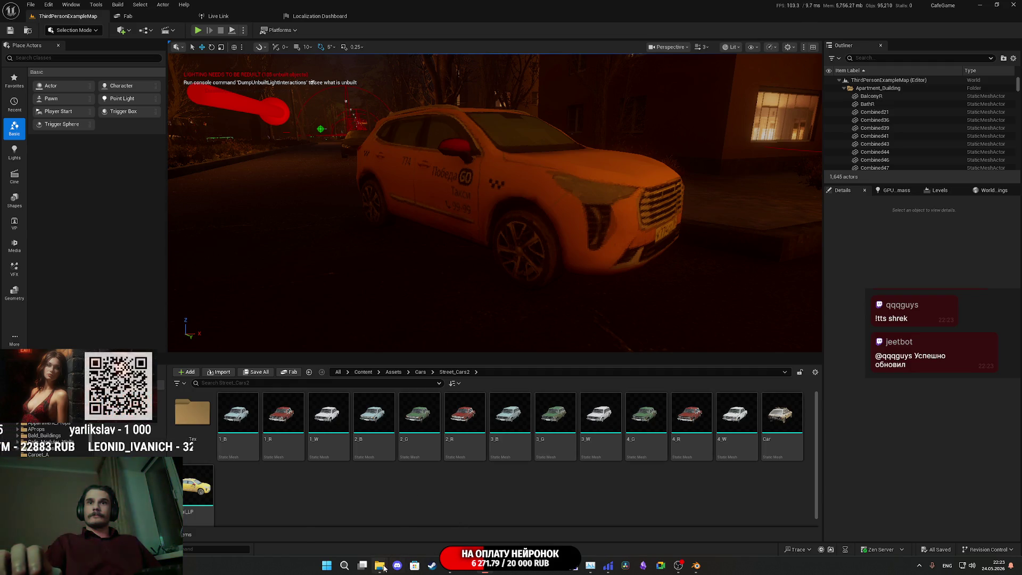
pyautogui.moveTo(379, 565)
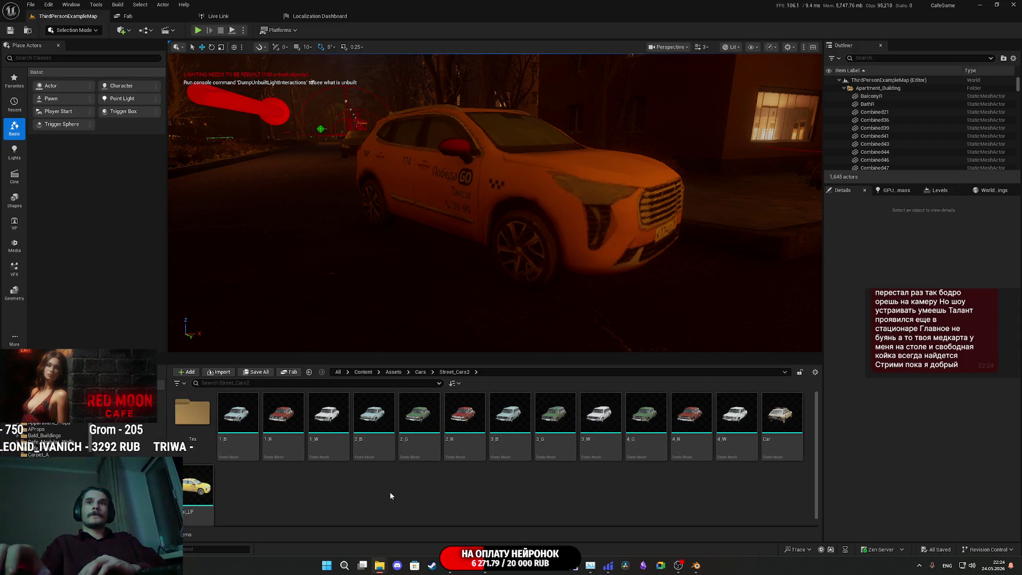
pyautogui.click(612, 405)
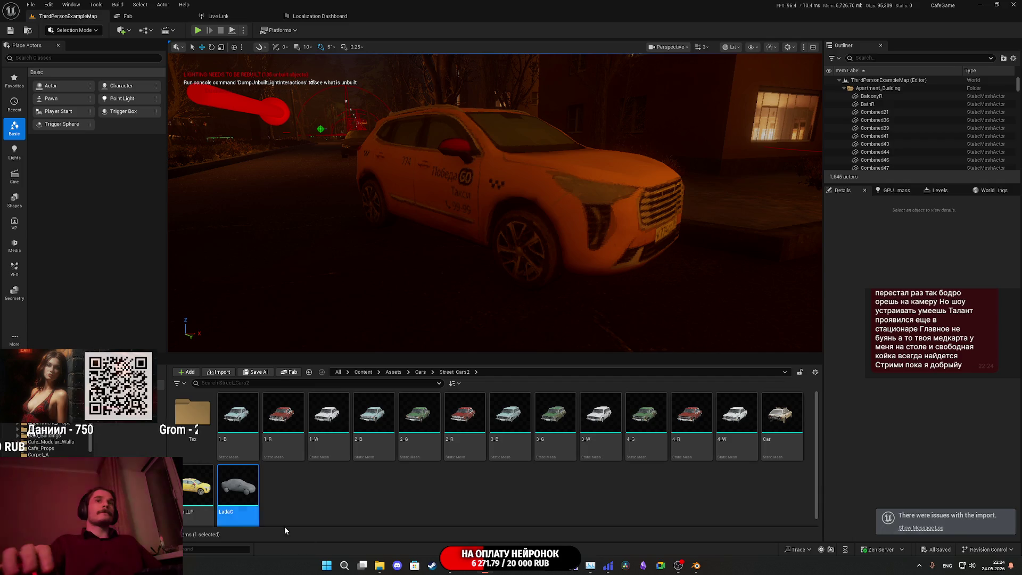
# Step: Go to Tex/Haval and bring up the actions for the HavalM material
pyautogui.doubleClick(193, 418)
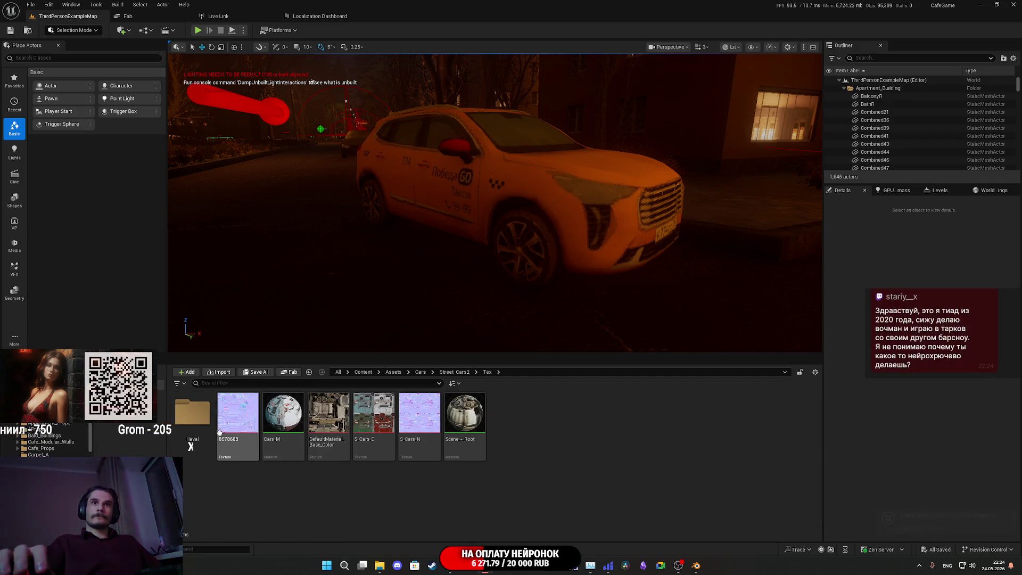
pyautogui.doubleClick(192, 414)
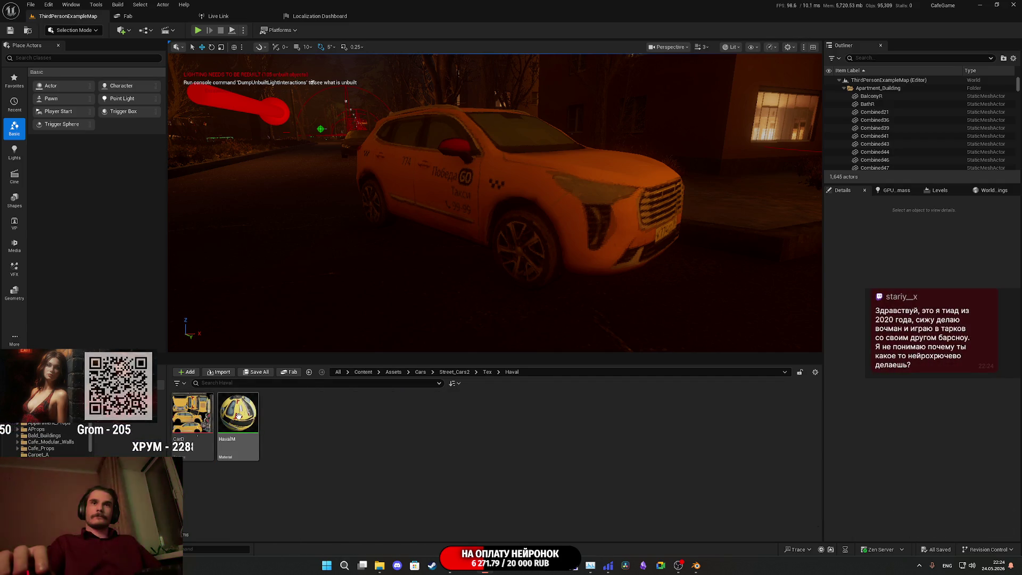
pyautogui.click(238, 418)
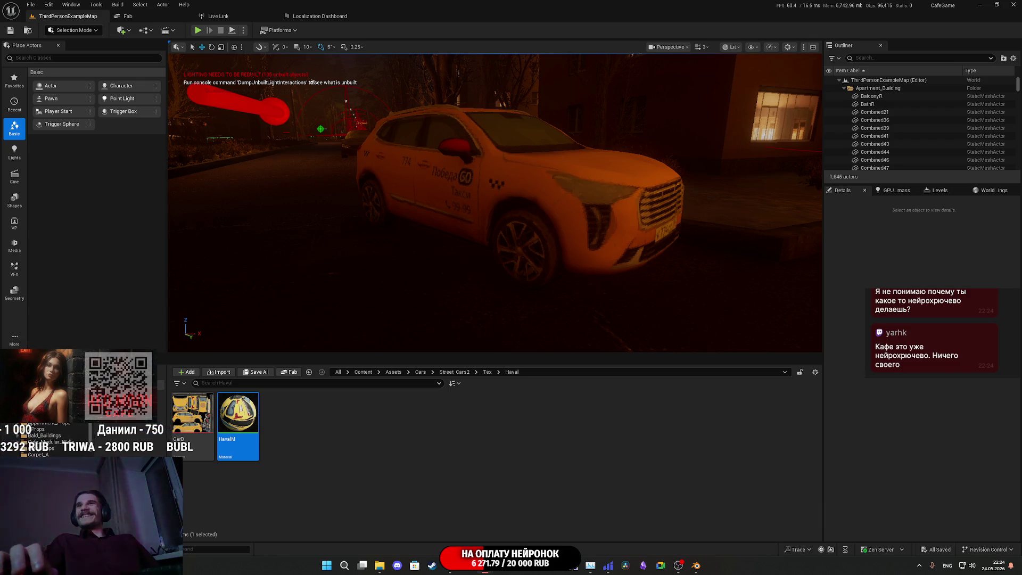
pyautogui.moveTo(562, 225); pyautogui.dragTo(484, 273, button='right')
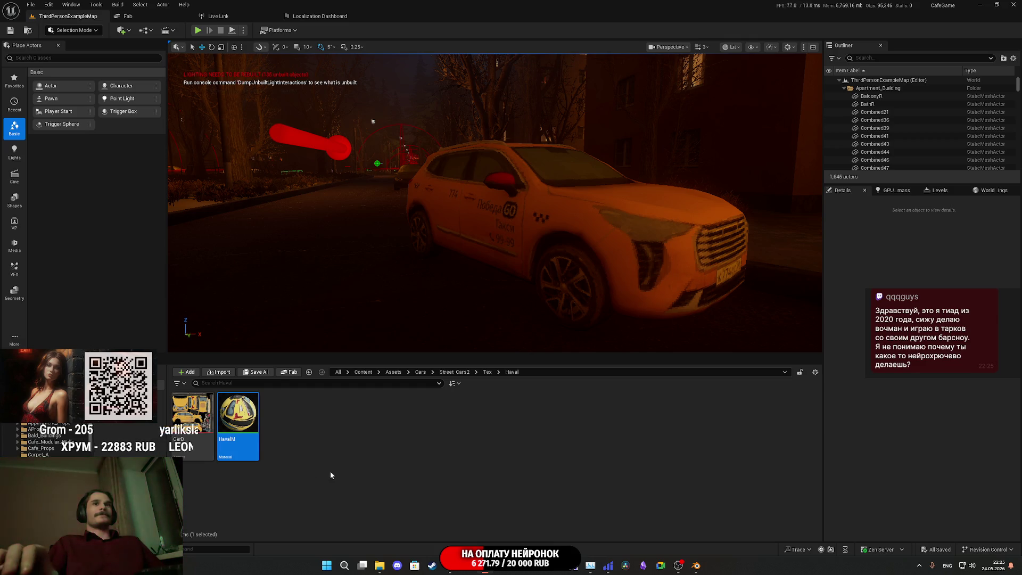
pyautogui.rightClick(244, 426)
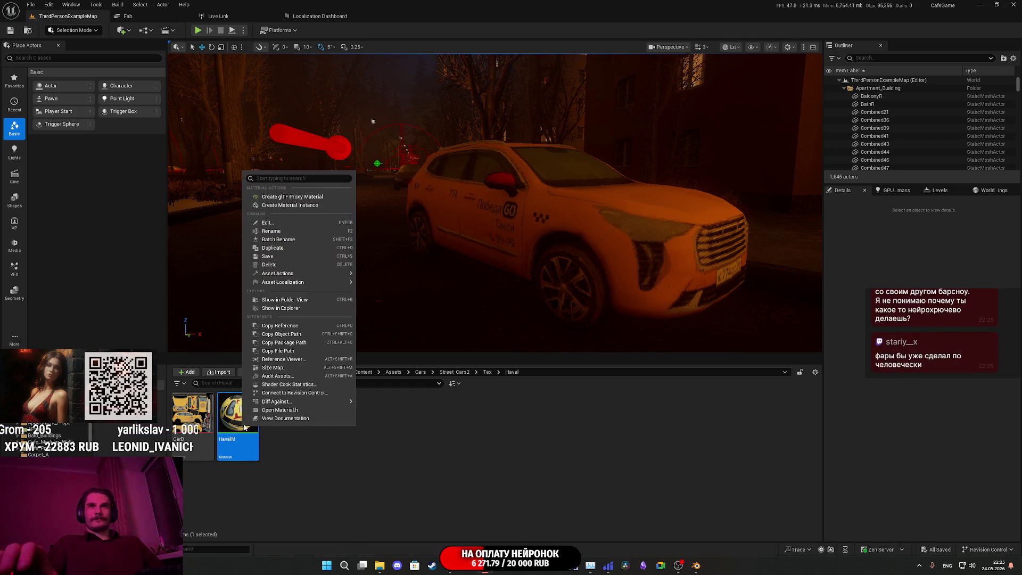
# Step: Create a HavalM material instance named LadaG_M, save all, and return to Tex
pyautogui.click(289, 205)
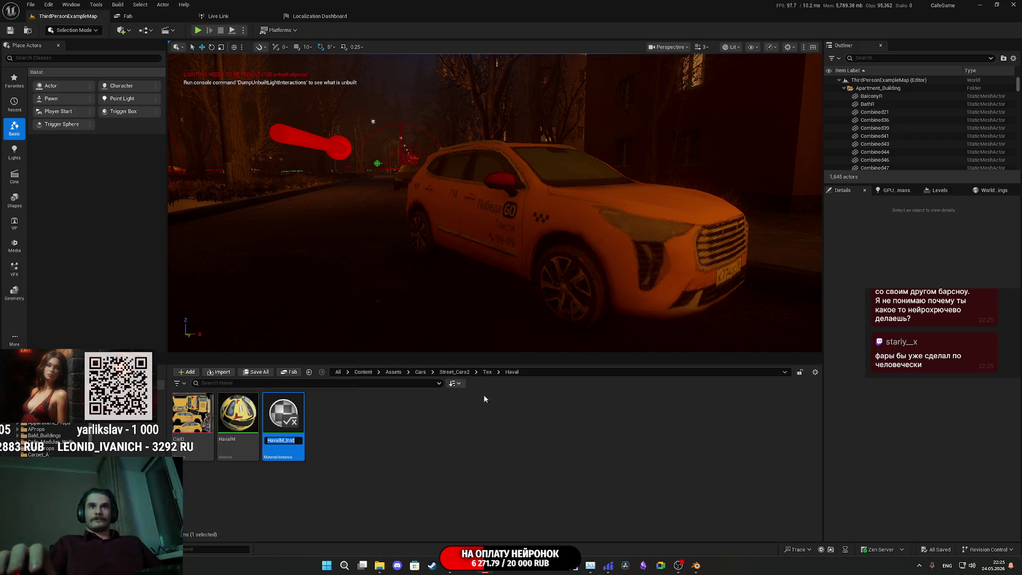
pyautogui.write('HavalM')
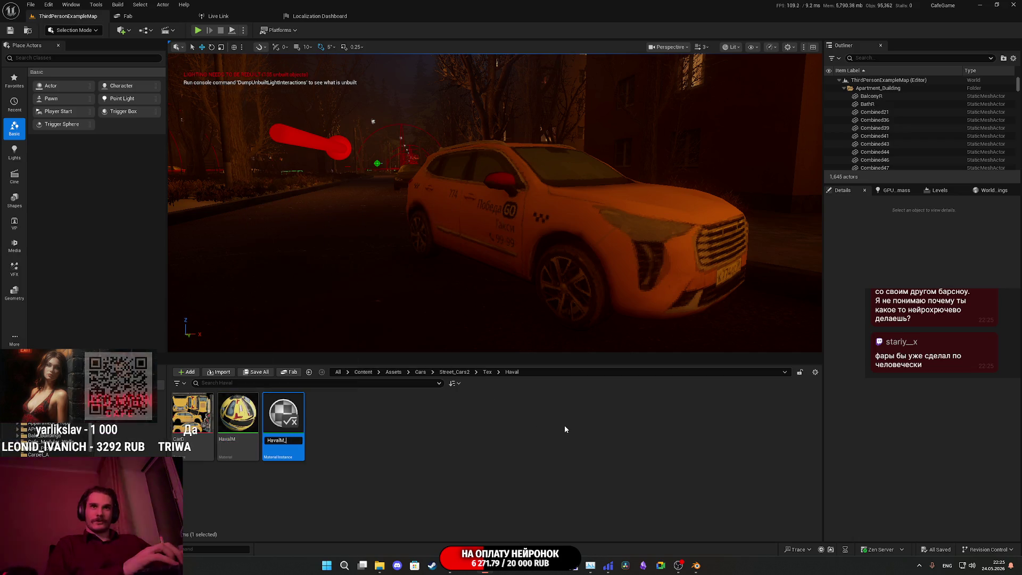
pyautogui.press('Left')
pyautogui.press('BackSpace')
pyautogui.press('BackSpace')
pyautogui.press('BackSpace')
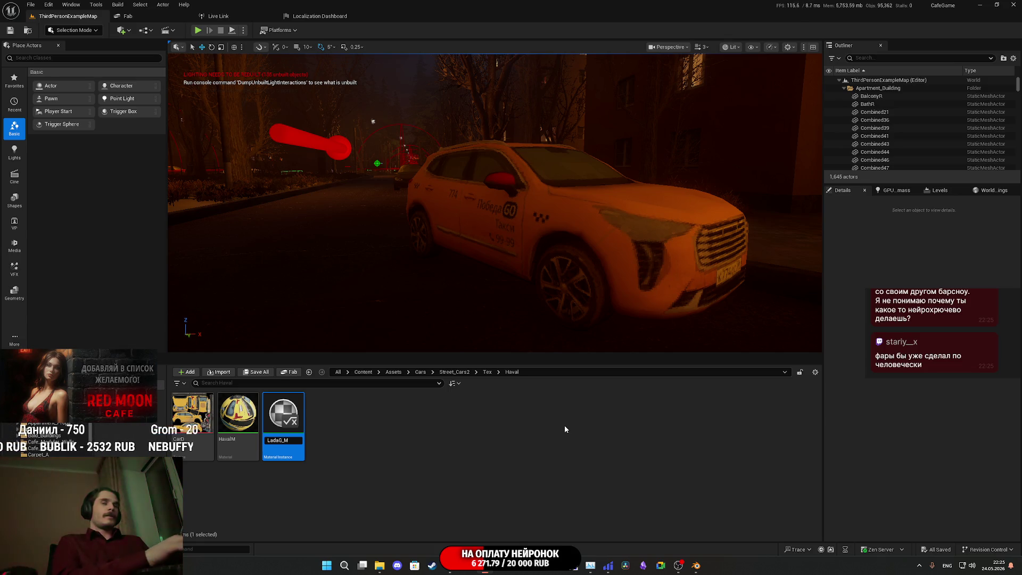
pyautogui.press('Return')
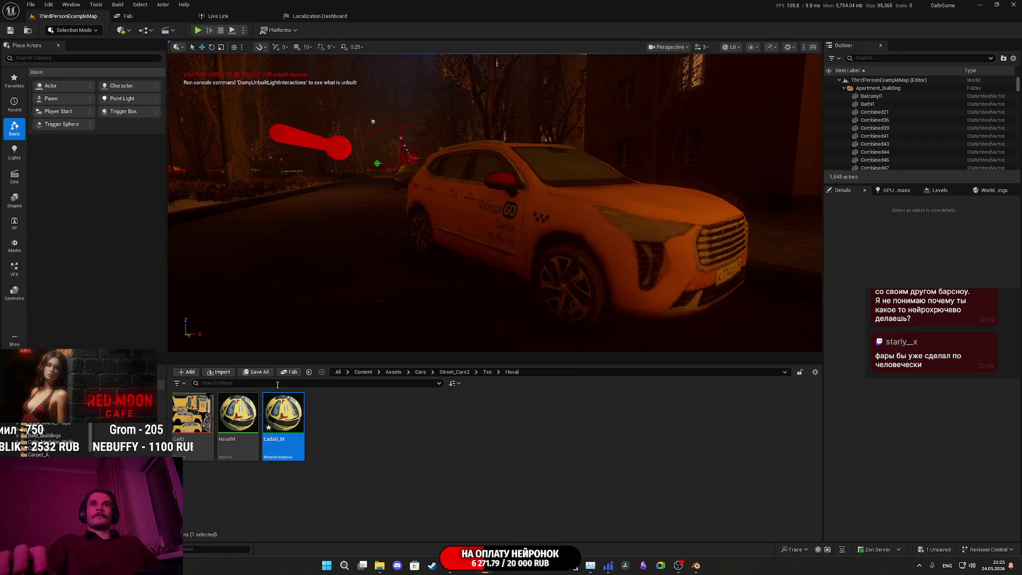
pyautogui.click(259, 372)
pyautogui.click(575, 375)
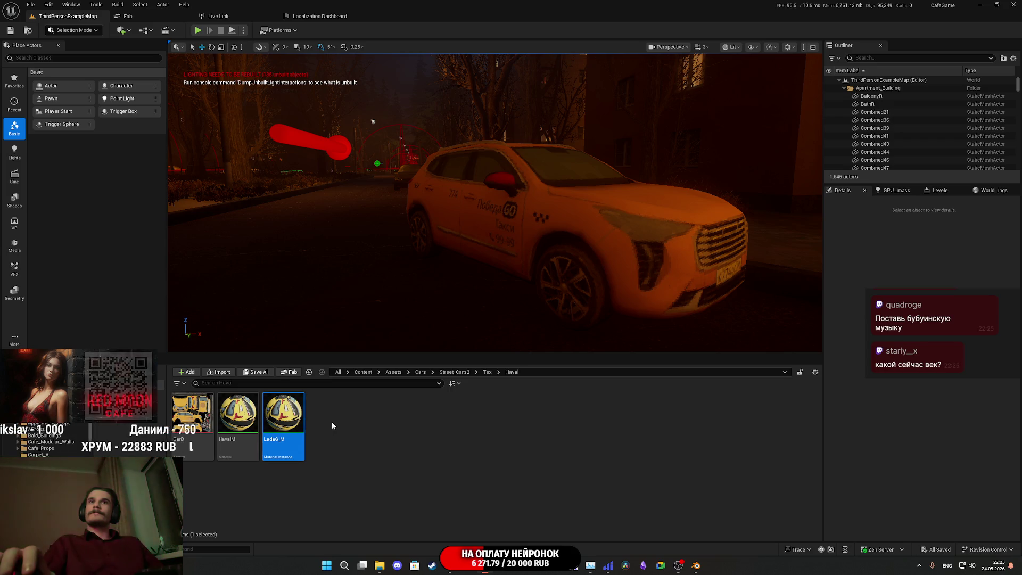
pyautogui.click(484, 373)
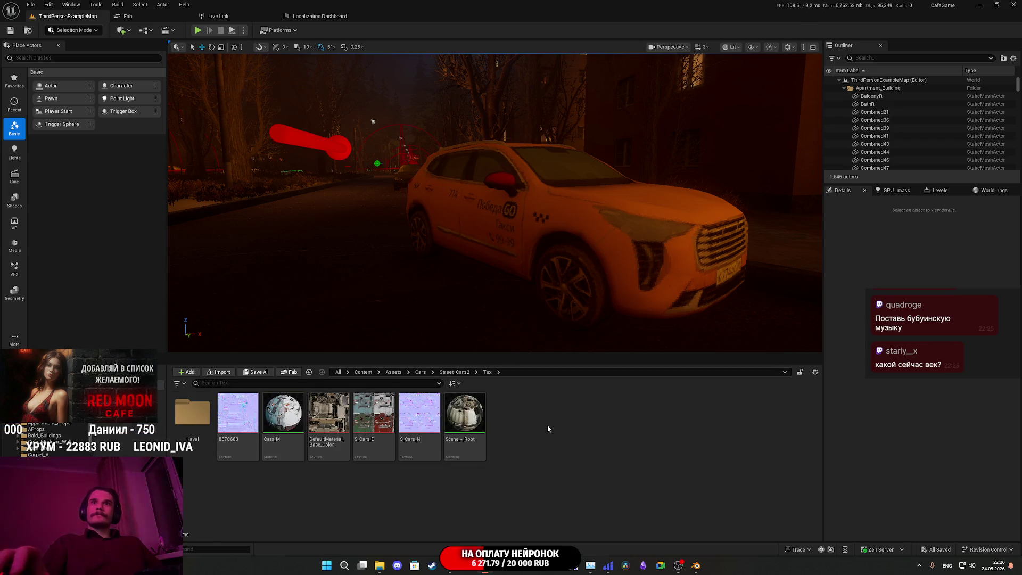
# Step: Create a new folder named LadaG inside Street_Cars2
pyautogui.rightClick(547, 425)
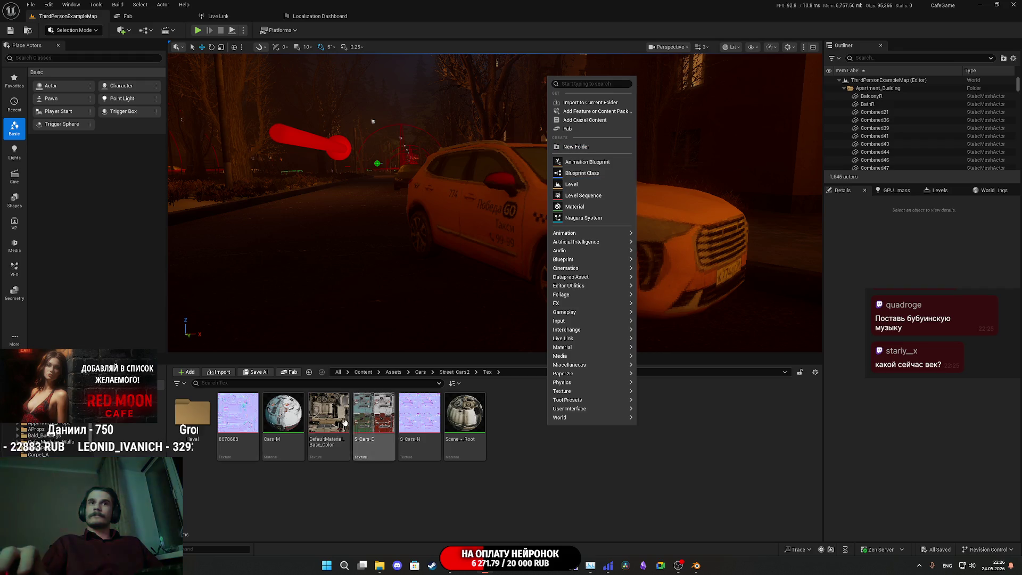
pyautogui.click(457, 373)
pyautogui.click(458, 372)
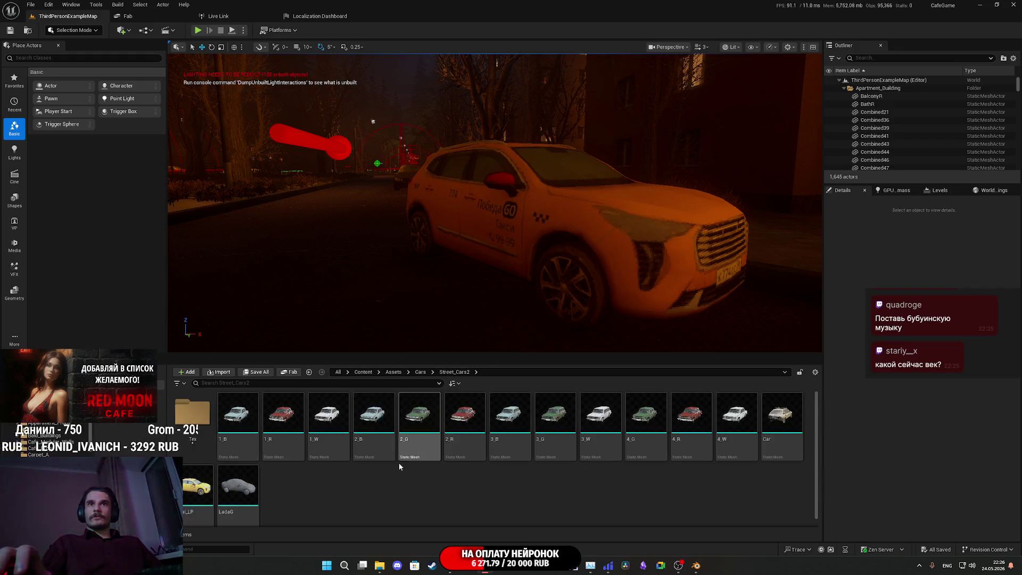
pyautogui.rightClick(350, 474)
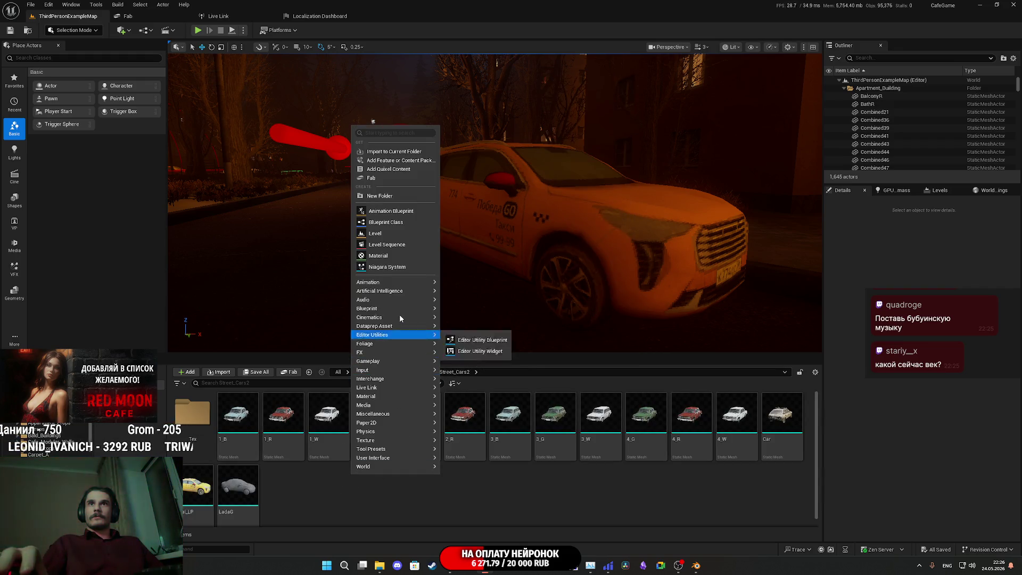
pyautogui.click(376, 196)
pyautogui.write('Lad')
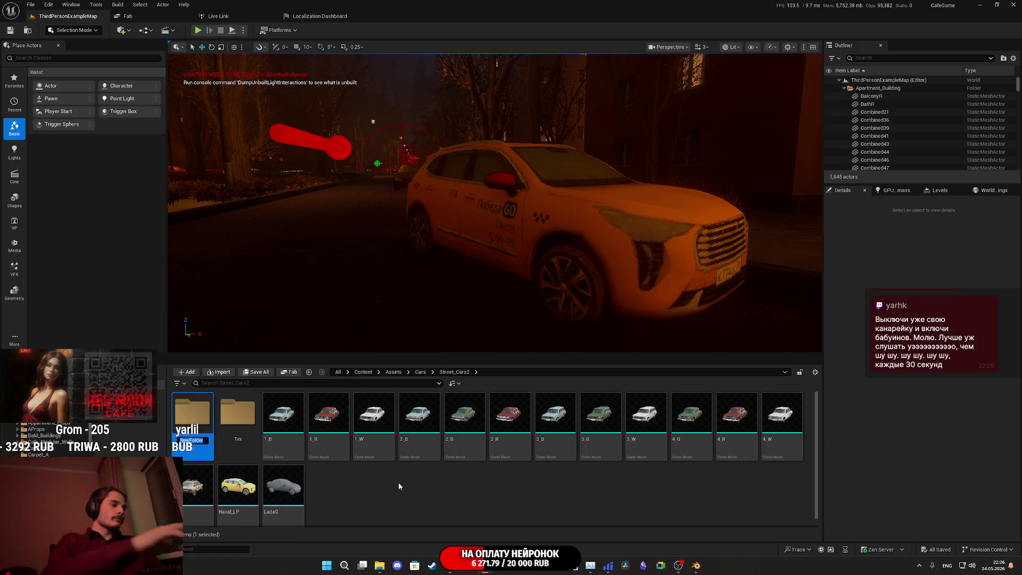
pyautogui.write('aG_')
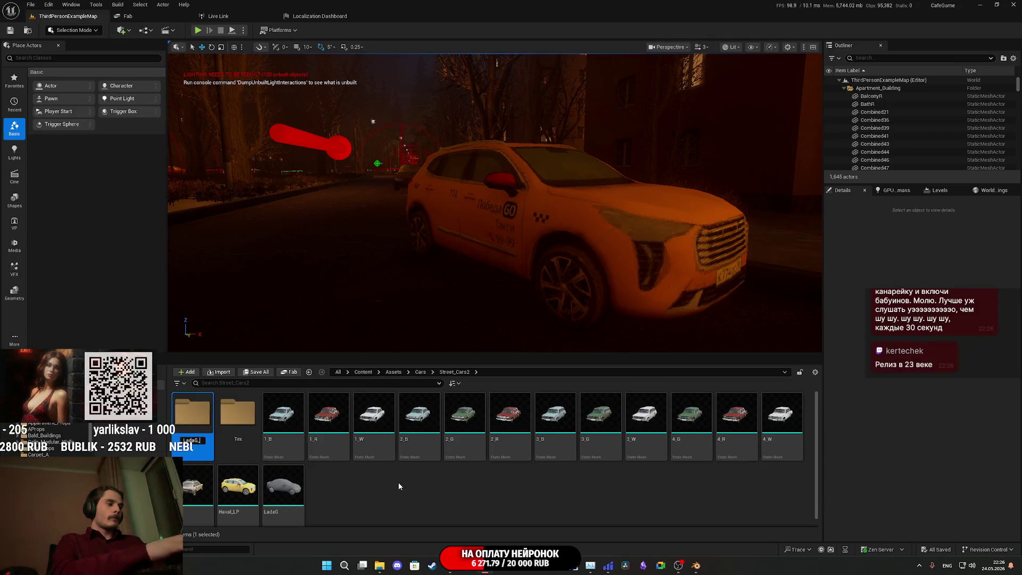
# Step: Move the LadaG mesh and the LadaG_M instance into the LadaG folder
pyautogui.moveTo(283, 484); pyautogui.dragTo(200, 422)
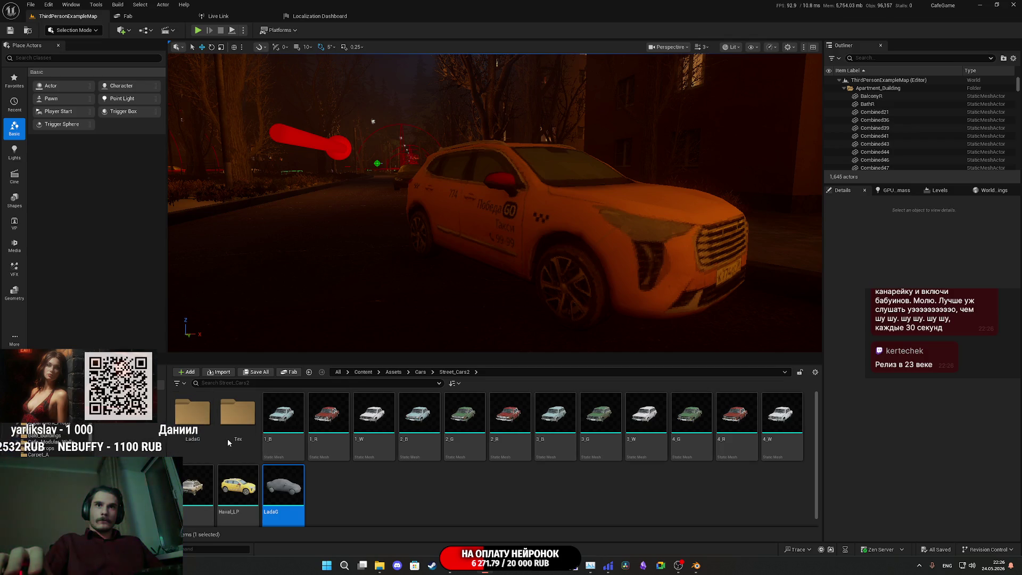
pyautogui.click(228, 439)
pyautogui.doubleClick(196, 423)
pyautogui.click(309, 371)
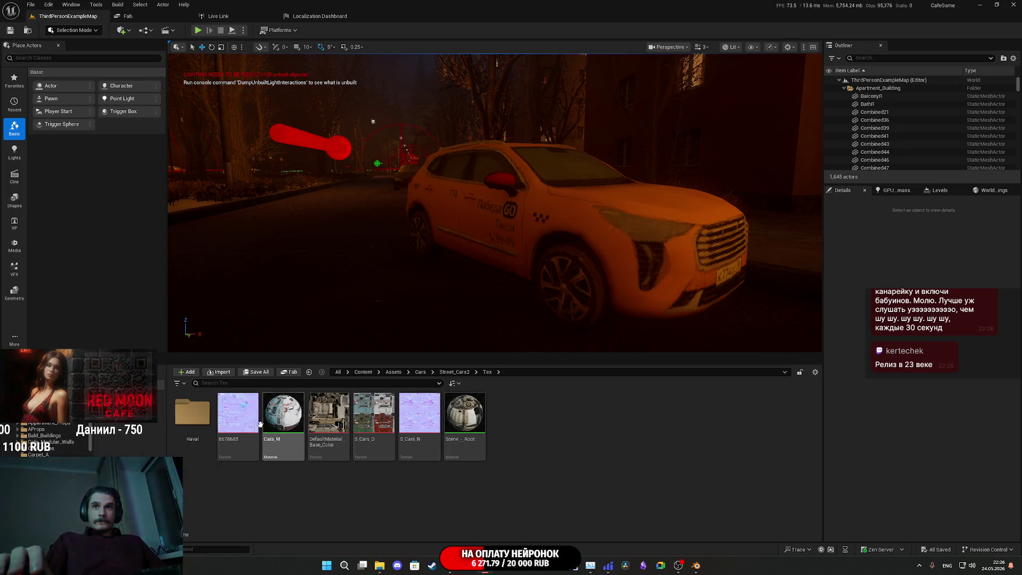
pyautogui.doubleClick(182, 413)
pyautogui.click(287, 420)
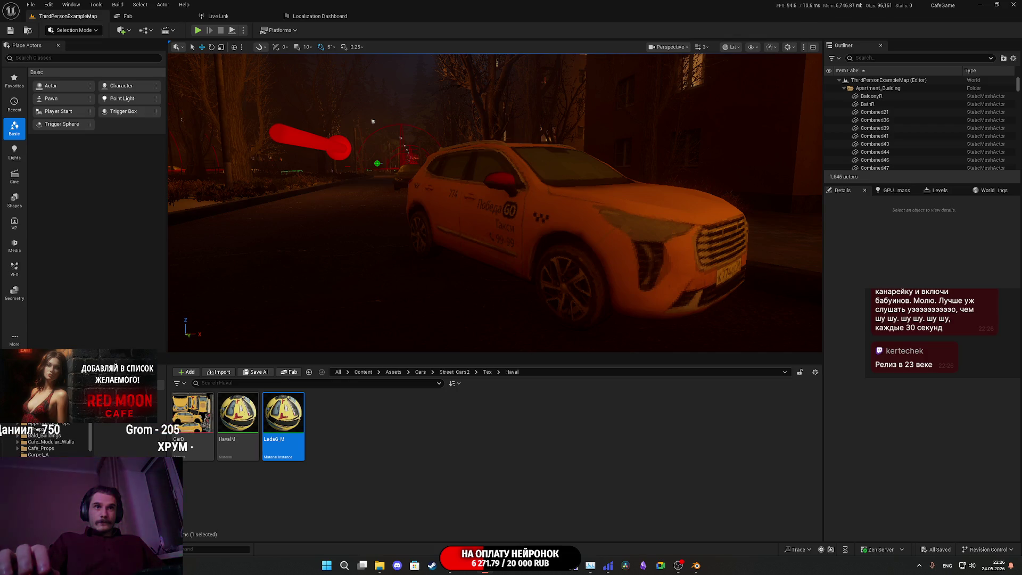
pyautogui.press('Delete')
pyautogui.hotkey('alt', 'Left')
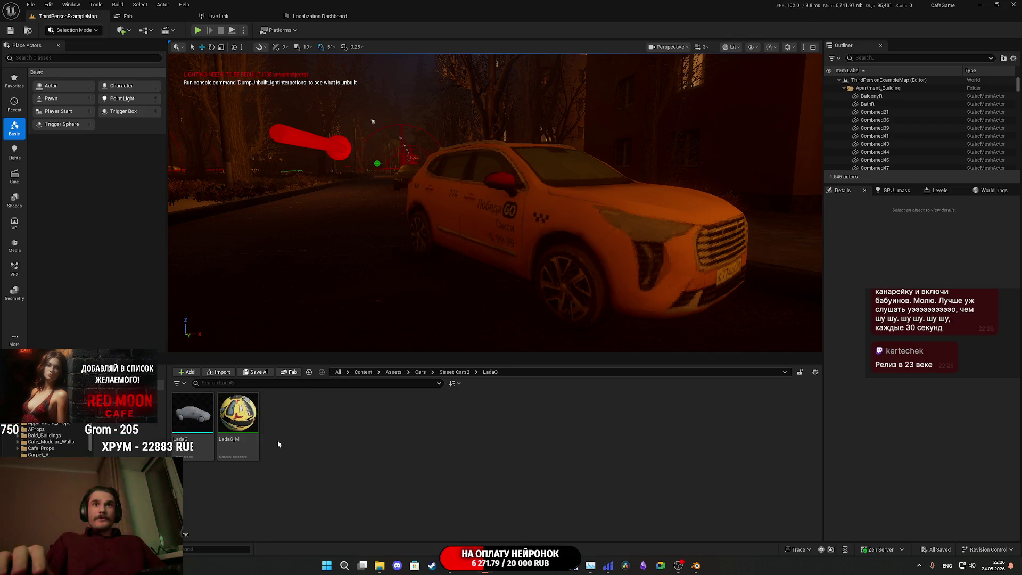
# Step: Import LadaG_BC and set its maximum texture size to 512
pyautogui.moveTo(380, 566)
pyautogui.moveTo(359, 531)
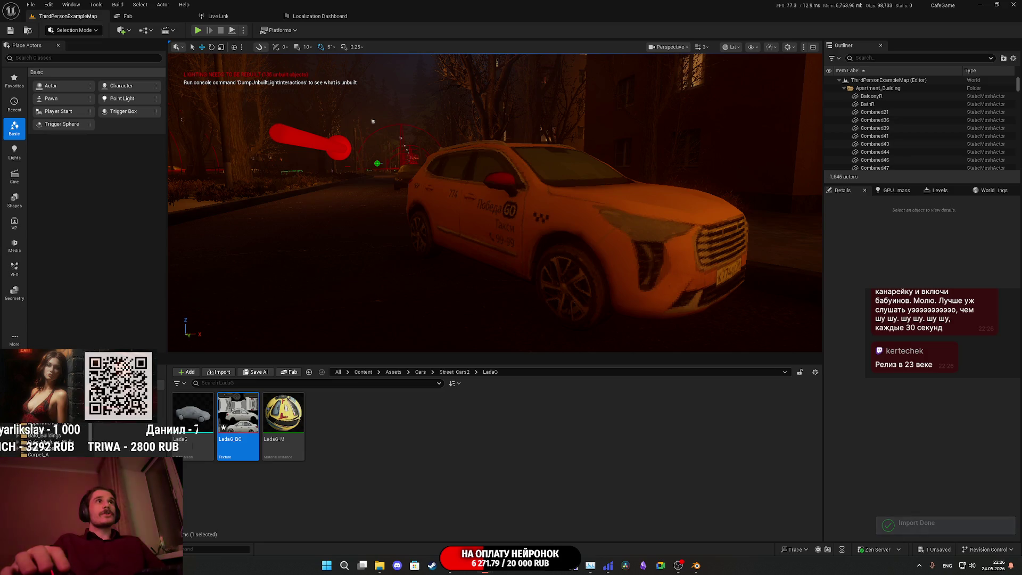
pyautogui.doubleClick(238, 412)
pyautogui.doubleClick(402, 231)
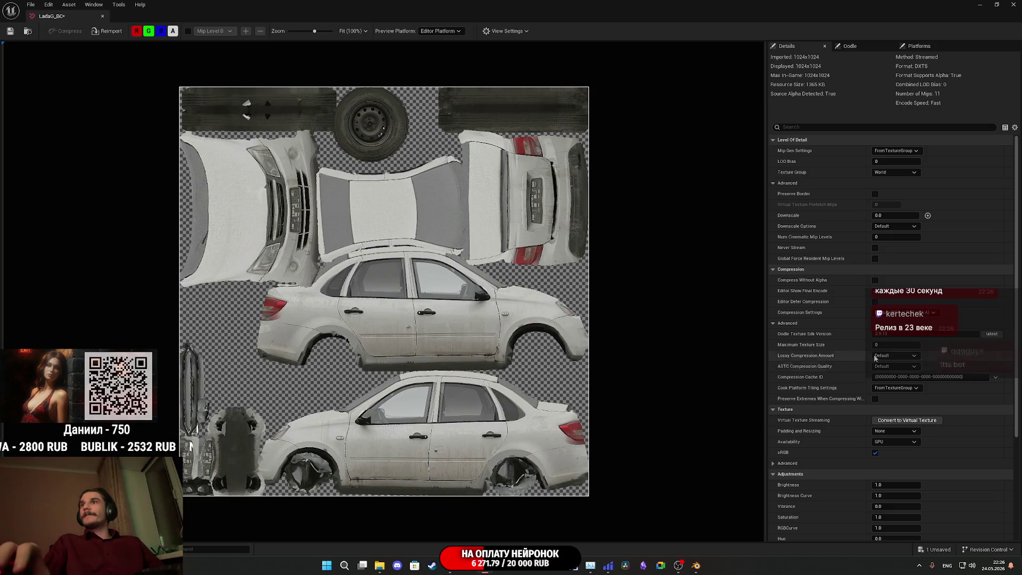
pyautogui.click(893, 344)
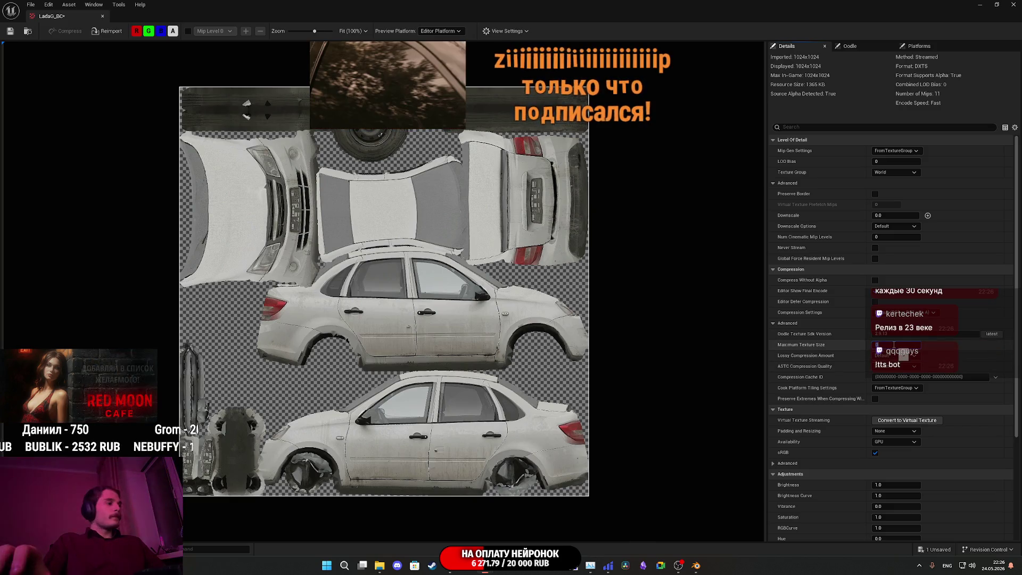
pyautogui.write('12')
pyautogui.press('Return')
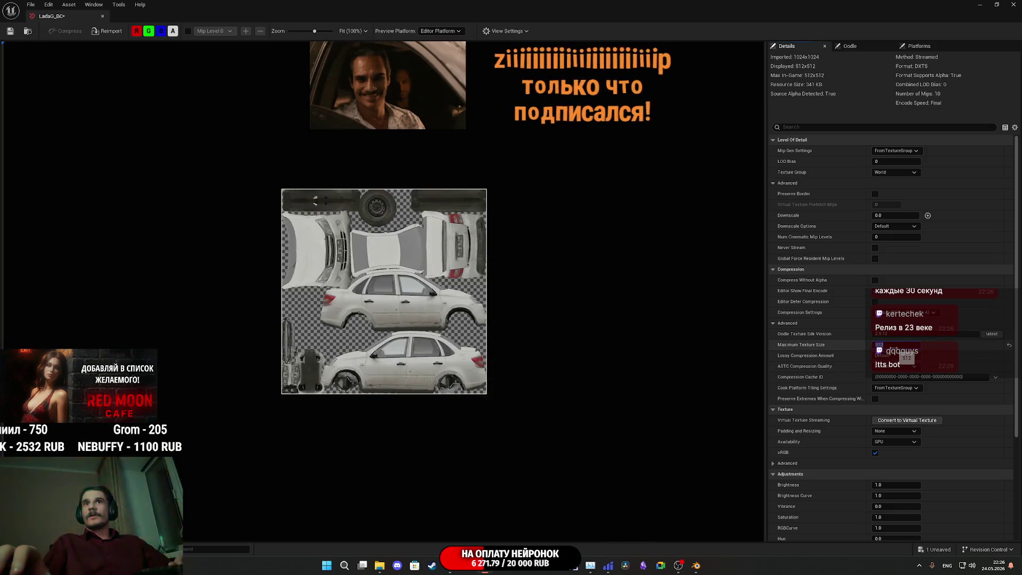
# Step: Set texture group to 8 Bit Data, enable sRGB, reset compression, and save
pyautogui.click(894, 173)
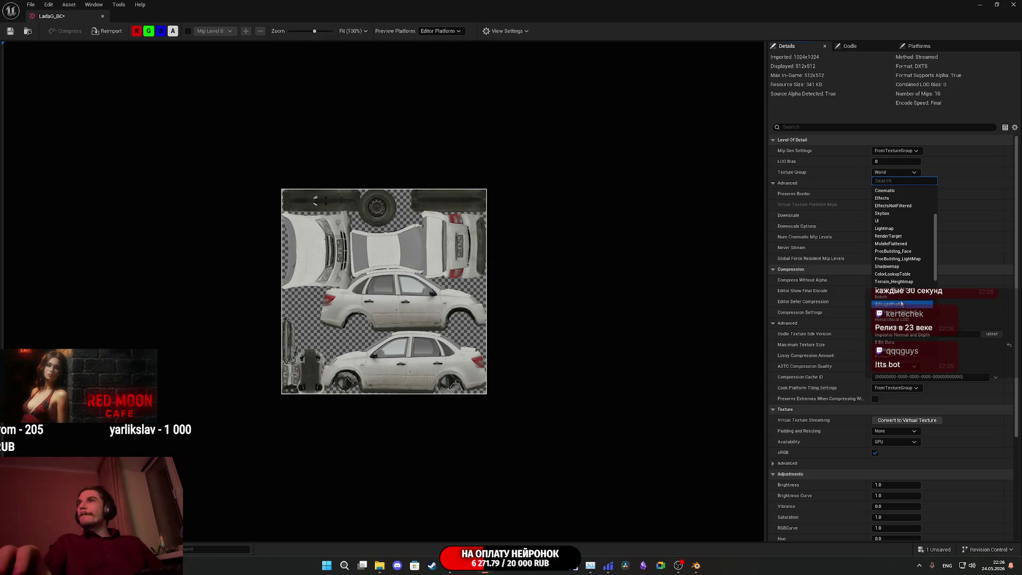
pyautogui.scroll(-3, 898, 230)
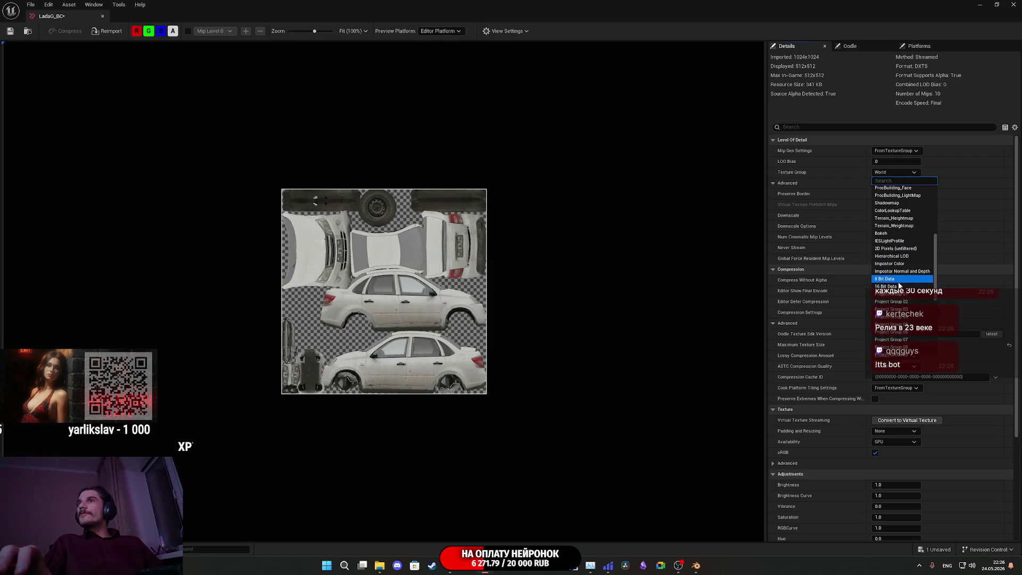
pyautogui.click(900, 273)
pyautogui.click(875, 452)
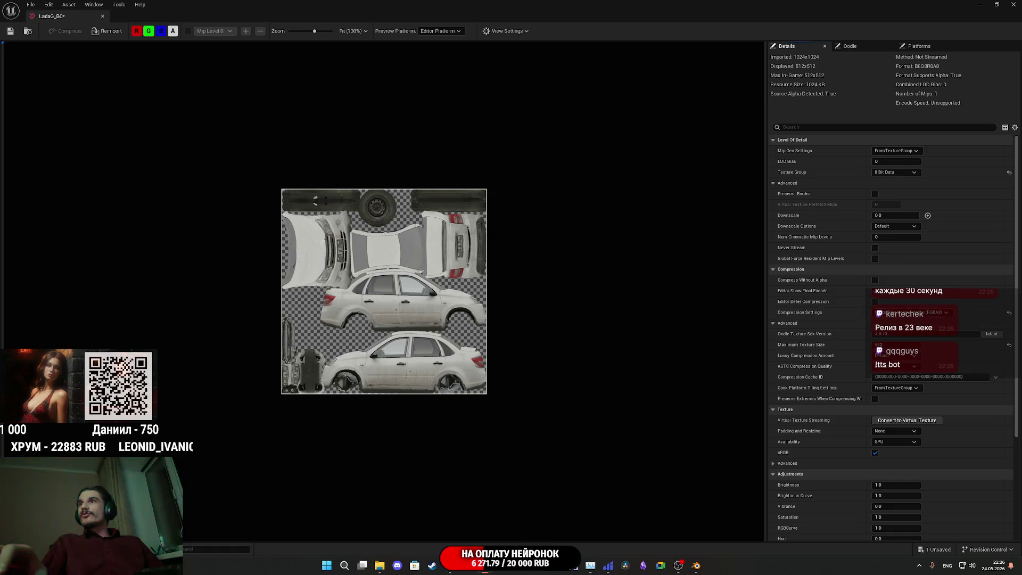
pyautogui.click(1009, 313)
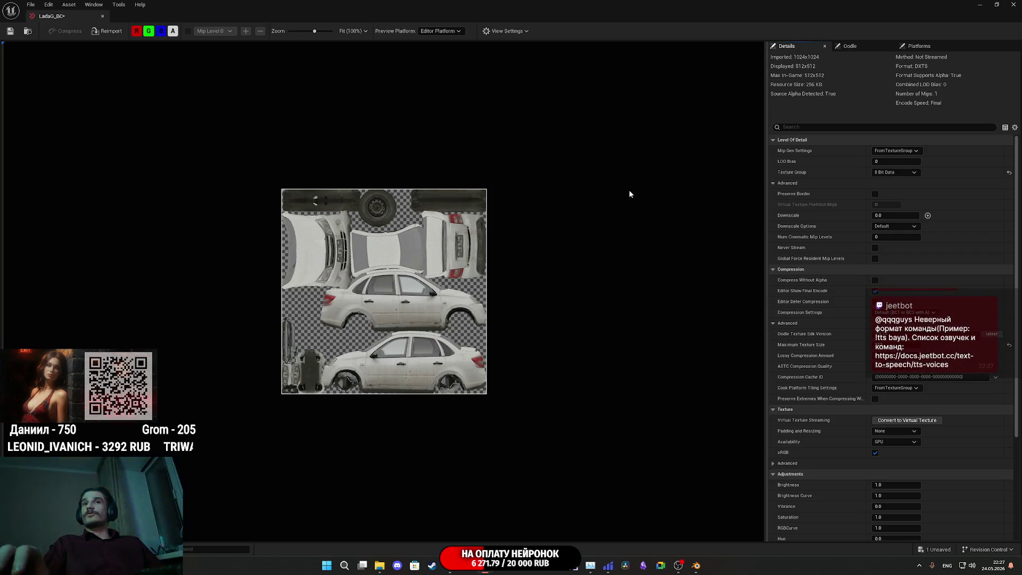
pyautogui.scroll(3, 432, 298)
pyautogui.scroll(2, 431, 298)
pyautogui.scroll(1, 447, 314)
pyautogui.scroll(-1, 468, 330)
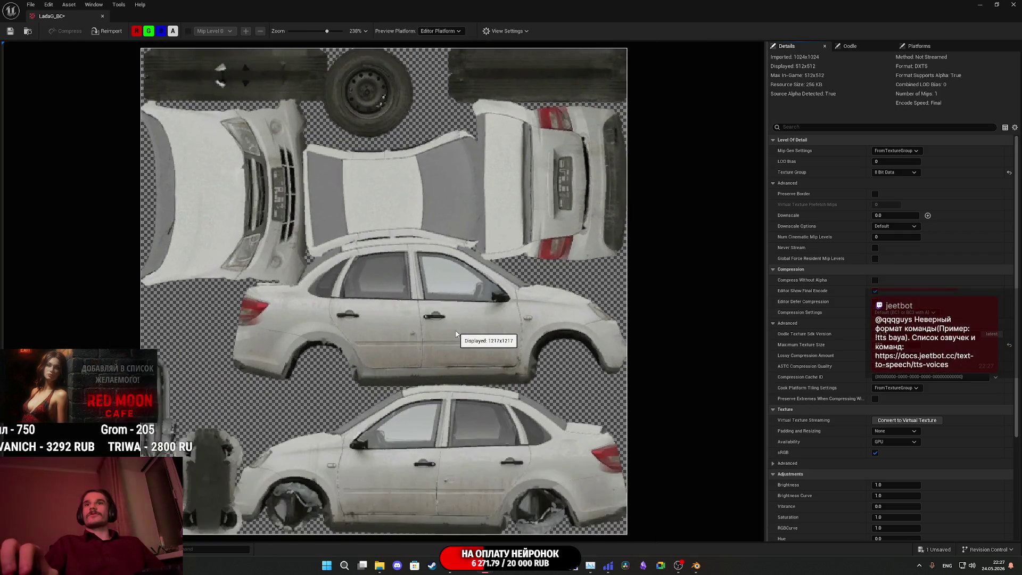
pyautogui.click(10, 31)
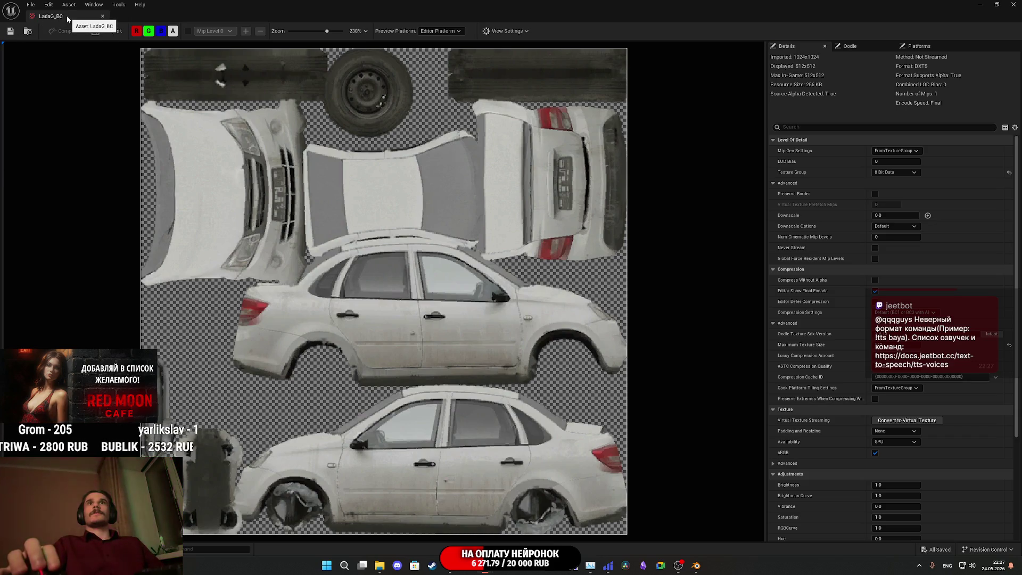
pyautogui.click(102, 16)
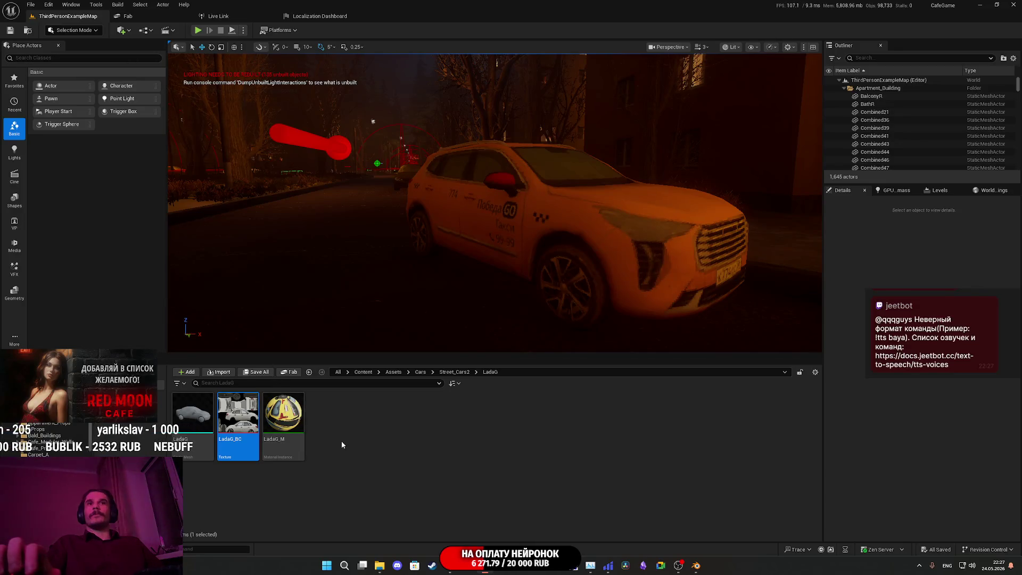
# Step: Enable the Color parameter in LadaG_M, set it to LadaG_BC, and save
pyautogui.doubleClick(284, 413)
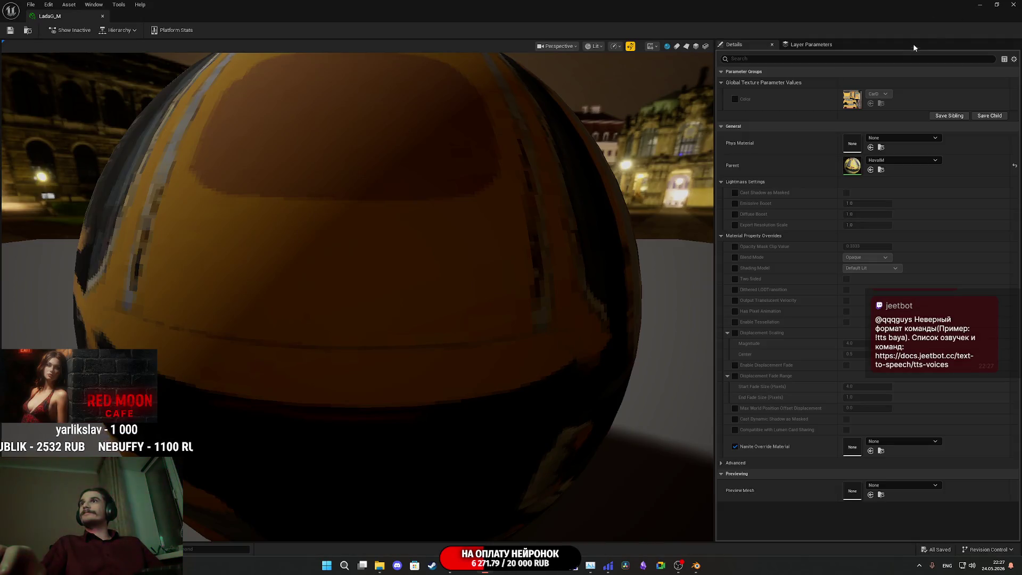
pyautogui.click(1002, 5)
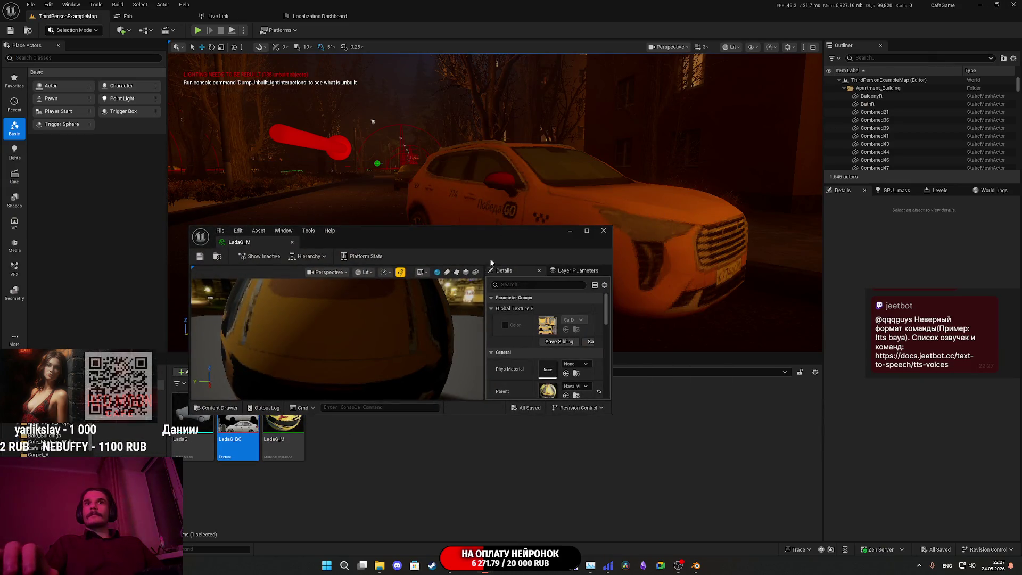
pyautogui.doubleClick(507, 238)
pyautogui.click(735, 99)
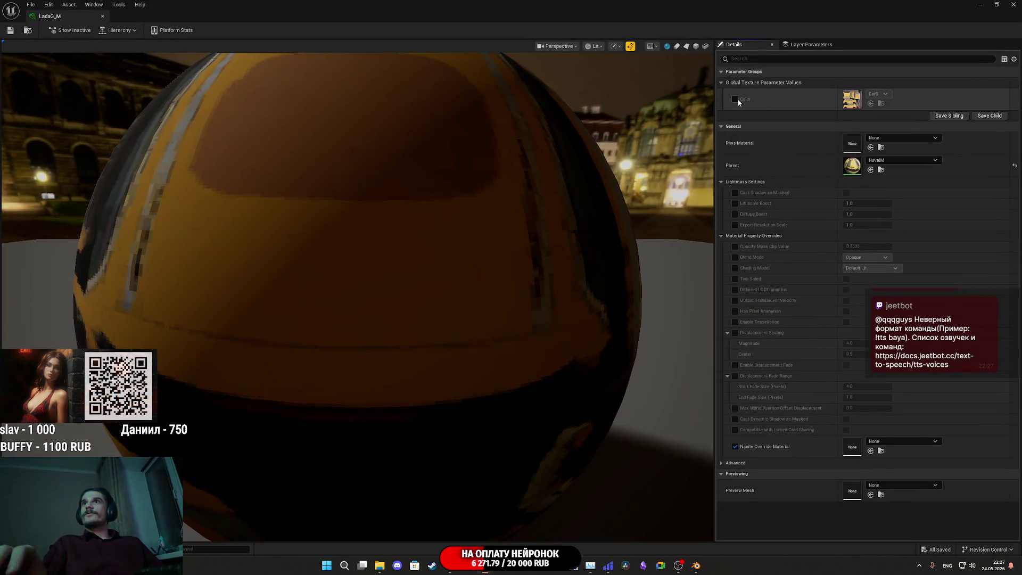
pyautogui.click(871, 104)
pyautogui.click(11, 31)
pyautogui.click(102, 16)
# Step: Assign LadaG_M to the LadaG mesh and maximize the mesh editor
pyautogui.doubleClick(192, 425)
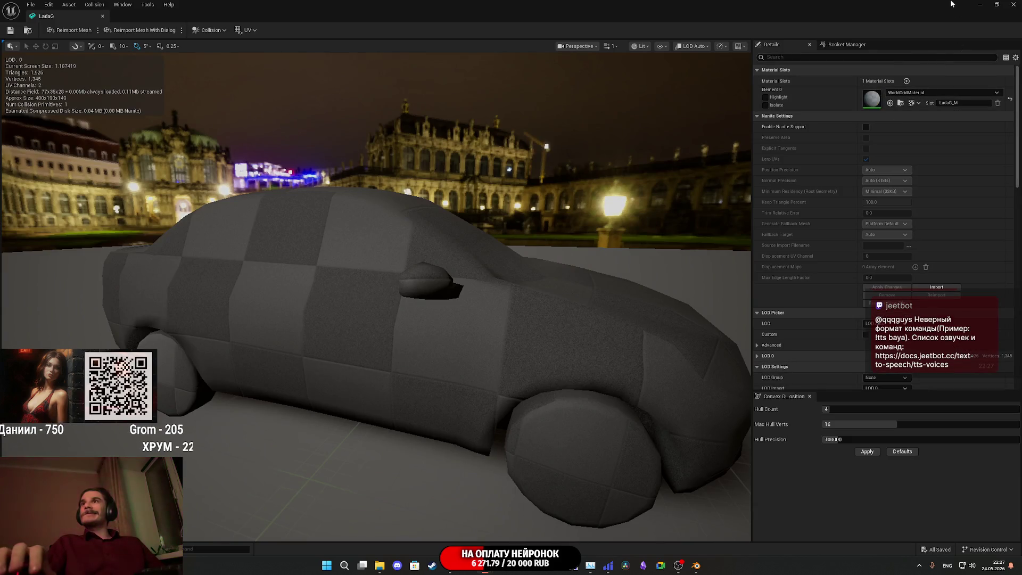
pyautogui.click(995, 5)
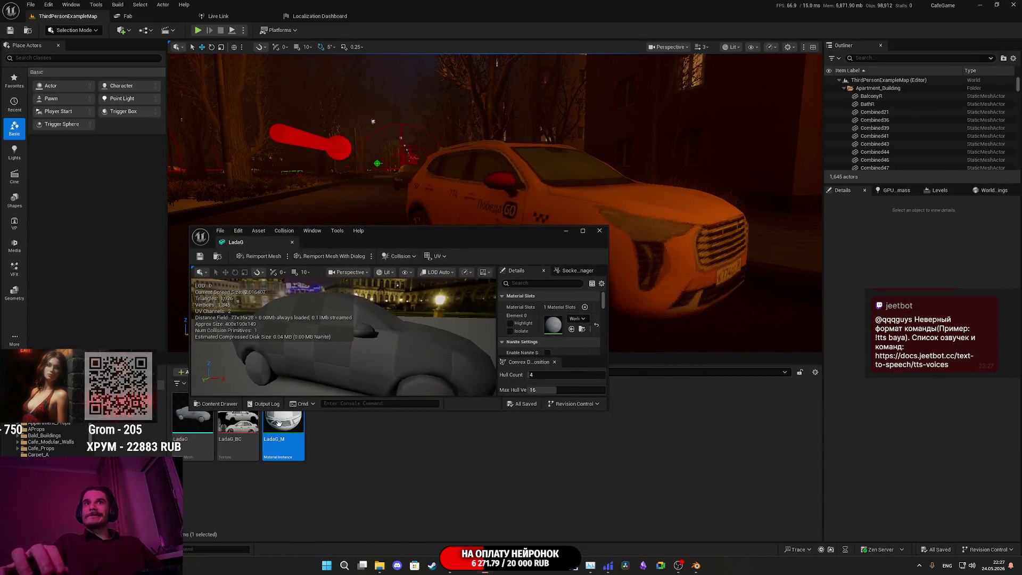
pyautogui.click(572, 329)
pyautogui.doubleClick(506, 235)
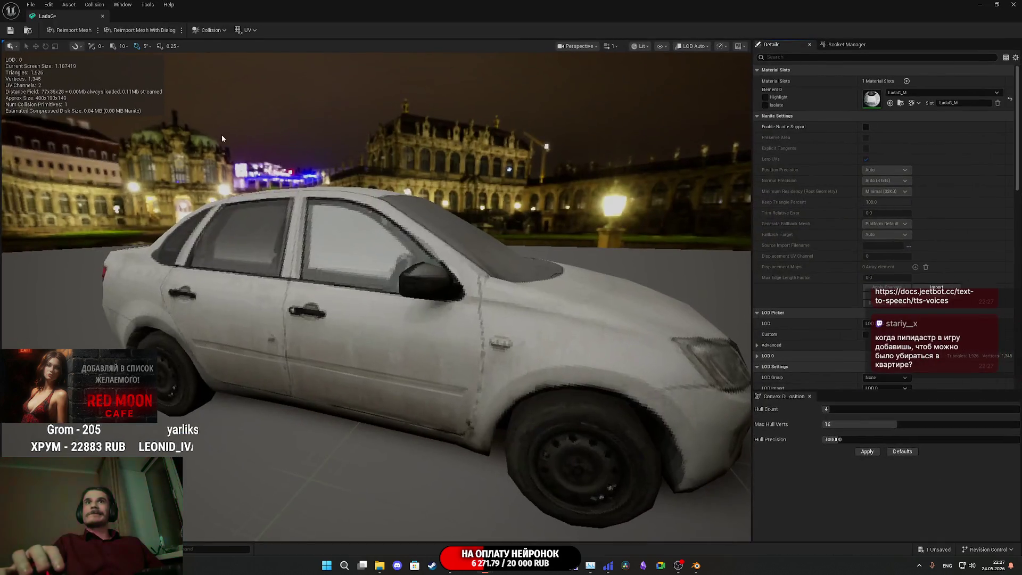
# Step: Orbit the textured Lada from front to side, then scroll Details toward LOD settings
pyautogui.moveTo(412, 248)
pyautogui.mouseDown()
pyautogui.moveTo(314, 254)
pyautogui.moveTo(287, 240)
pyautogui.moveTo(251, 264)
pyautogui.moveTo(123, 257)
pyautogui.moveTo(410, 246)
pyautogui.mouseUp()
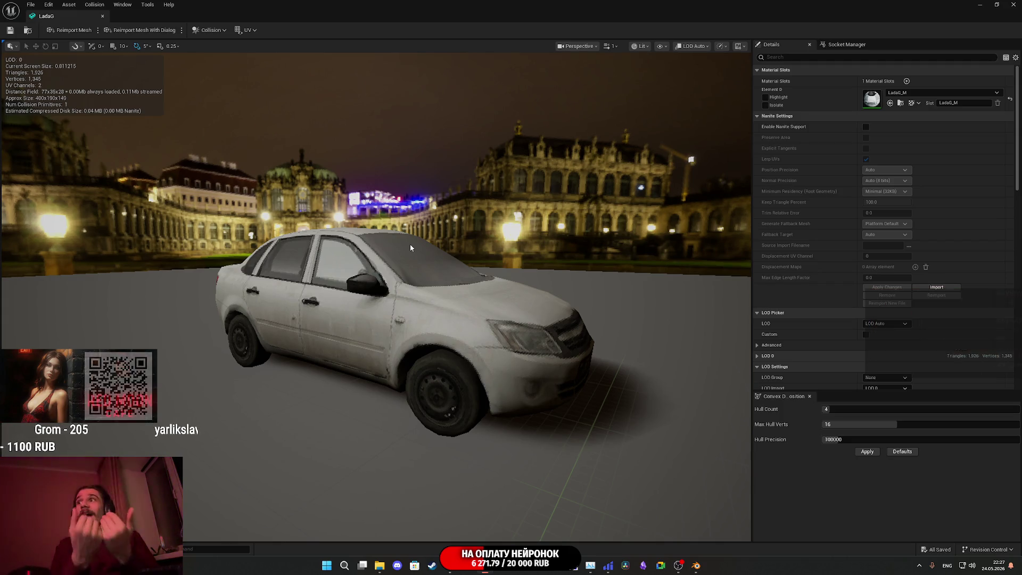
pyautogui.moveTo(410, 247)
pyautogui.mouseDown()
pyautogui.moveTo(431, 246)
pyautogui.moveTo(441, 202)
pyautogui.moveTo(495, 192)
pyautogui.moveTo(705, 318)
pyautogui.mouseUp()
pyautogui.scroll(-3, 803, 325)
pyautogui.scroll(-5, 803, 325)
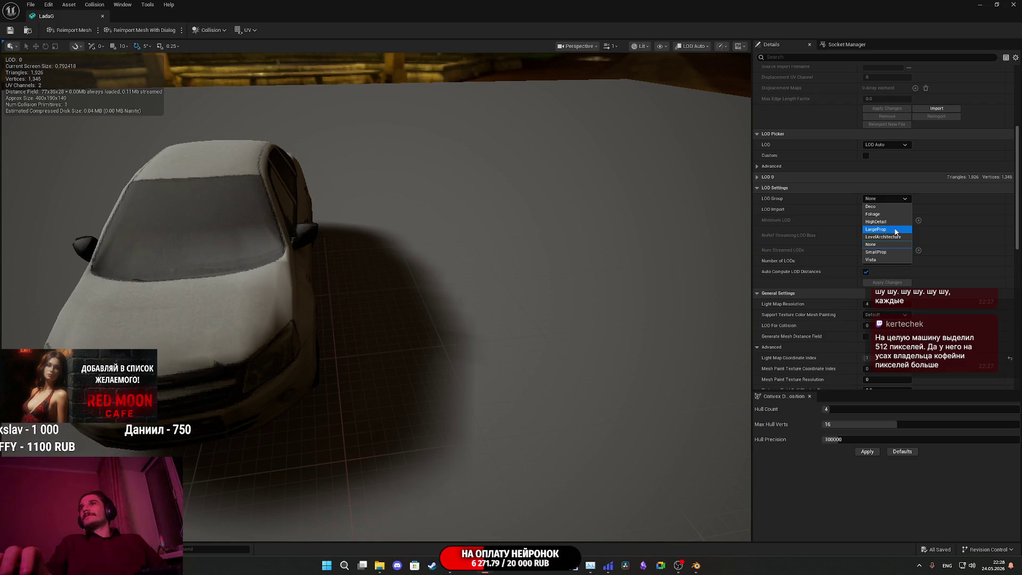
# Step: Give LadaG the LargeProp LOD group with 3 LODs at custom screen sizes 0.4 and 0.15
pyautogui.click(896, 231)
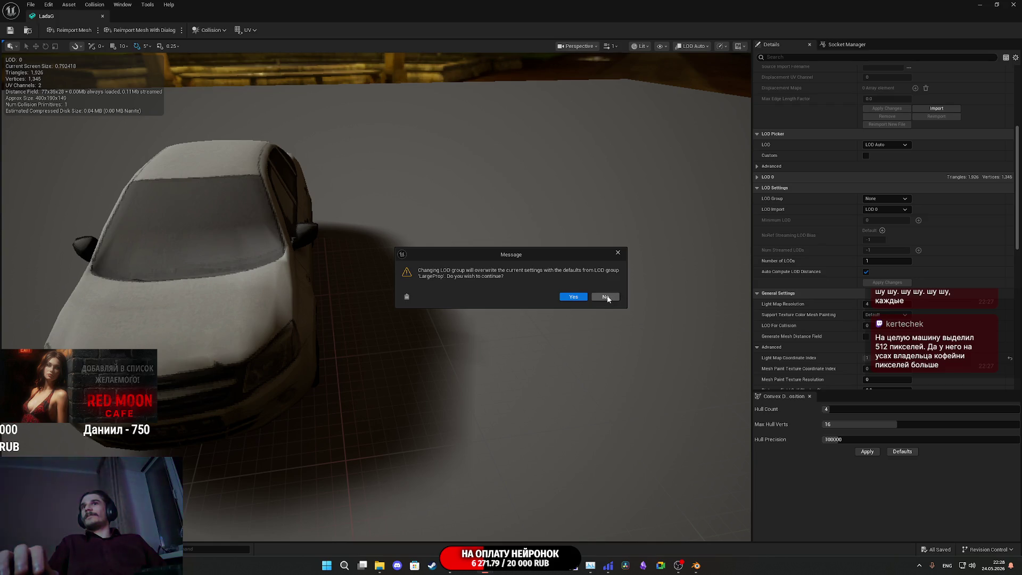
pyautogui.click(575, 297)
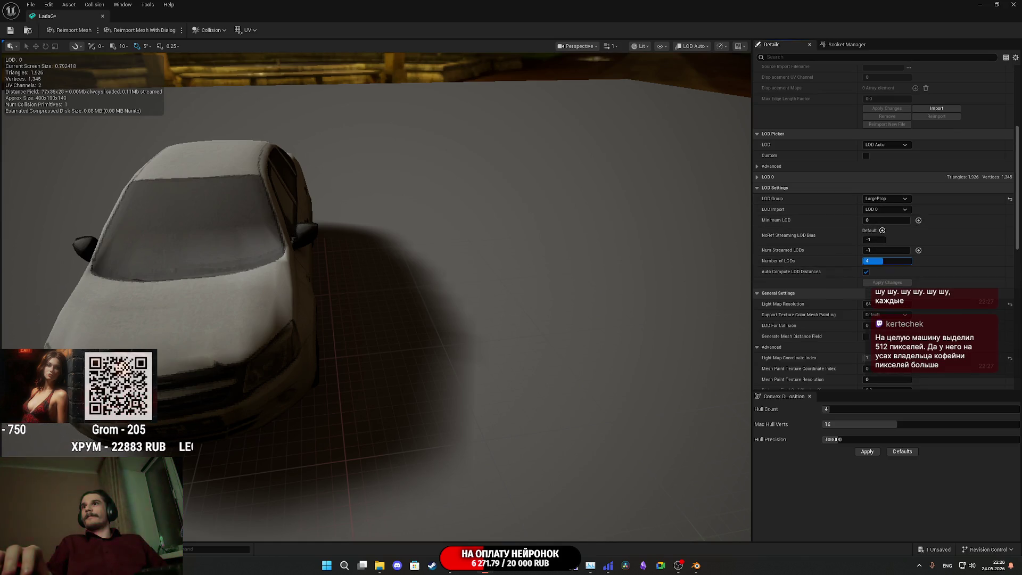
pyautogui.click(883, 283)
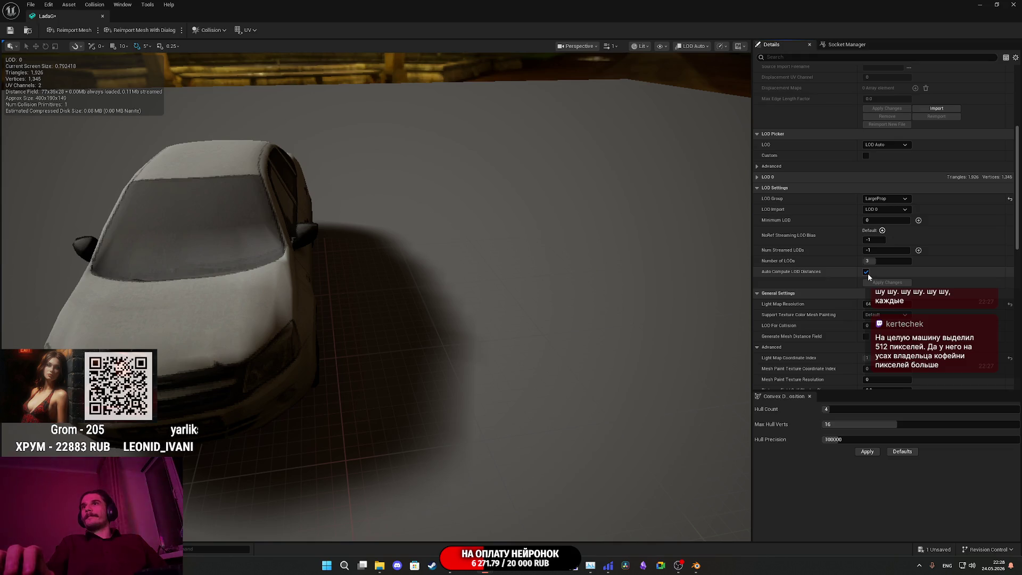
pyautogui.click(866, 156)
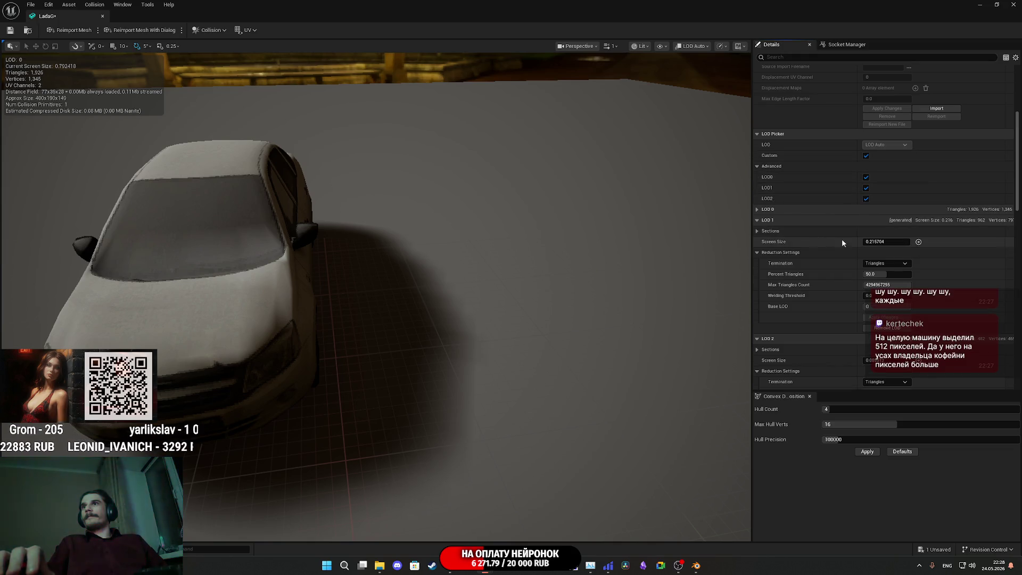
pyautogui.click(891, 243)
pyautogui.write('0.4')
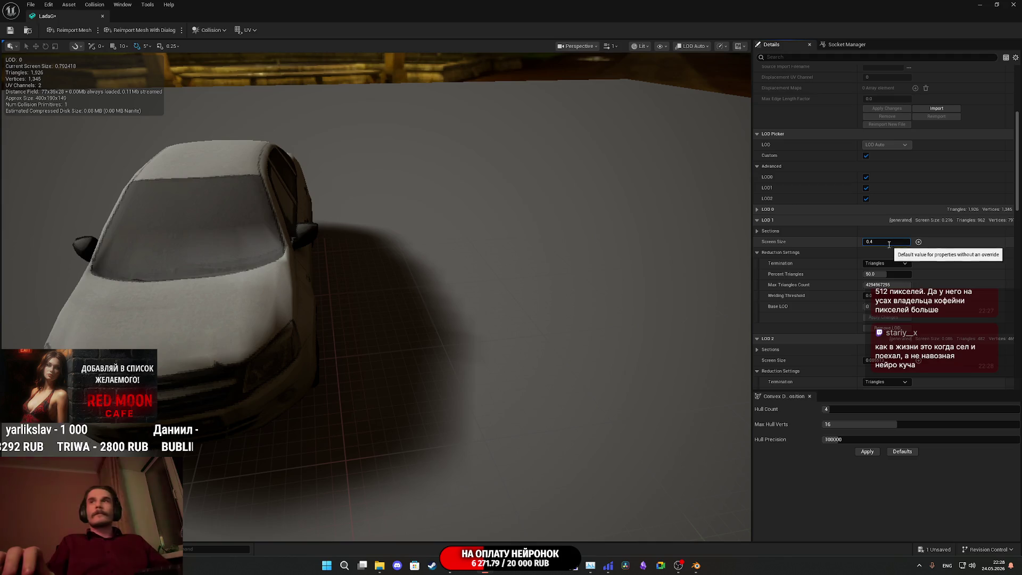
pyautogui.scroll(-5, 813, 245)
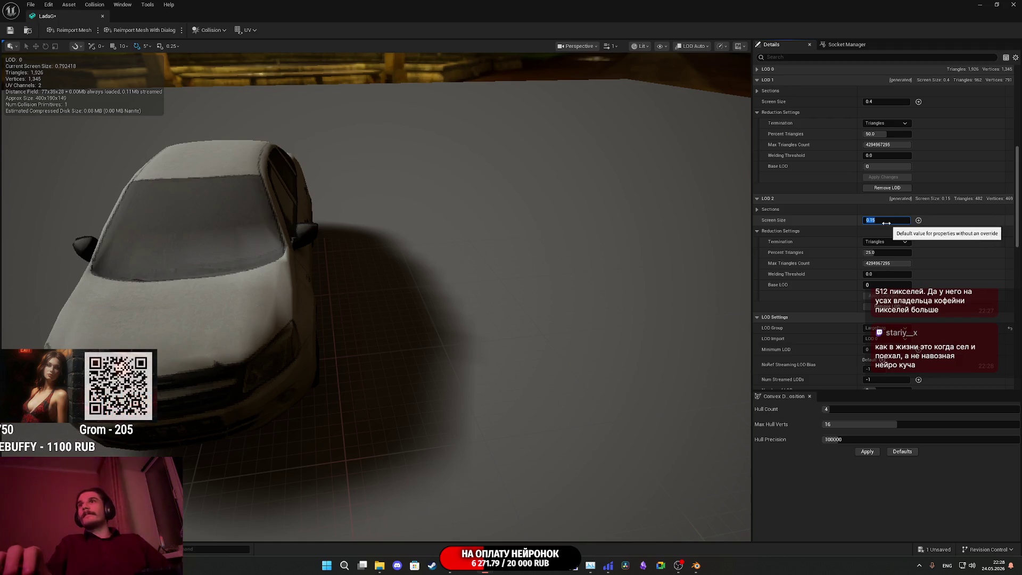
# Step: Save the LadaG mesh, zoom in and out to check LOD switching, and close its editor
pyautogui.hotkey('ctrl', 's')
pyautogui.moveTo(373, 266); pyautogui.dragTo(239, 266)
pyautogui.scroll(-5, 373, 267)
pyautogui.scroll(2, 373, 266)
pyautogui.scroll(-2, 373, 266)
pyautogui.moveTo(373, 266); pyautogui.dragTo(298, 266)
pyautogui.scroll(-3, 373, 266)
pyautogui.scroll(-2, 376, 293)
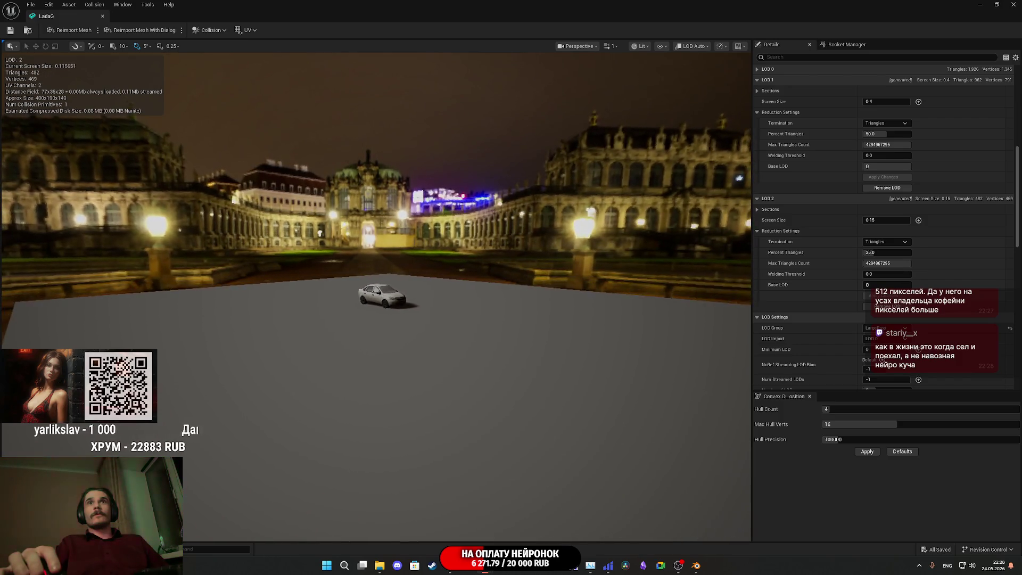
pyautogui.scroll(-2, 375, 293)
pyautogui.scroll(3, 381, 296)
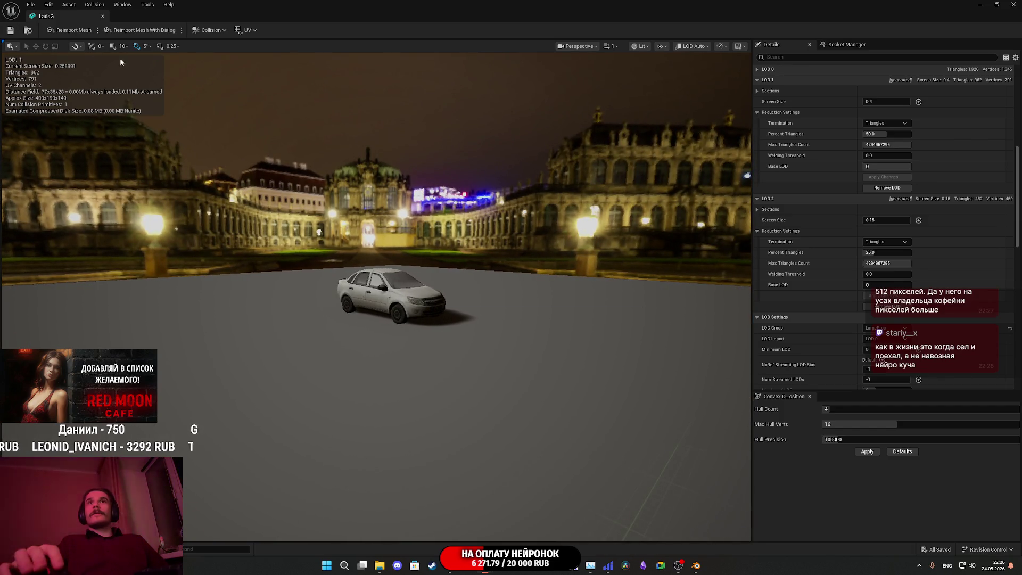
pyautogui.scroll(-3, 120, 62)
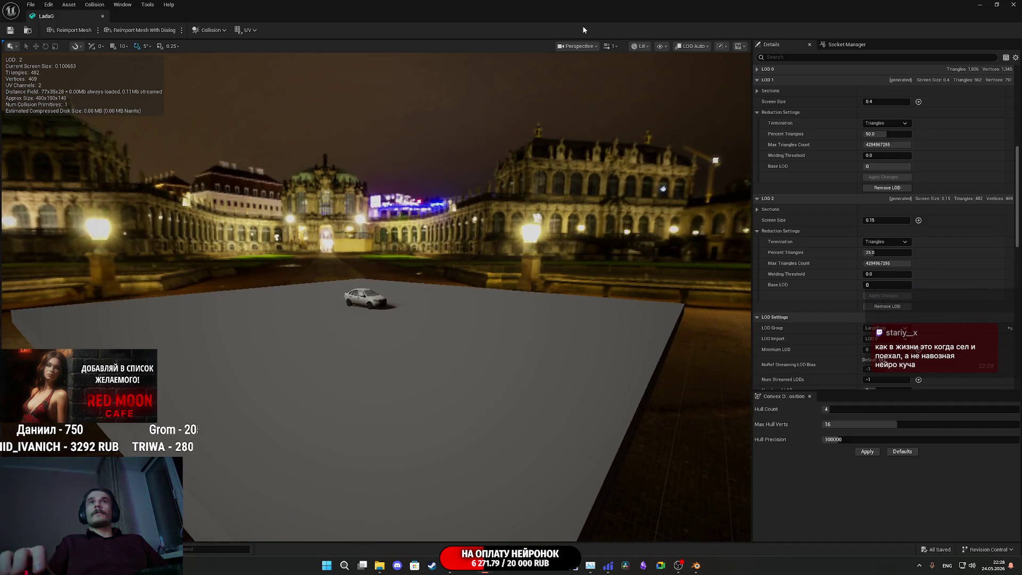
pyautogui.click(1014, 5)
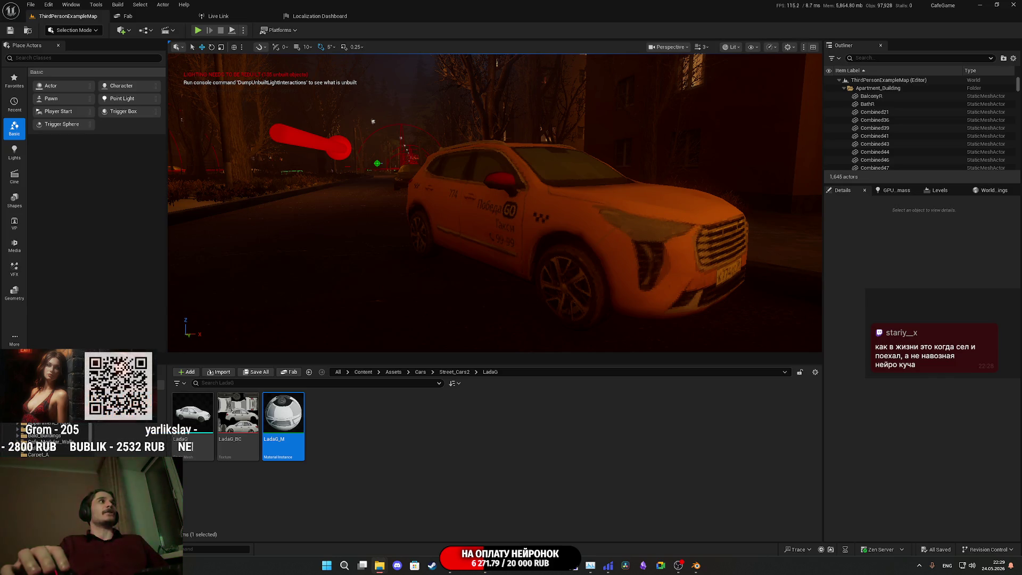
# Step: Replace parked car 1_W8's static mesh with LadaG and rotate it 90° along the street
pyautogui.moveTo(394, 327)
pyautogui.mouseDown(button='right')
pyautogui.moveTo(288, 338)
pyautogui.moveTo(266, 373)
pyautogui.moveTo(269, 333)
pyautogui.moveTo(298, 298)
pyautogui.moveTo(373, 298)
pyautogui.moveTo(341, 296)
pyautogui.moveTo(468, 211)
pyautogui.moveTo(447, 218)
pyautogui.moveTo(453, 272)
pyautogui.moveTo(442, 269)
pyautogui.mouseUp(button='right')
pyautogui.click(310, 173)
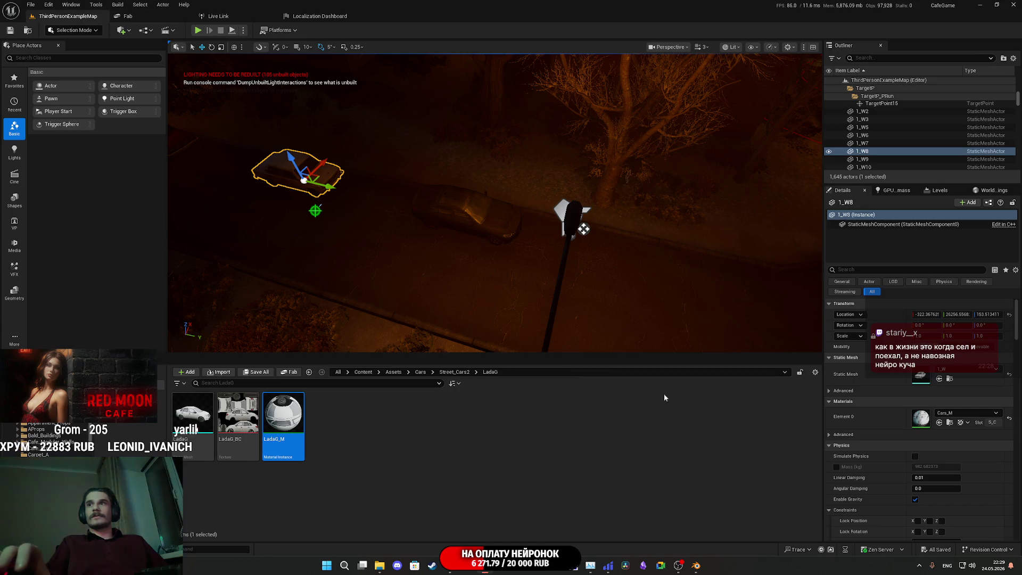
pyautogui.click(193, 418)
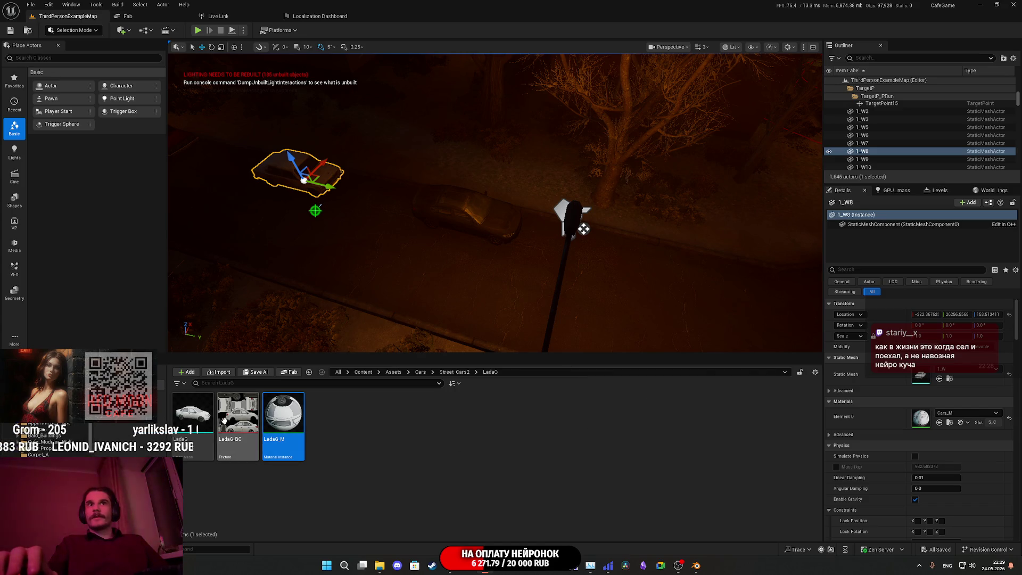
pyautogui.click(939, 378)
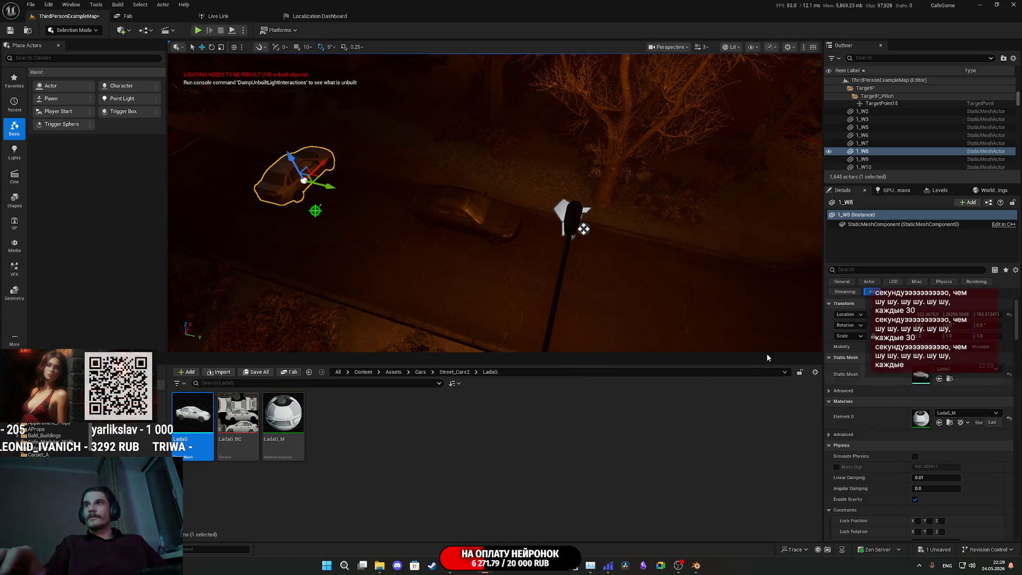
pyautogui.moveTo(643, 293); pyautogui.dragTo(549, 278, button='right')
pyautogui.moveTo(468, 204)
pyautogui.mouseDown()
pyautogui.moveTo(497, 184)
pyautogui.moveTo(481, 209)
pyautogui.mouseUp()
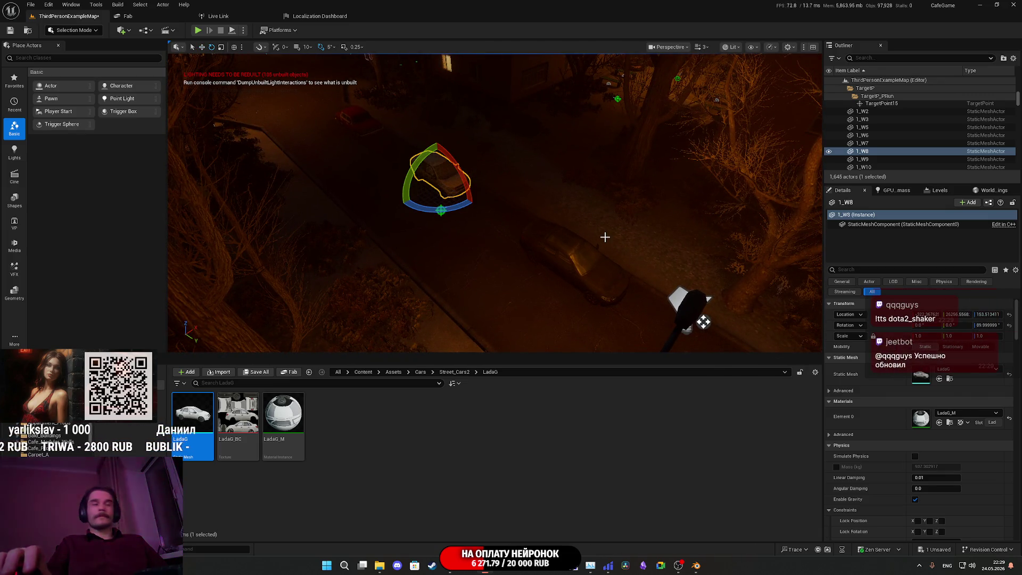
# Step: Save all changes, including the ThirdPersonExampleMap level
pyautogui.moveTo(601, 233); pyautogui.dragTo(598, 233, button='right')
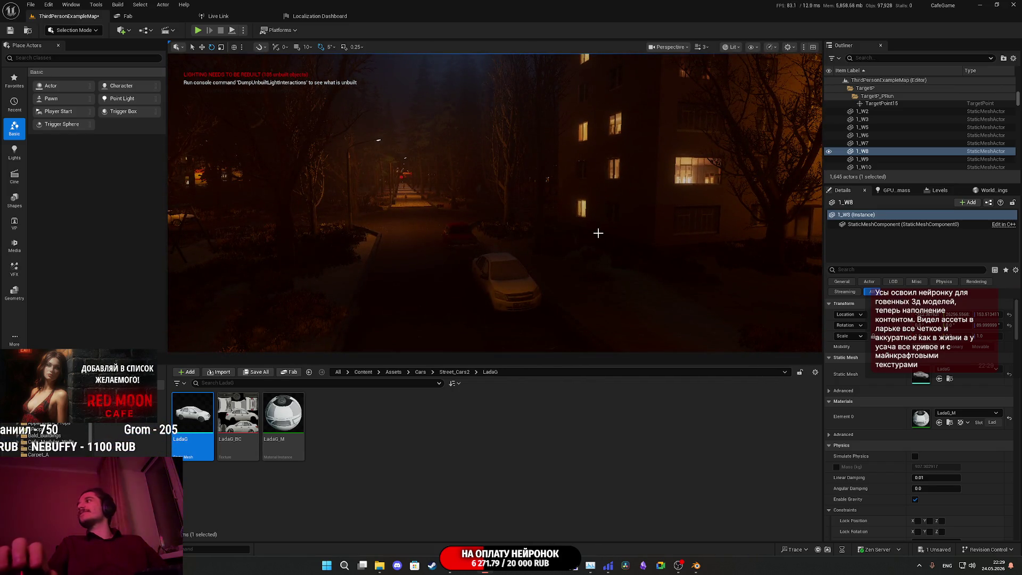
pyautogui.click(257, 373)
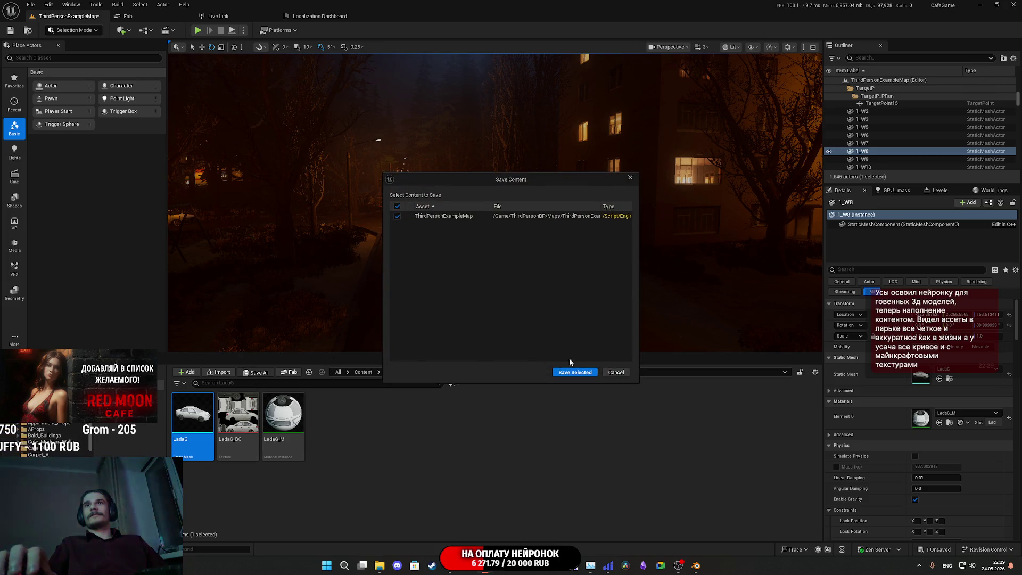
pyautogui.click(575, 372)
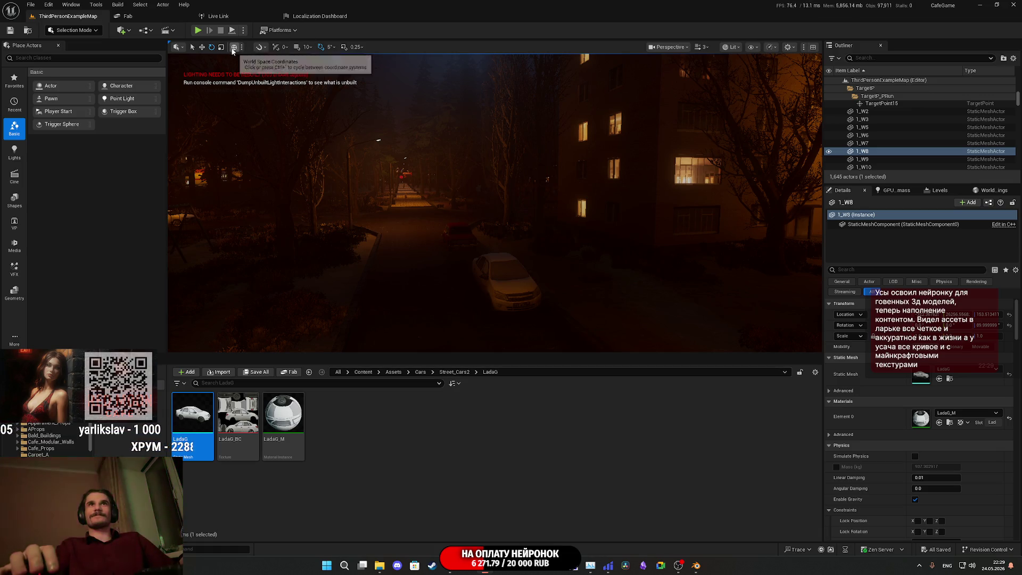
# Step: Give parked car 1_W15 the LadaG mesh
pyautogui.moveTo(555, 178); pyautogui.dragTo(556, 177, button='right')
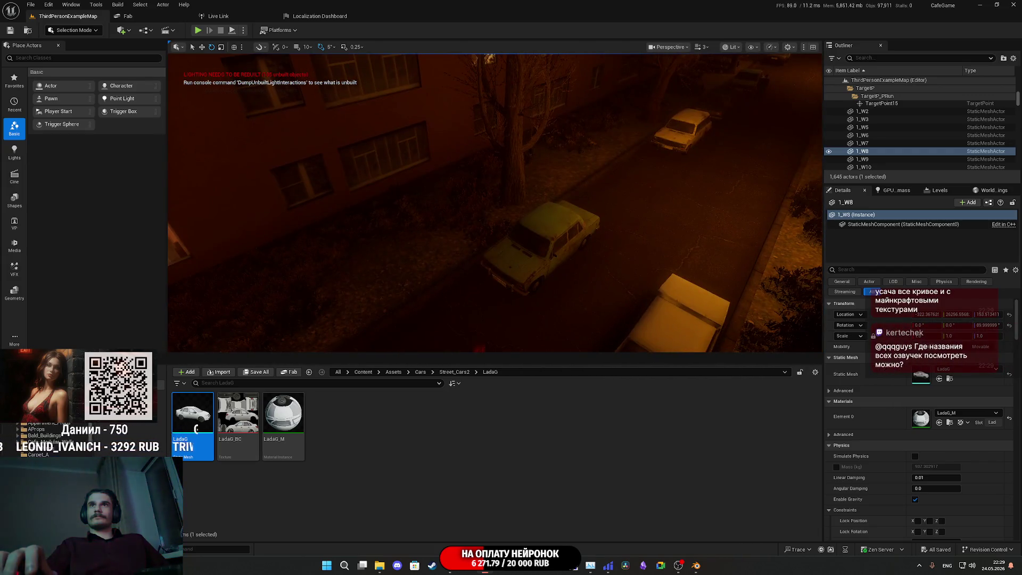
pyautogui.click(556, 231)
pyautogui.press('f')
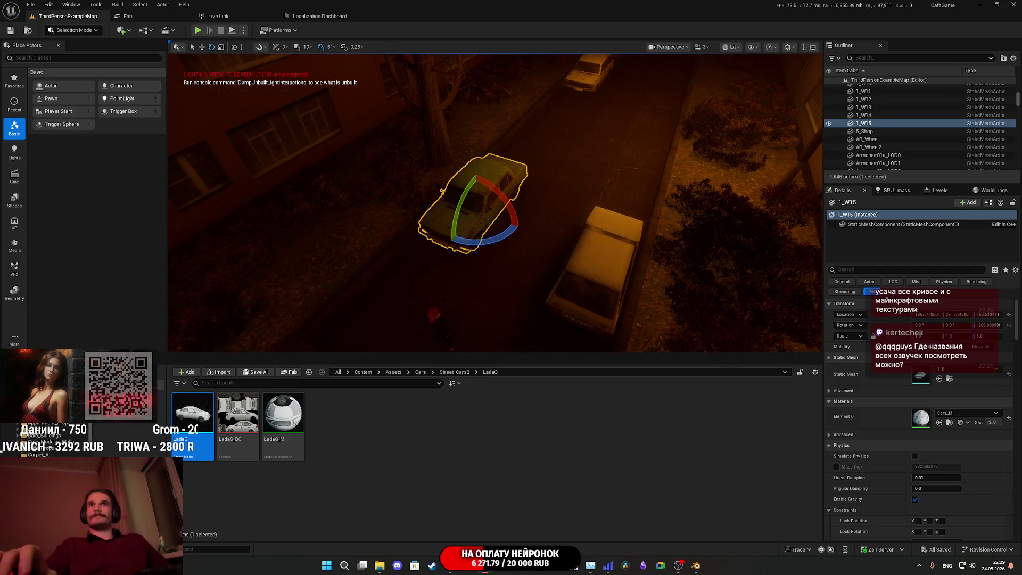
pyautogui.moveTo(192, 415); pyautogui.dragTo(869, 399)
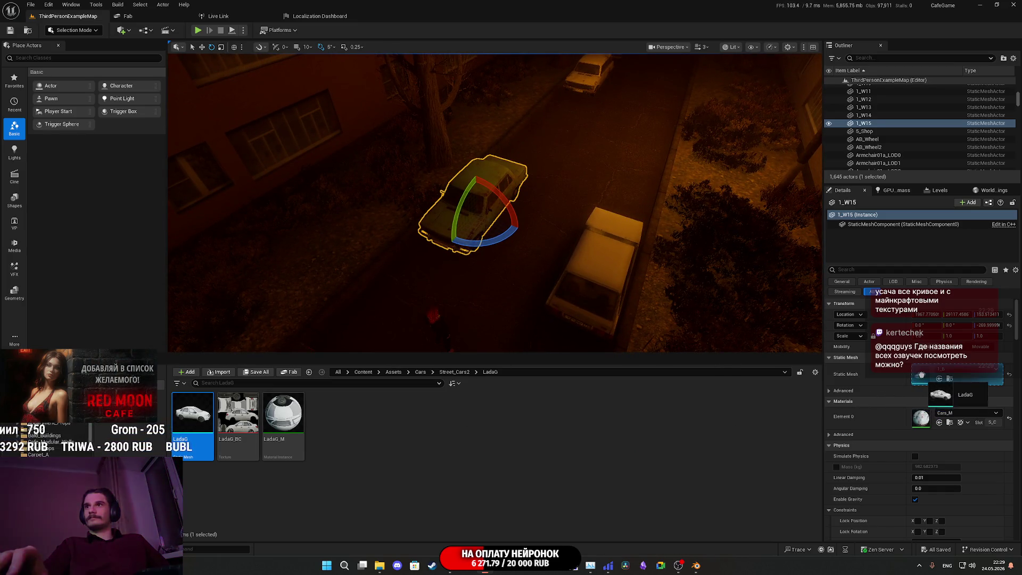
pyautogui.moveTo(921, 376); pyautogui.dragTo(923, 376)
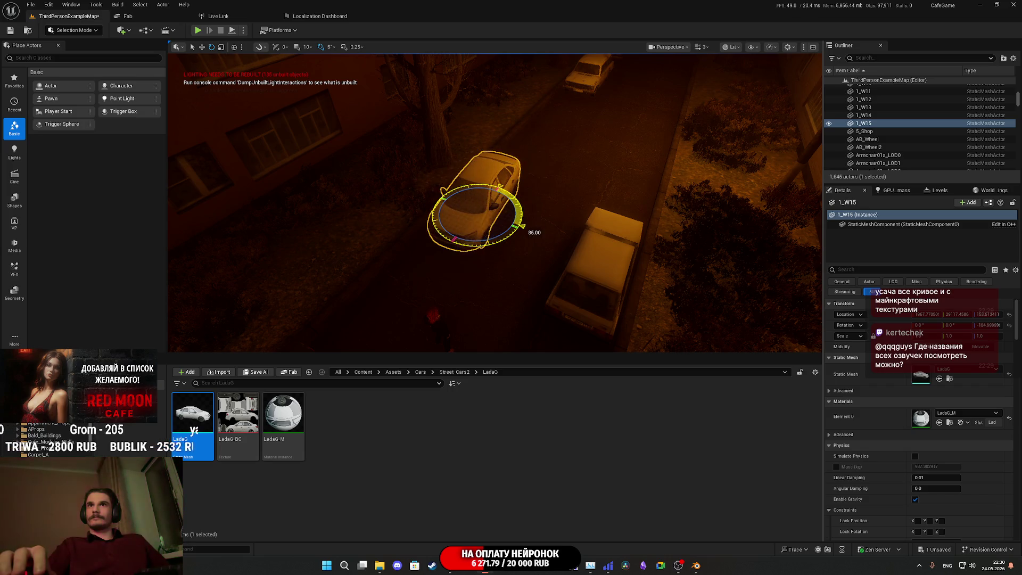
# Step: Delete the old white car Car8 from the street
pyautogui.click(615, 256)
pyautogui.moveTo(614, 257)
pyautogui.mouseDown(button='right')
pyautogui.moveTo(597, 234)
pyautogui.moveTo(618, 242)
pyautogui.moveTo(601, 256)
pyautogui.moveTo(553, 251)
pyautogui.moveTo(564, 266)
pyautogui.moveTo(504, 255)
pyautogui.mouseUp(button='right')
pyautogui.press('Delete')
# Step: Swap car 1_W11's mesh to LadaG and rotate it to yaw 105 along the street
pyautogui.moveTo(612, 255); pyautogui.dragTo(612, 255, button='right')
pyautogui.click(575, 250)
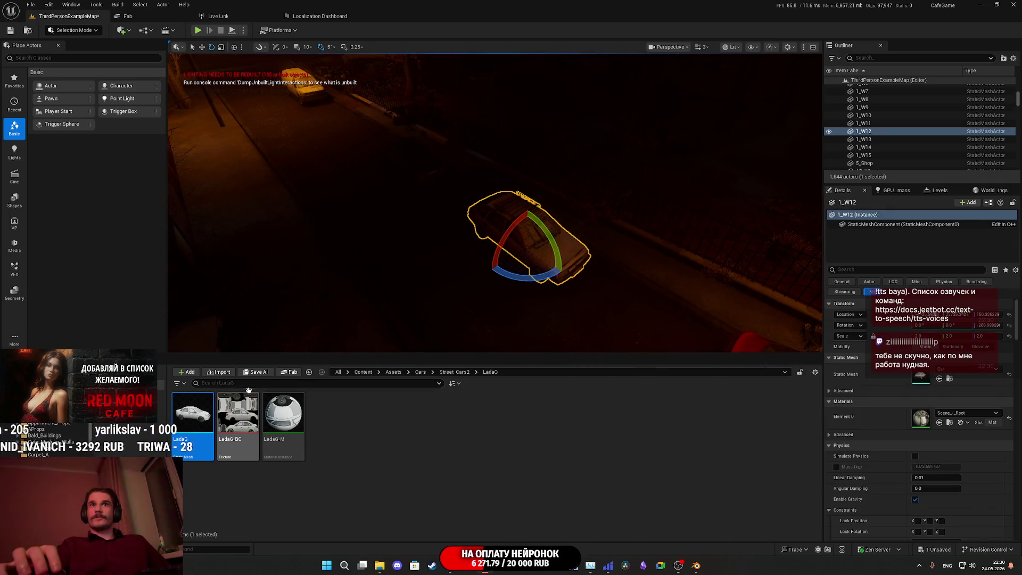
pyautogui.moveTo(285, 303); pyautogui.dragTo(286, 303, button='right')
pyautogui.moveTo(345, 259); pyautogui.dragTo(345, 258, button='right')
pyautogui.click(402, 227)
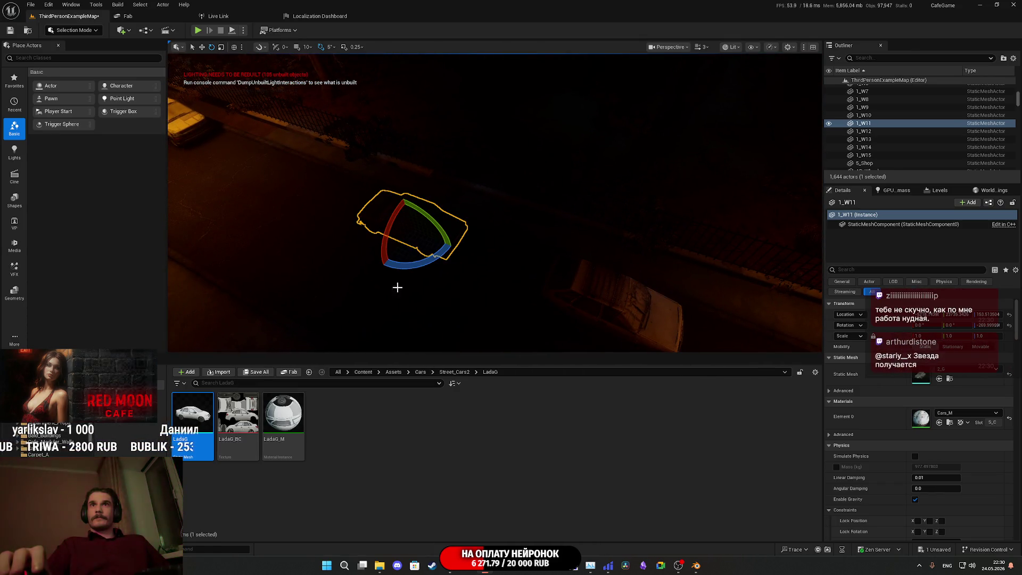
pyautogui.moveTo(193, 415); pyautogui.dragTo(920, 375)
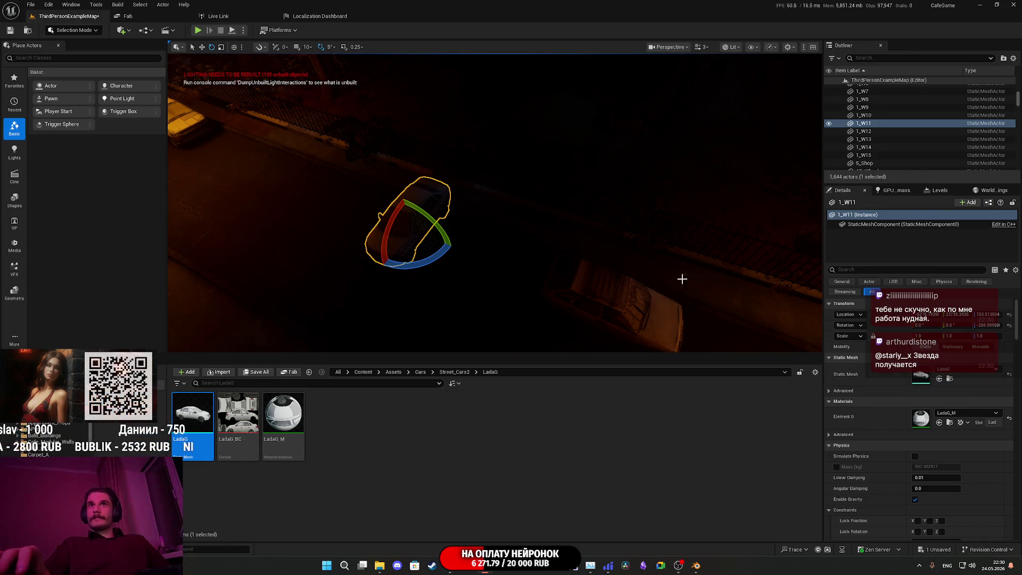
pyautogui.moveTo(422, 267); pyautogui.dragTo(362, 271)
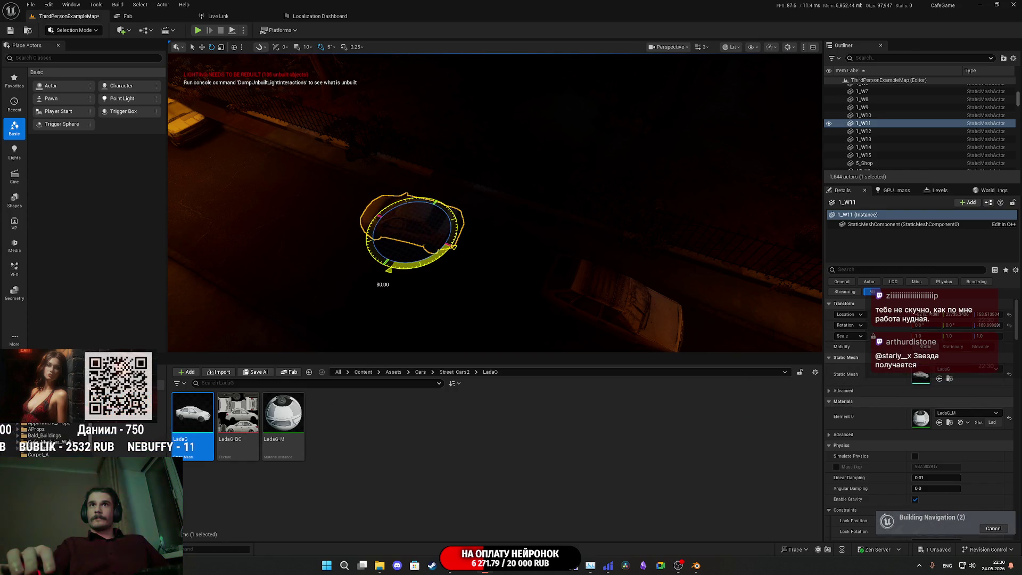
# Step: Delete Car9 from the street and start saving all map changes
pyautogui.moveTo(373, 272)
pyautogui.mouseDown(button='right')
pyautogui.moveTo(362, 202)
pyautogui.moveTo(416, 186)
pyautogui.moveTo(437, 160)
pyautogui.moveTo(546, 280)
pyautogui.mouseUp(button='right')
pyautogui.moveTo(281, 352); pyautogui.dragTo(494, 287, button='right')
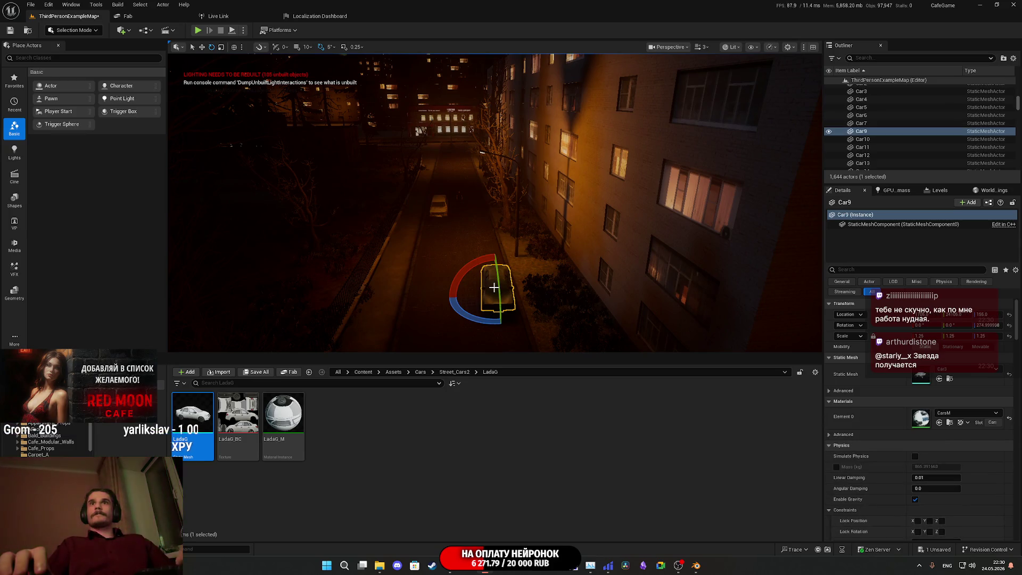
pyautogui.press('Delete')
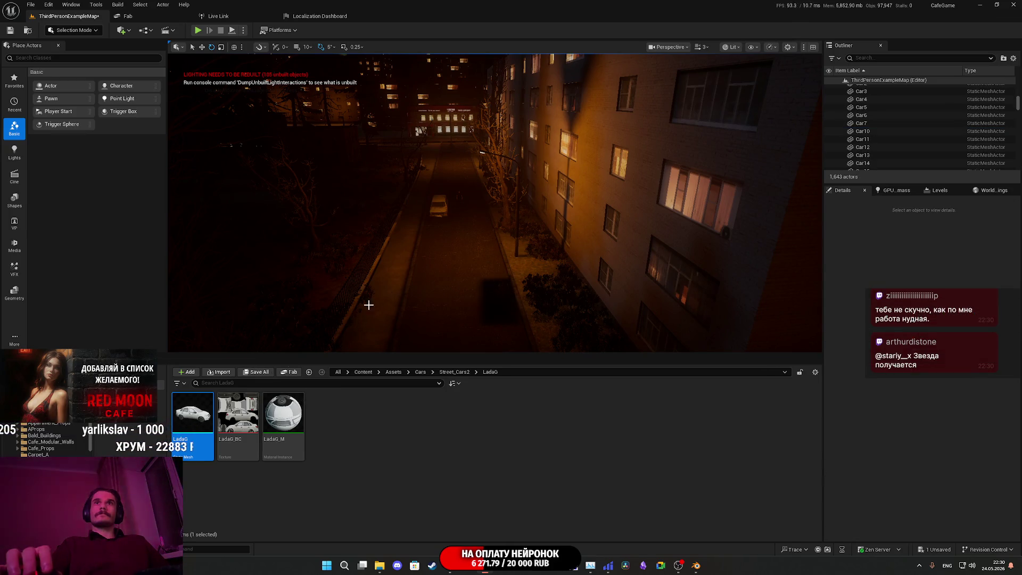
pyautogui.moveTo(391, 263); pyautogui.dragTo(325, 266, button='right')
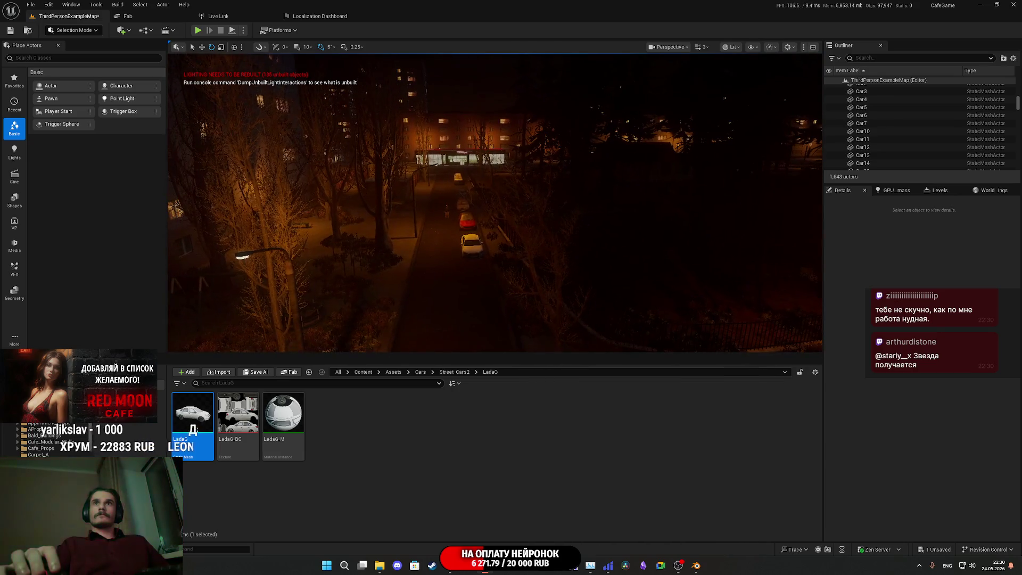
pyautogui.click(266, 375)
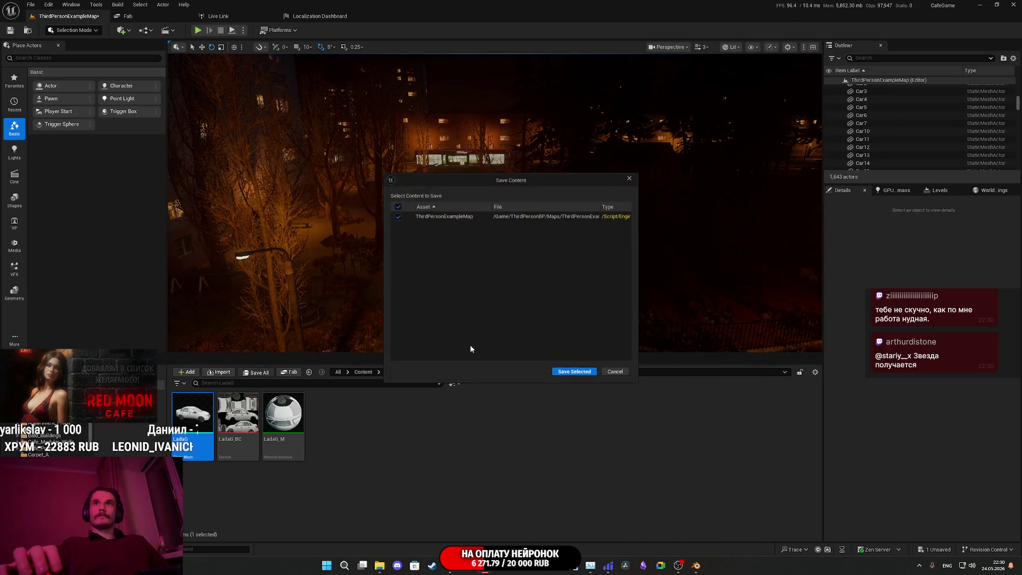
# Step: Save the map, play the level, switch on the room light and change clothes at the wardrobe
pyautogui.click(576, 373)
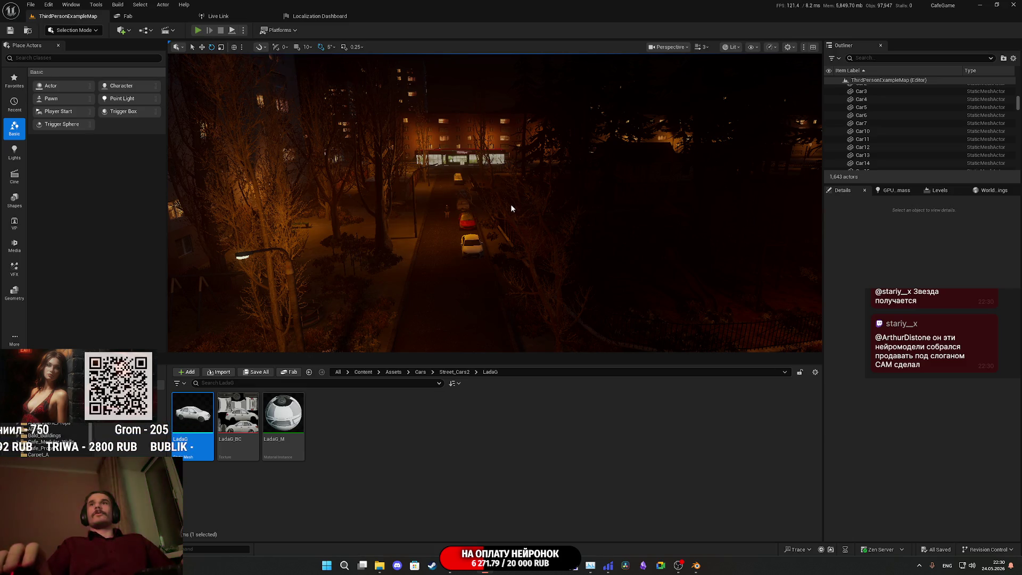
pyautogui.press('F11')
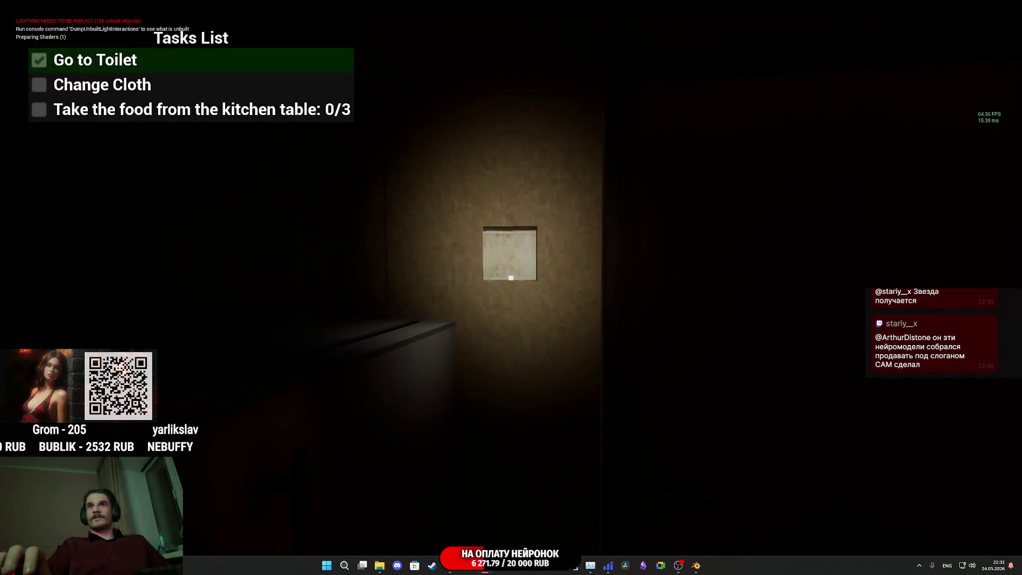
pyautogui.click(511, 277)
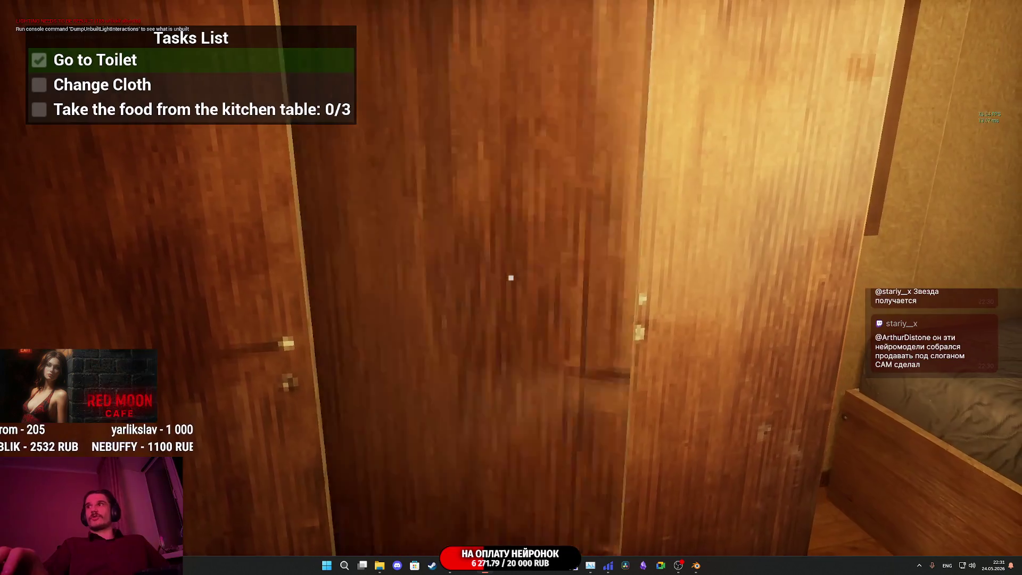
pyautogui.click(511, 278)
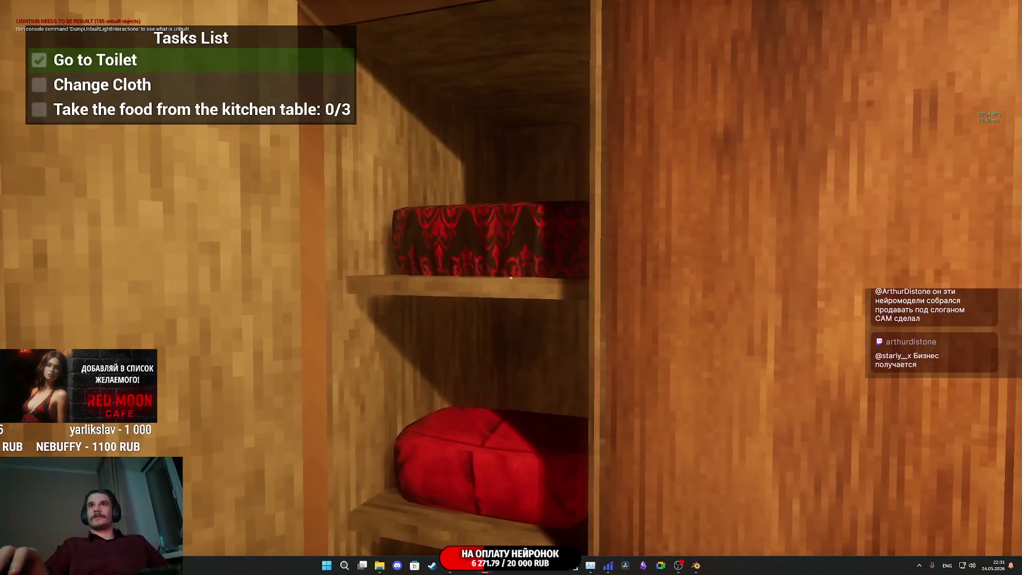
pyautogui.click(511, 277)
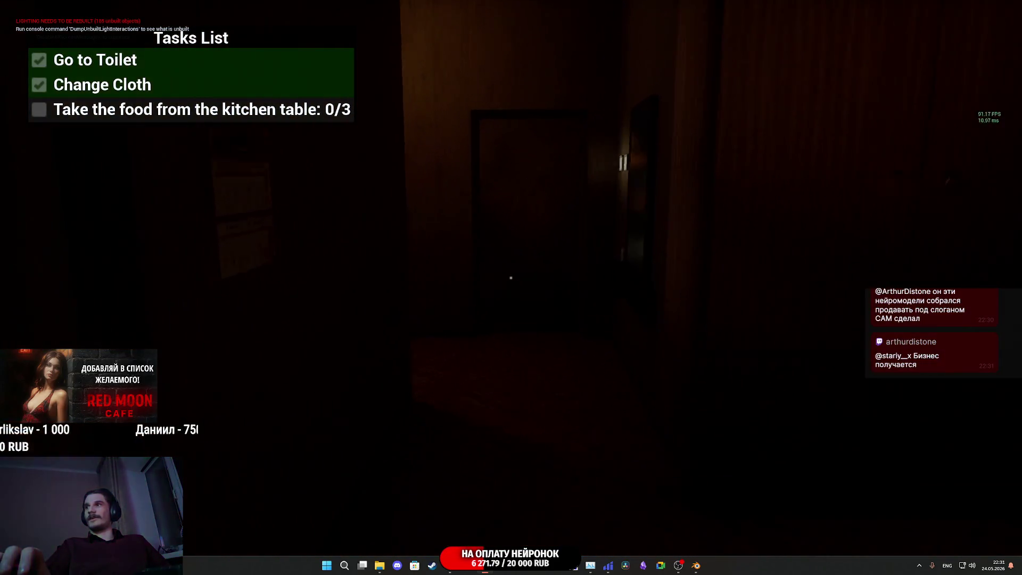
# Step: Walk through the kitchen and hallway to the elevator and step inside
pyautogui.press('w')
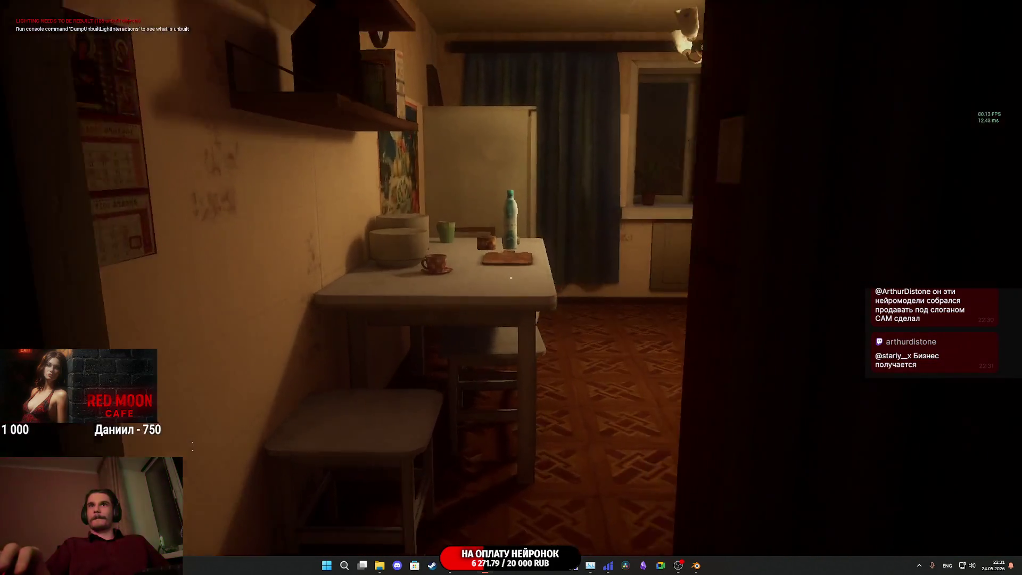
pyautogui.press('w')
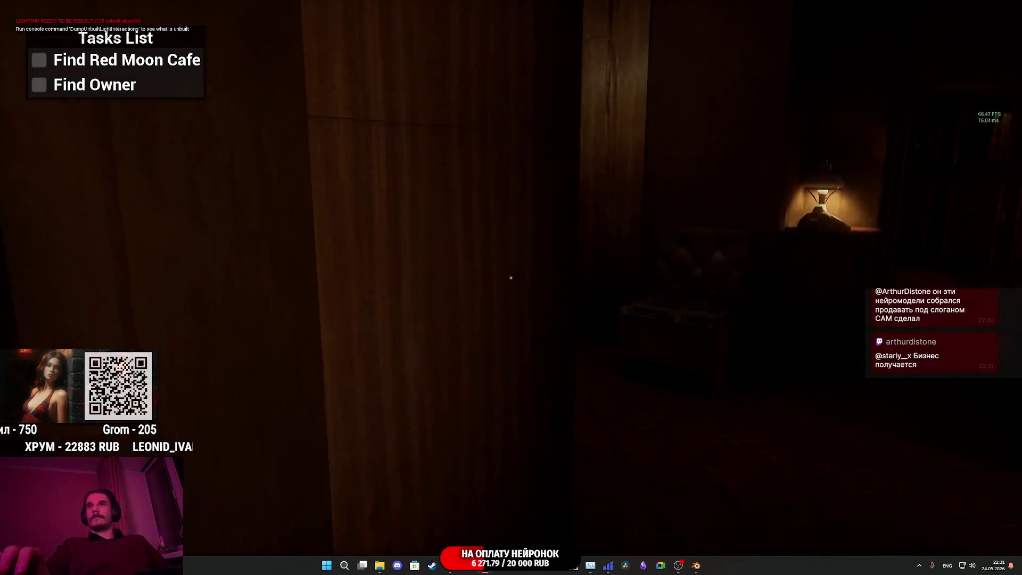
pyautogui.press('w')
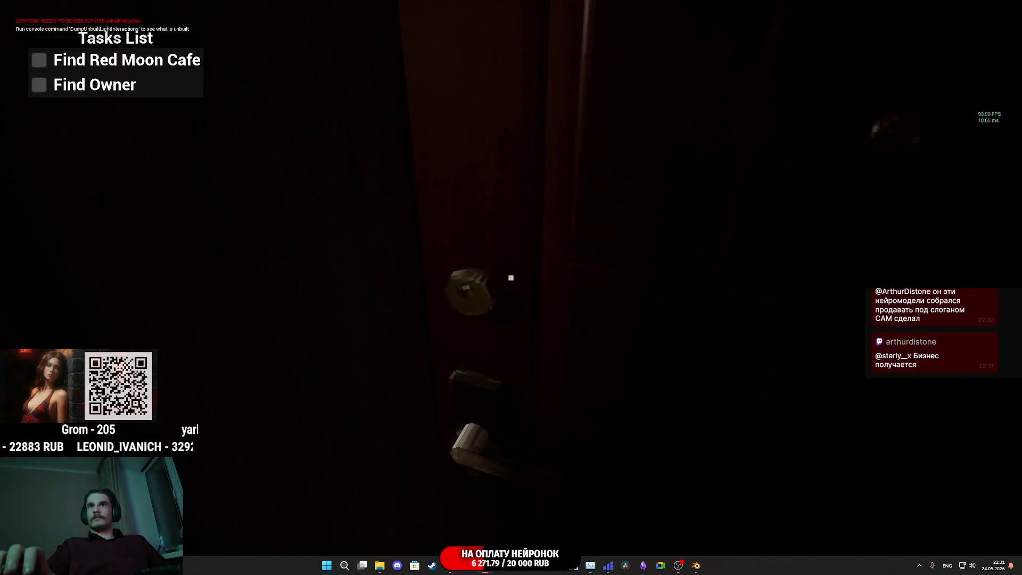
pyautogui.press('w')
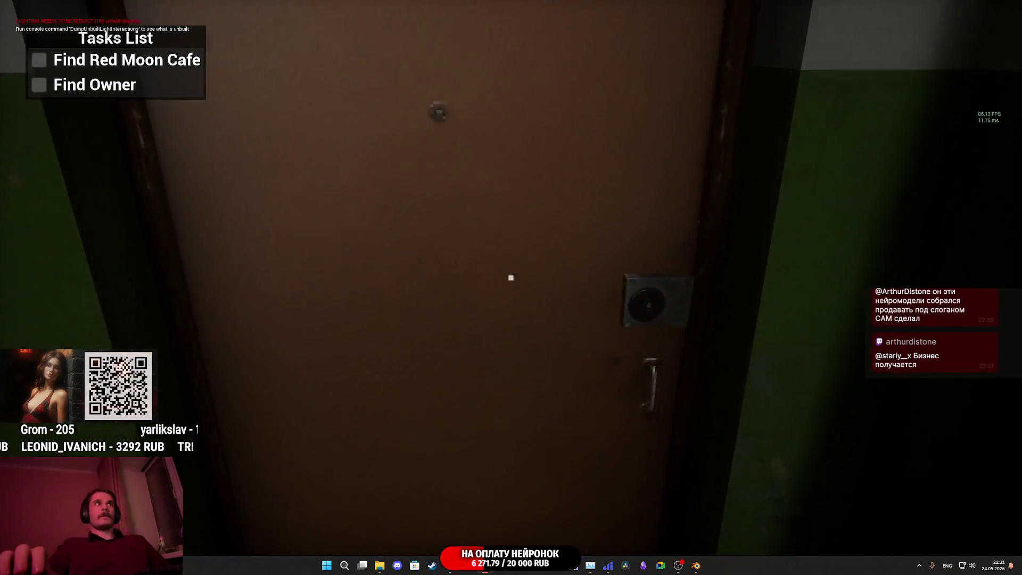
pyautogui.press('s')
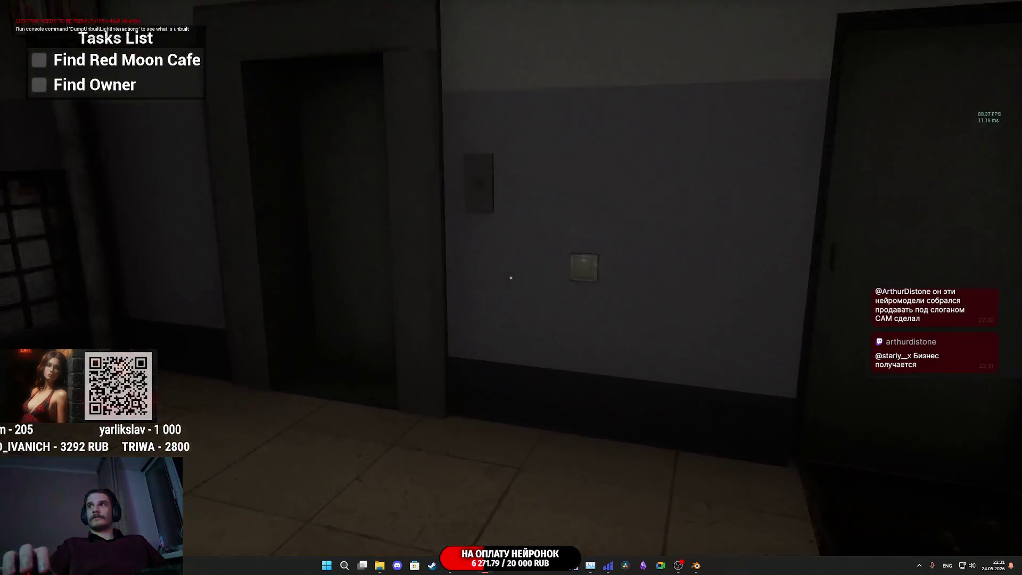
pyautogui.press('w')
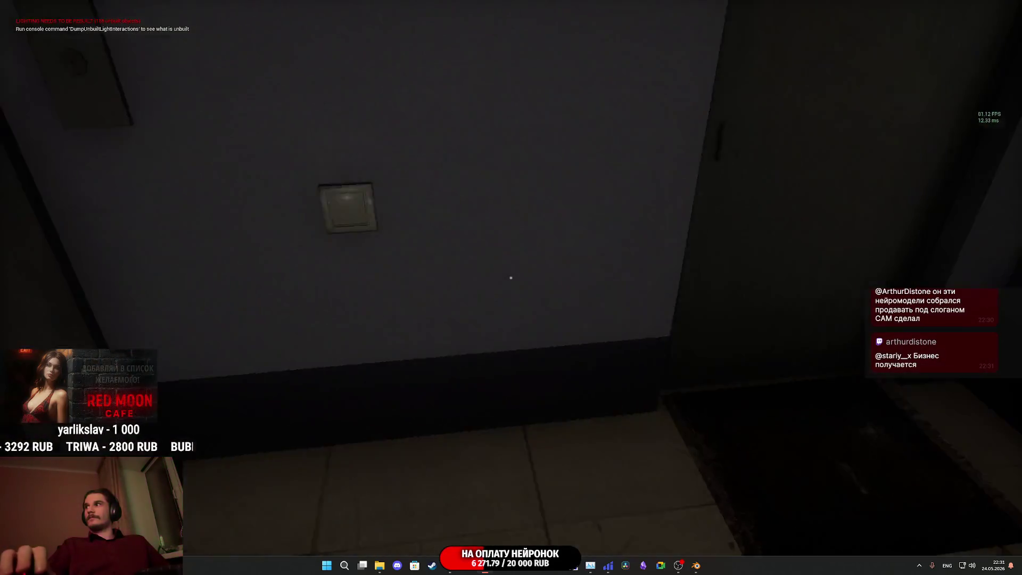
pyautogui.press('w')
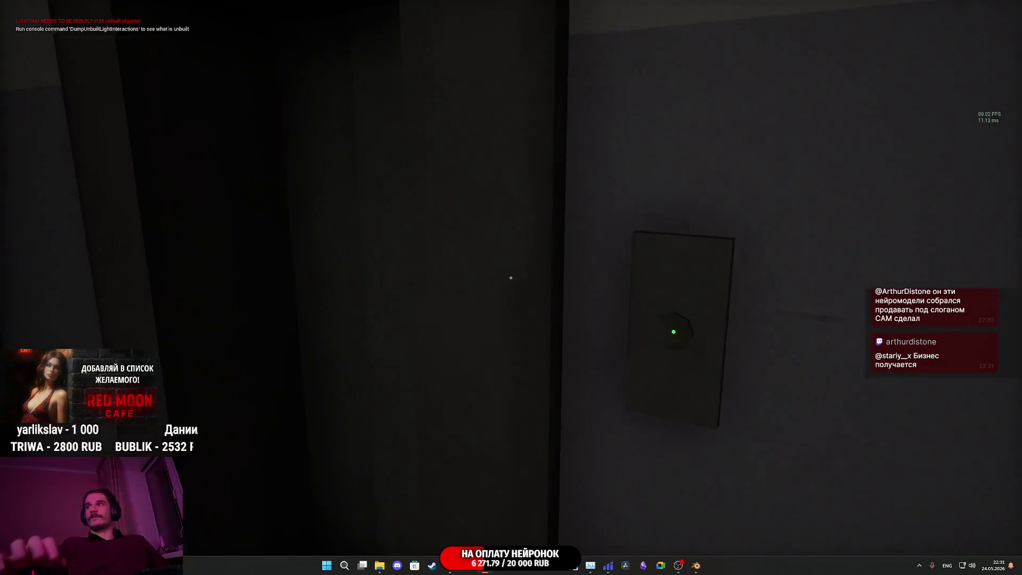
pyautogui.press('a')
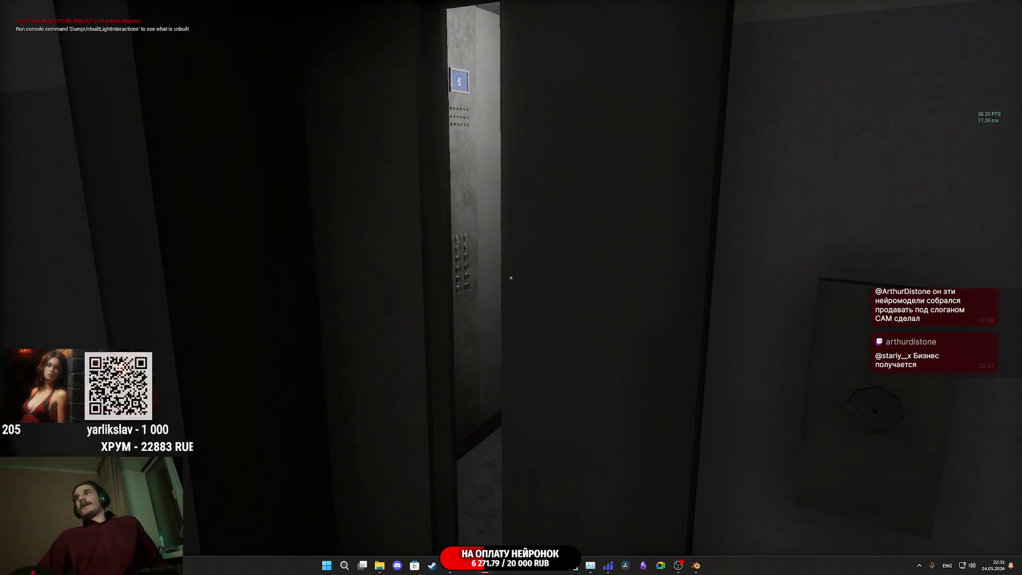
pyautogui.press('w')
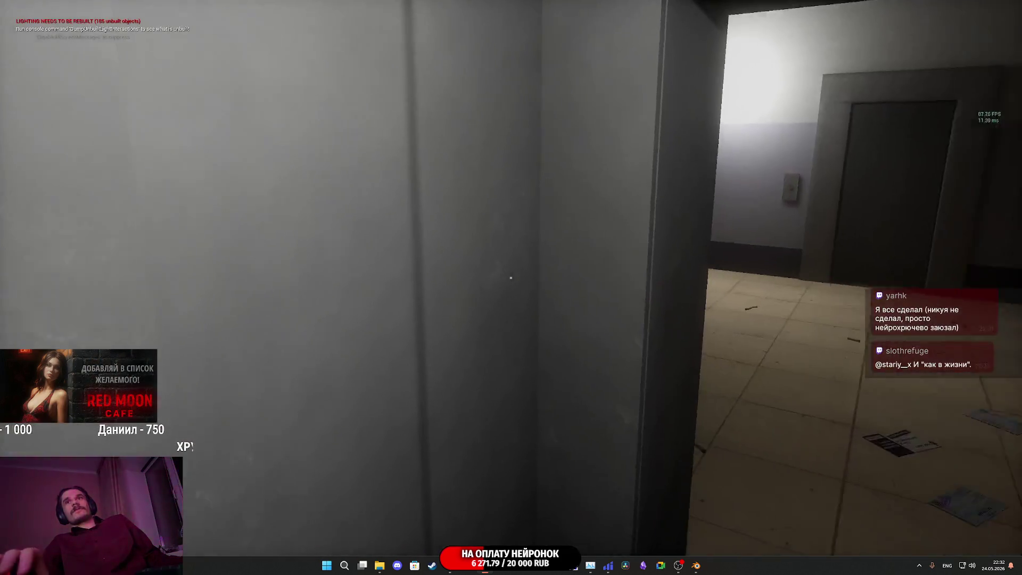
# Step: Leave the elevator, walk down the corridor and exit into the night courtyard
pyautogui.press('w')
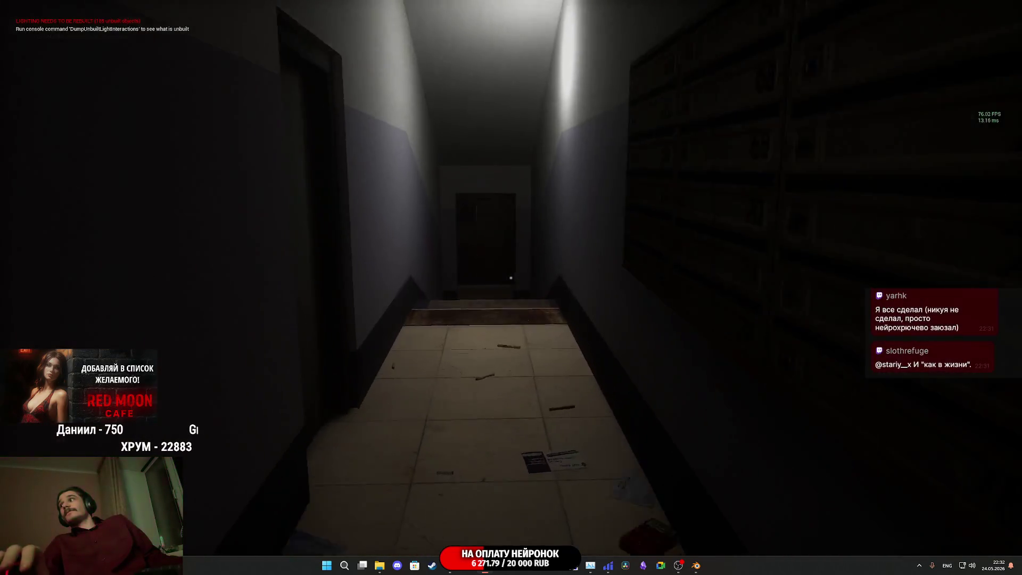
pyautogui.press('w')
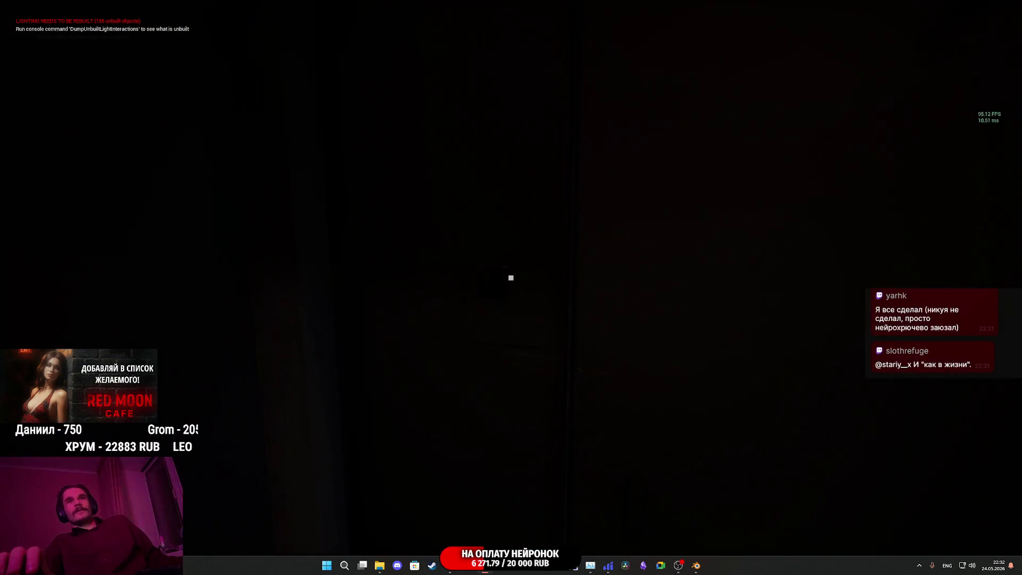
pyautogui.press('e')
pyautogui.press('w')
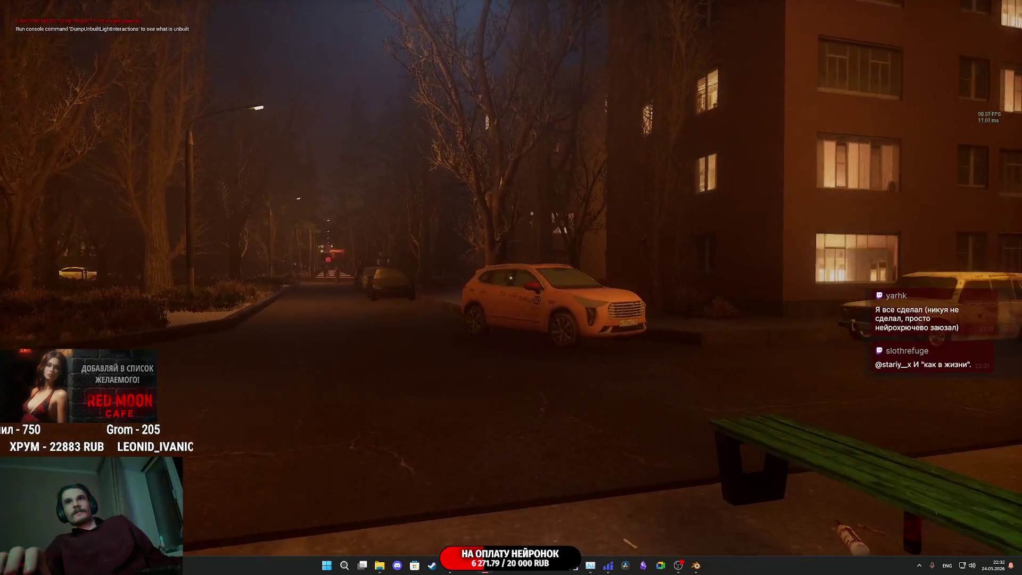
pyautogui.press('w')
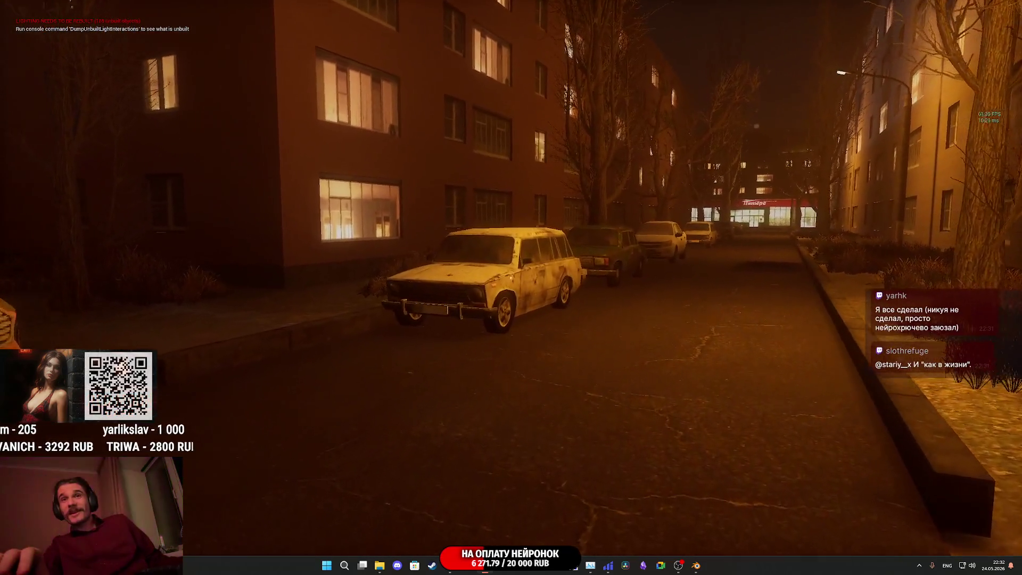
# Step: Walk up the street past the white station wagon and green car toward the shop
pyautogui.press('w')
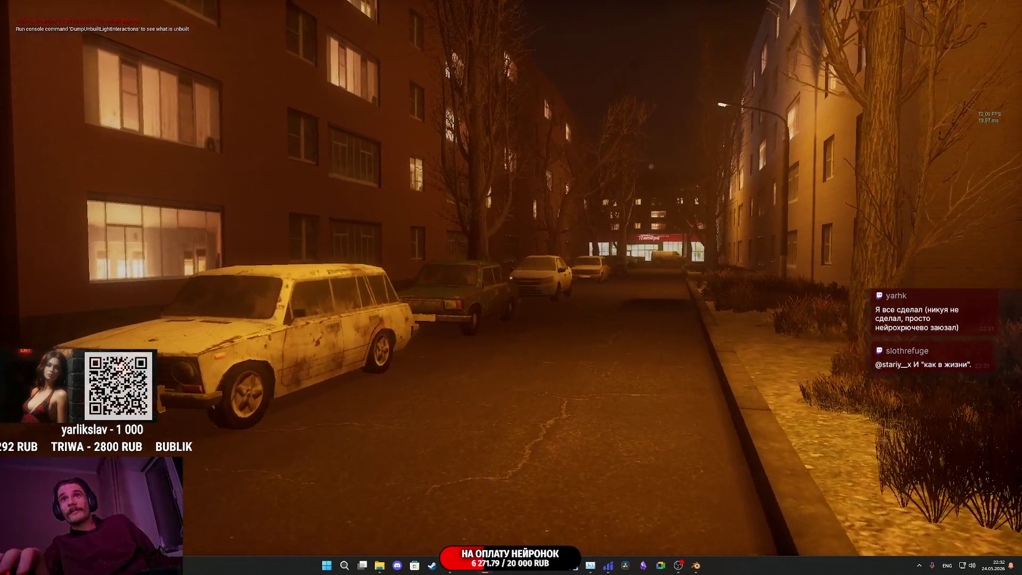
pyautogui.press('w')
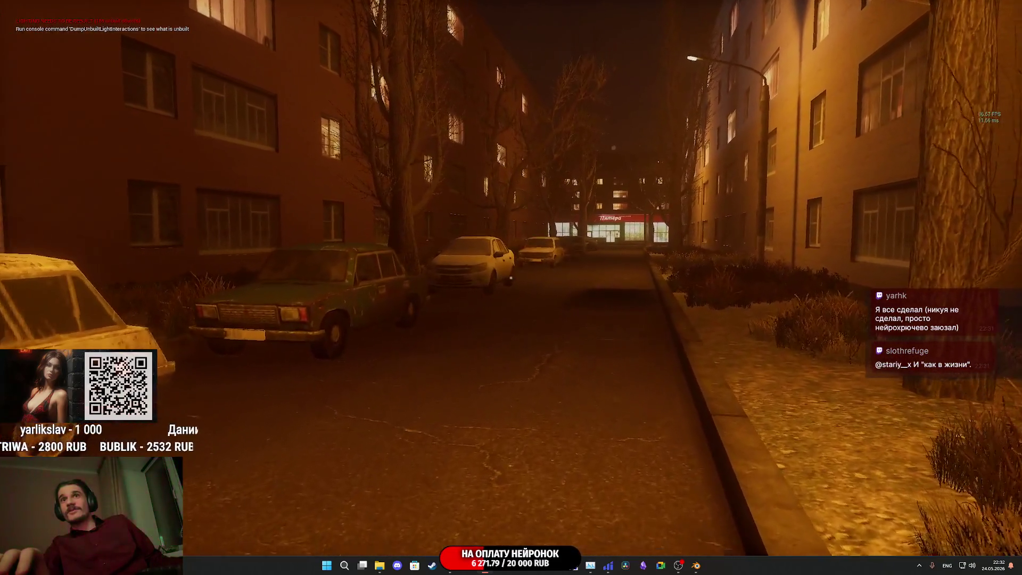
pyautogui.press('w')
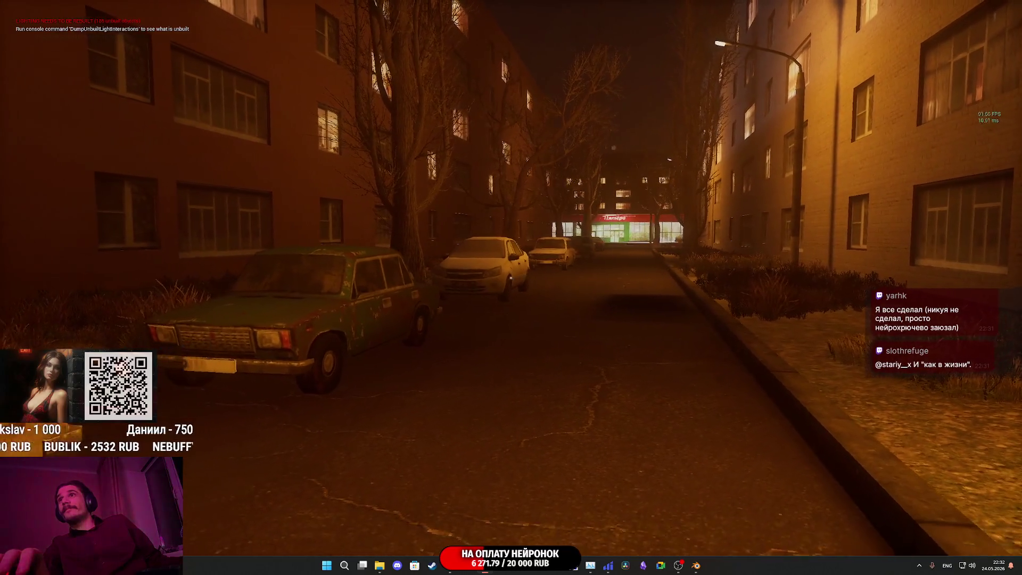
pyautogui.press('w')
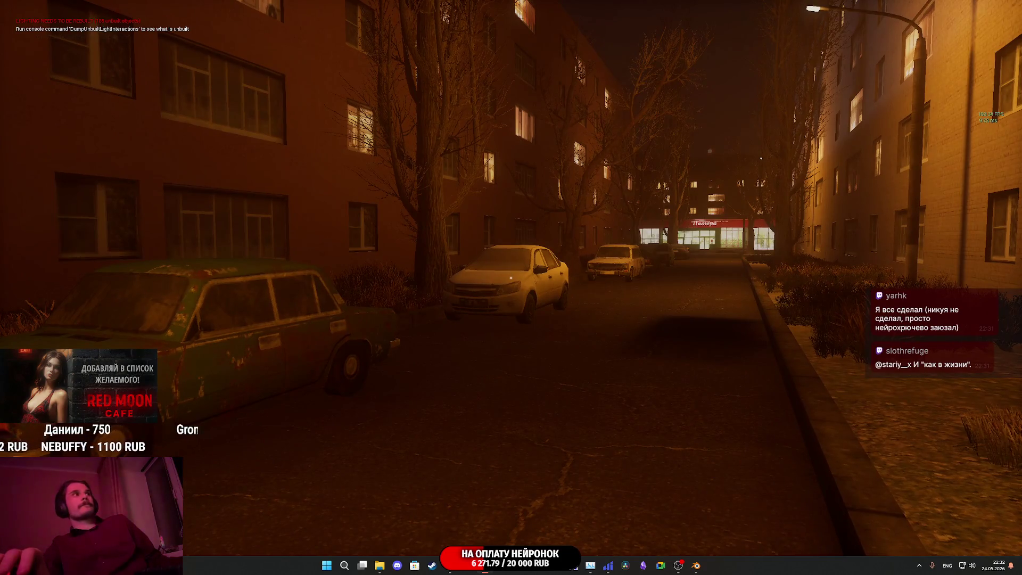
pyautogui.press('w')
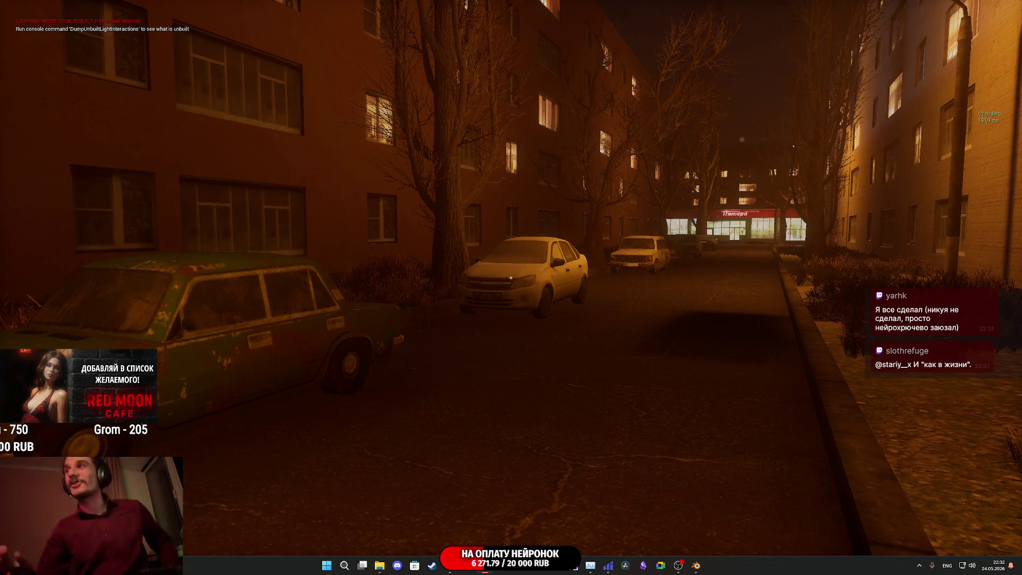
pyautogui.press('w')
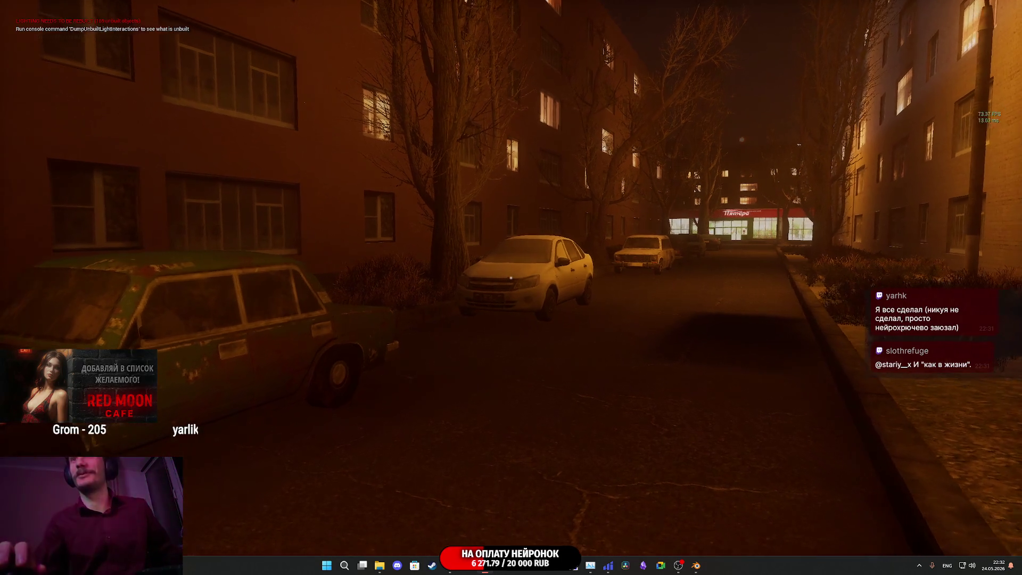
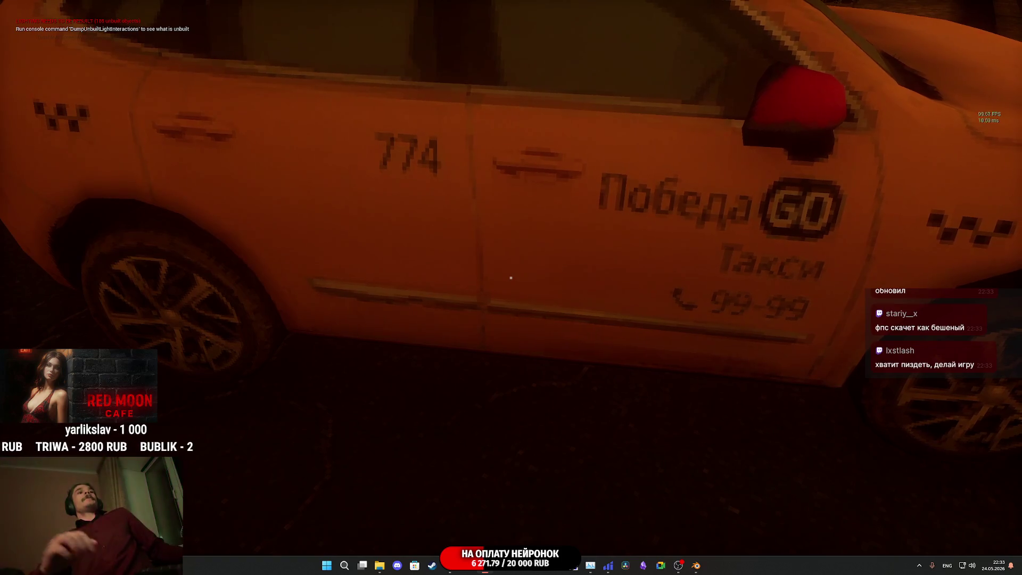
# Step: Walk around the white car in play mode, viewing its front, side and rear
pyautogui.press('a')
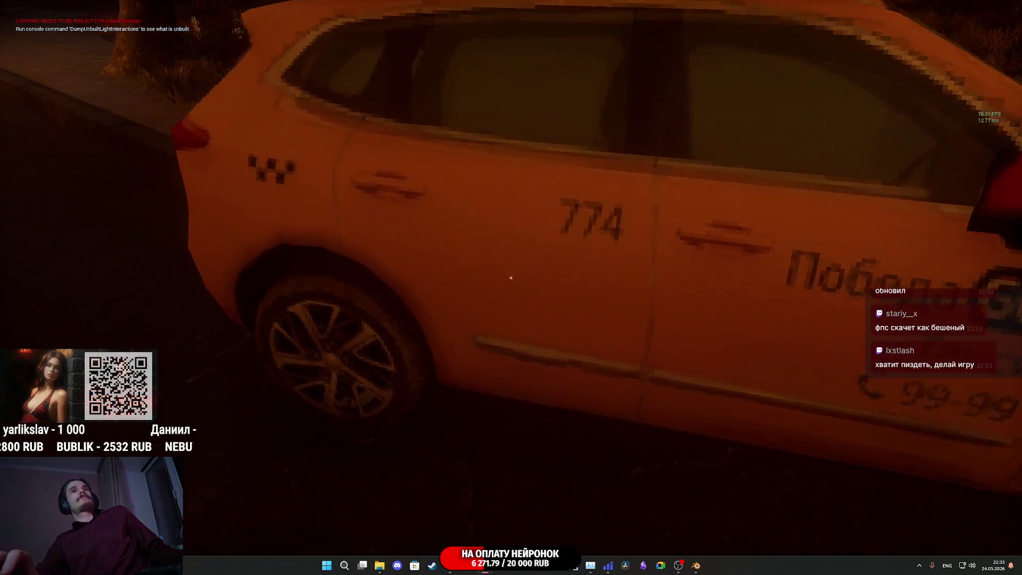
pyautogui.moveTo(511, 277)
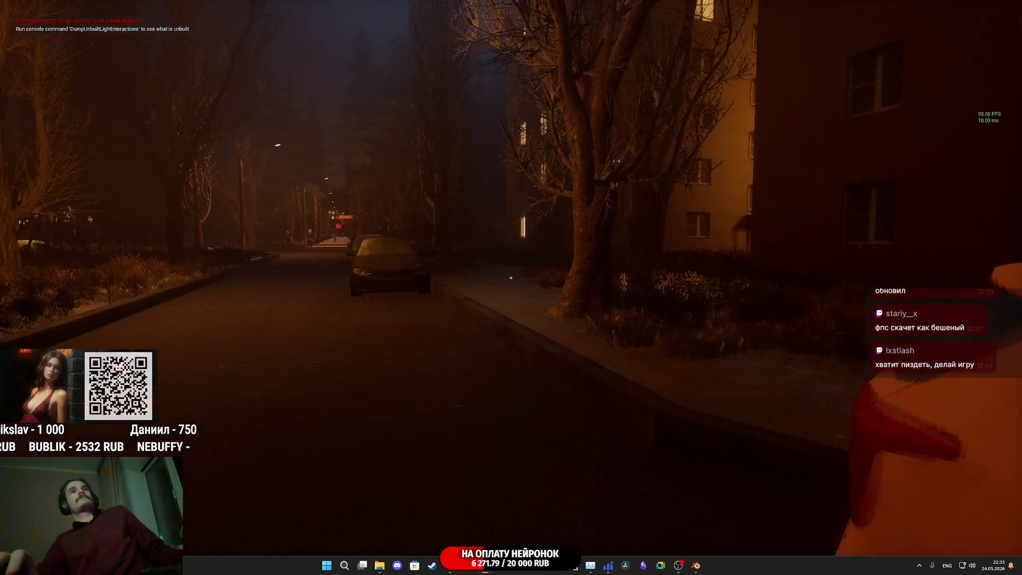
pyautogui.press('w')
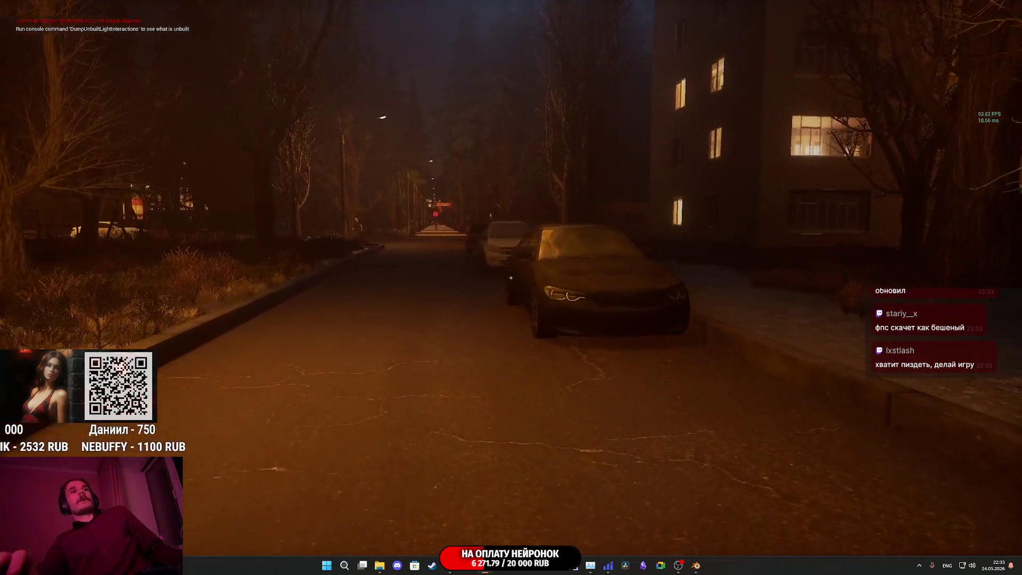
pyautogui.press('w')
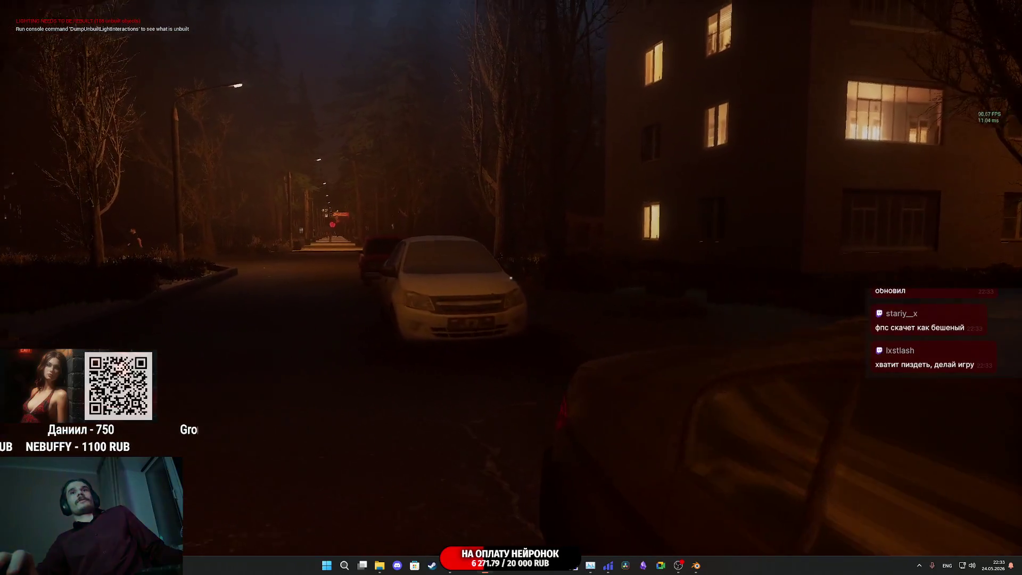
pyautogui.press('w')
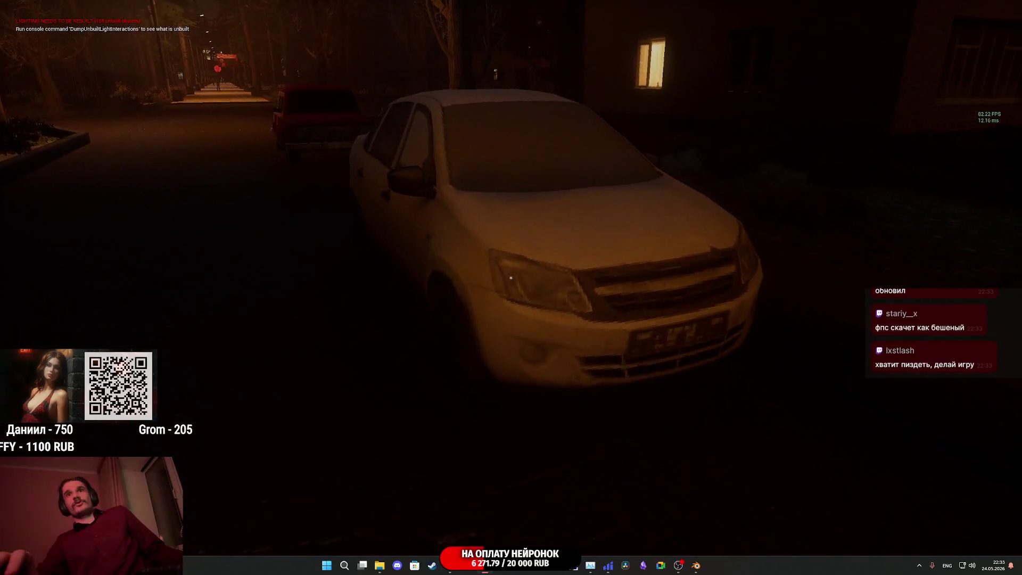
pyautogui.press('w')
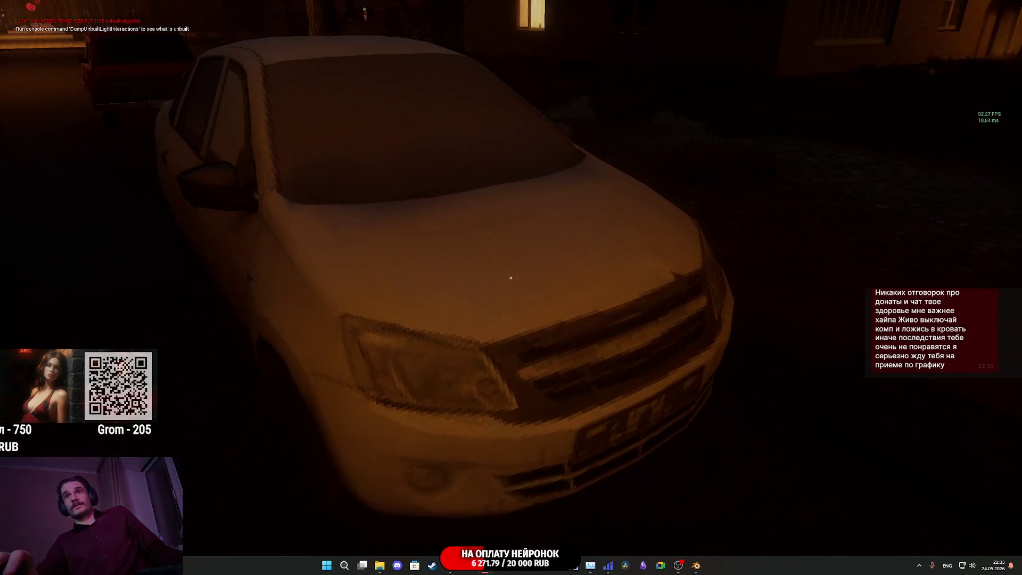
pyautogui.press('s')
pyautogui.press('a')
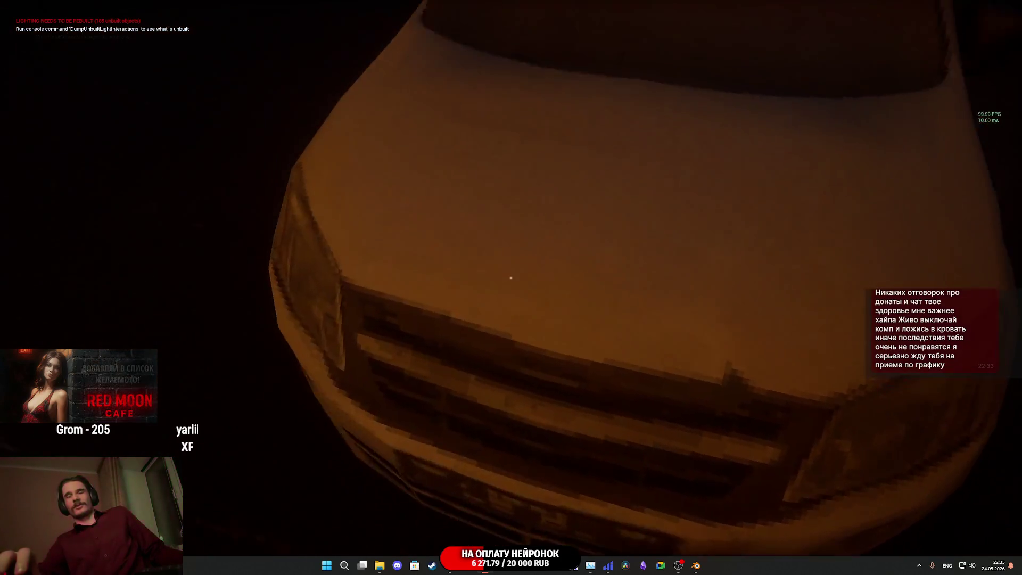
pyautogui.press('s')
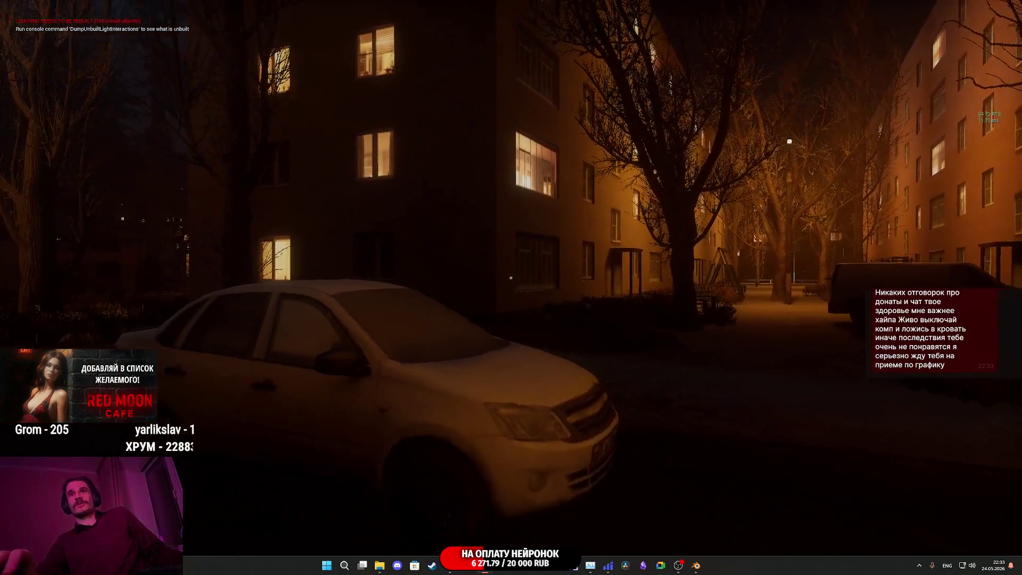
pyautogui.press('w')
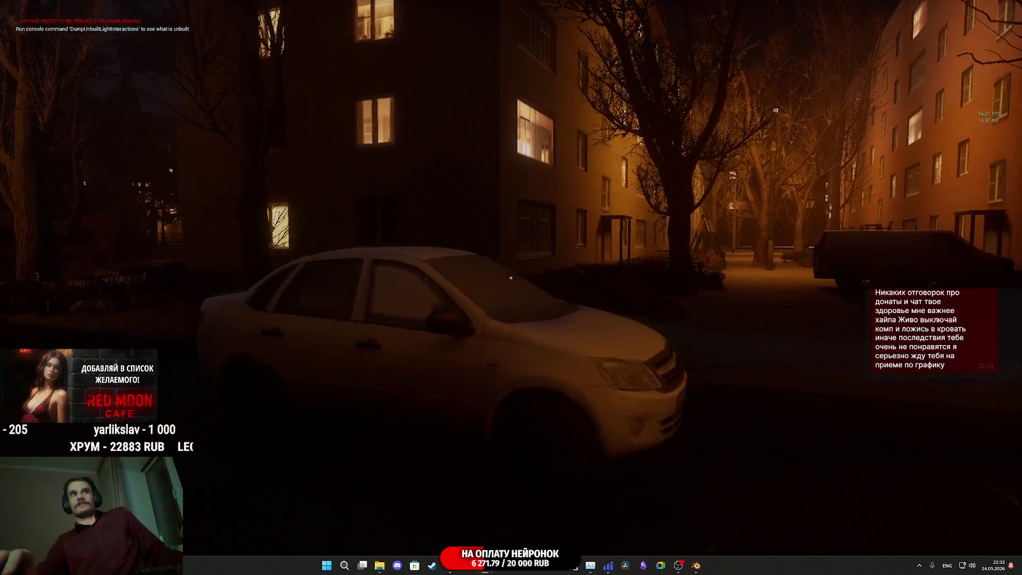
pyautogui.press('a')
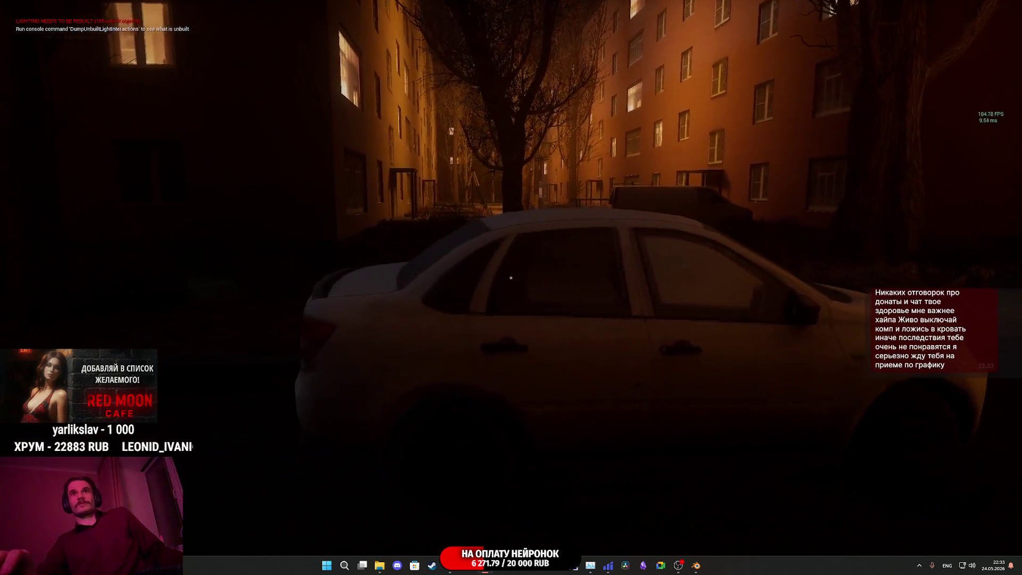
pyautogui.press('a')
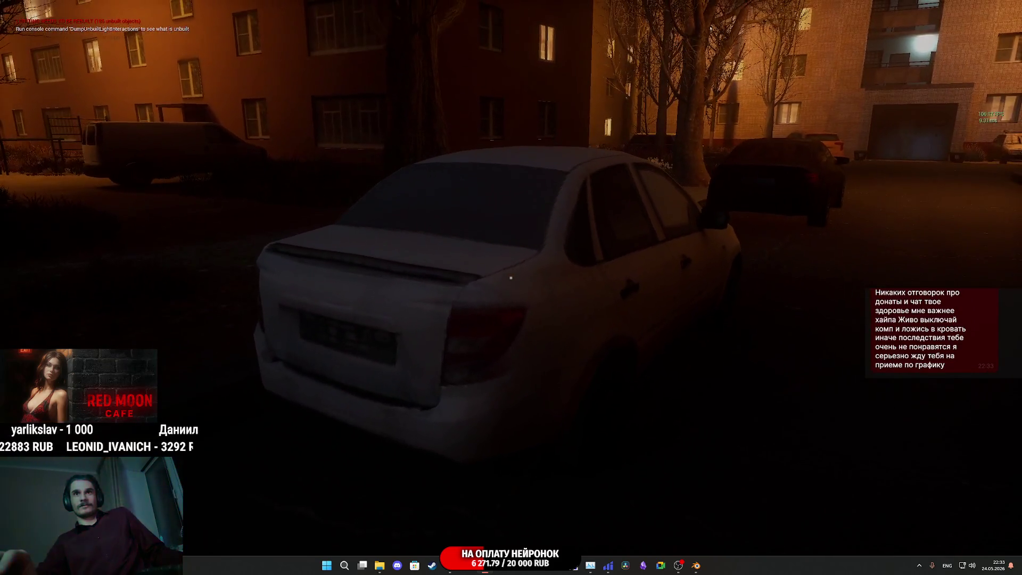
pyautogui.press('s')
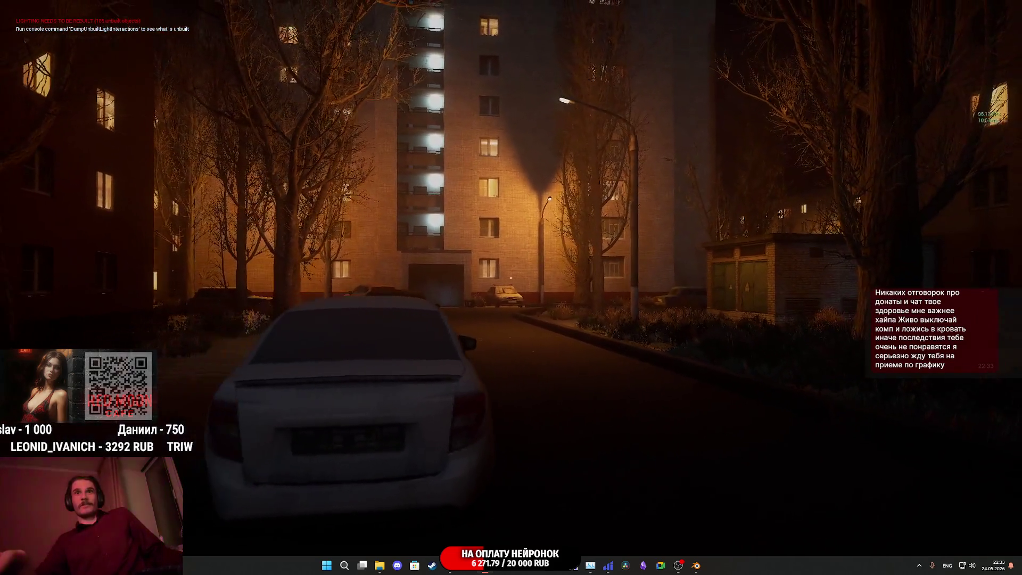
pyautogui.press('s')
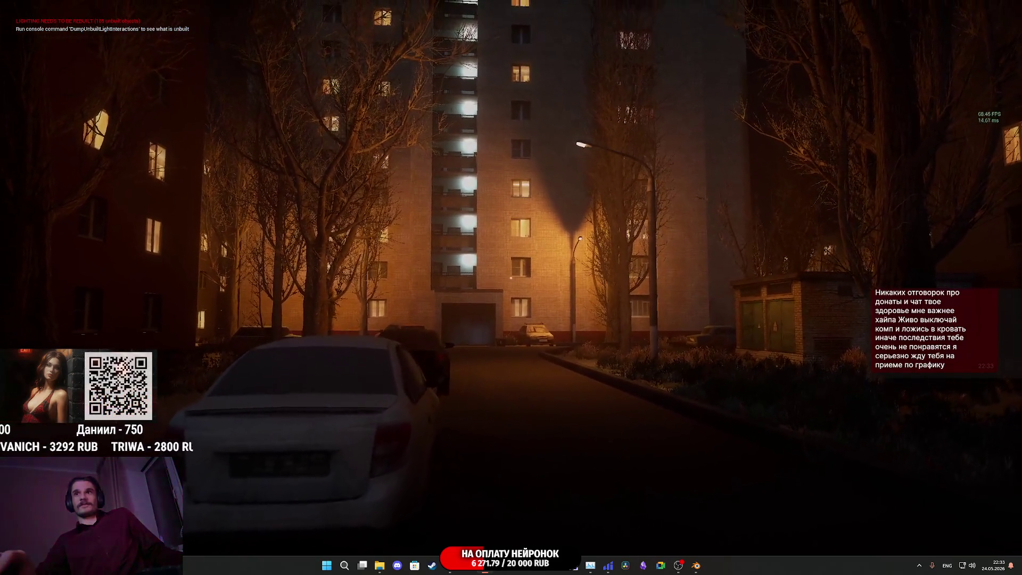
pyautogui.press('a')
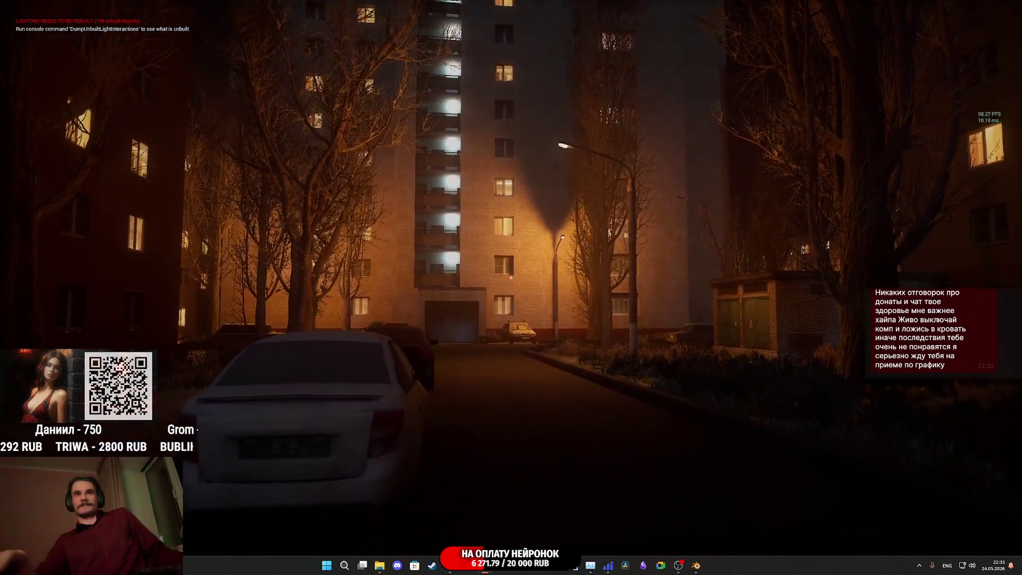
pyautogui.press('d')
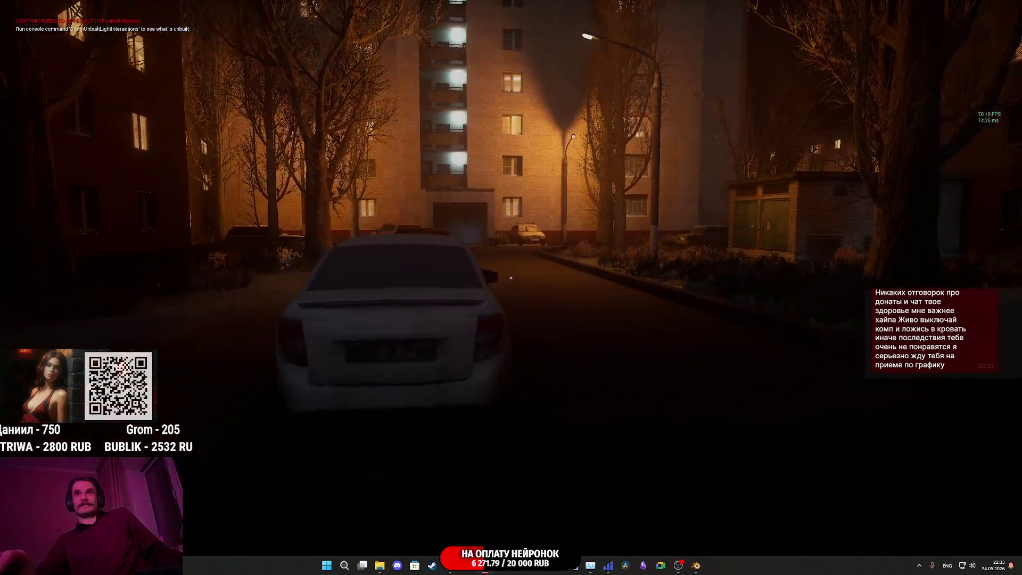
pyautogui.press('a')
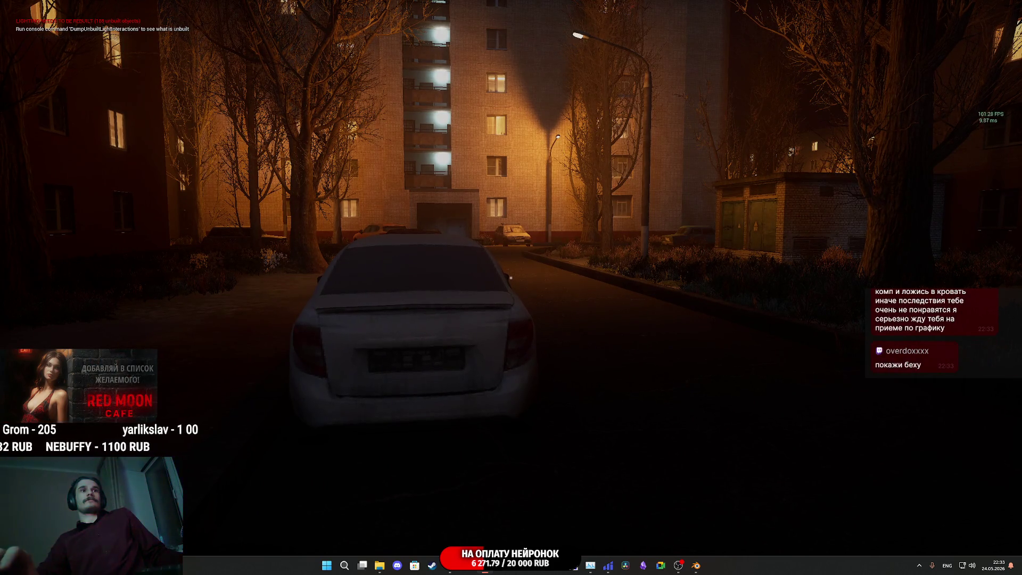
# Step: Walk down the street to inspect the BMW's hood up close, then return to the white car
pyautogui.press('w')
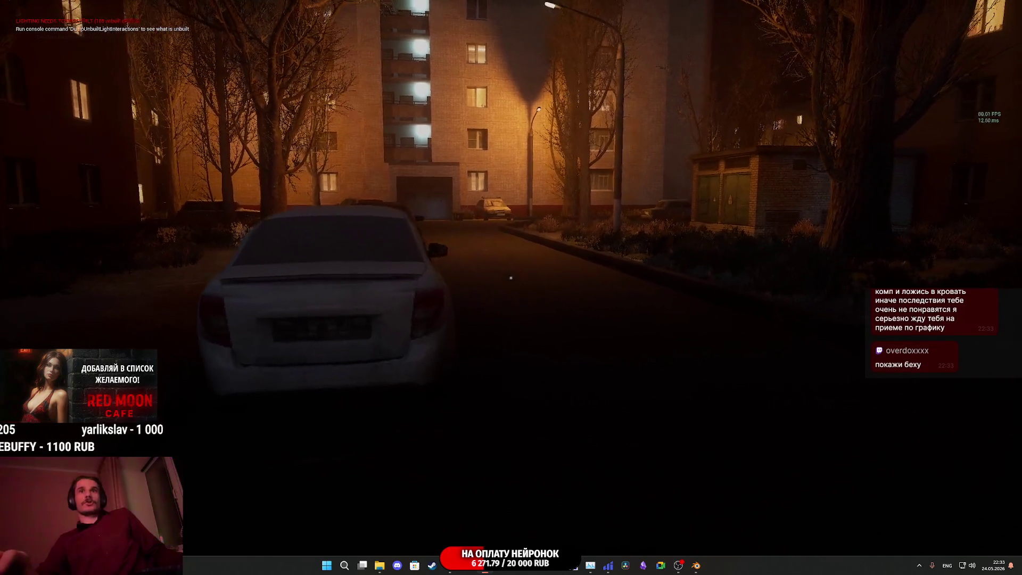
pyautogui.press('w')
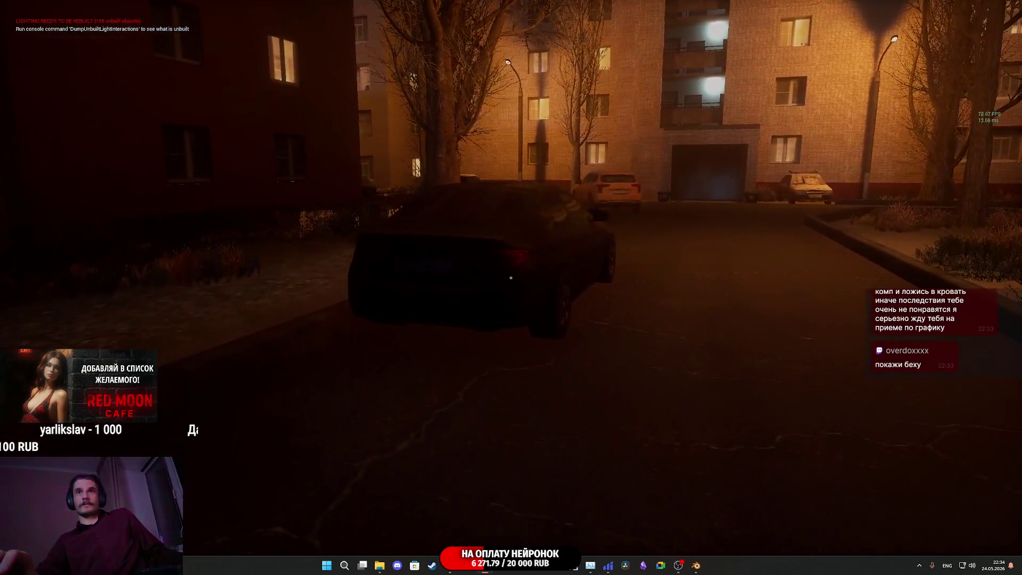
pyautogui.press('w')
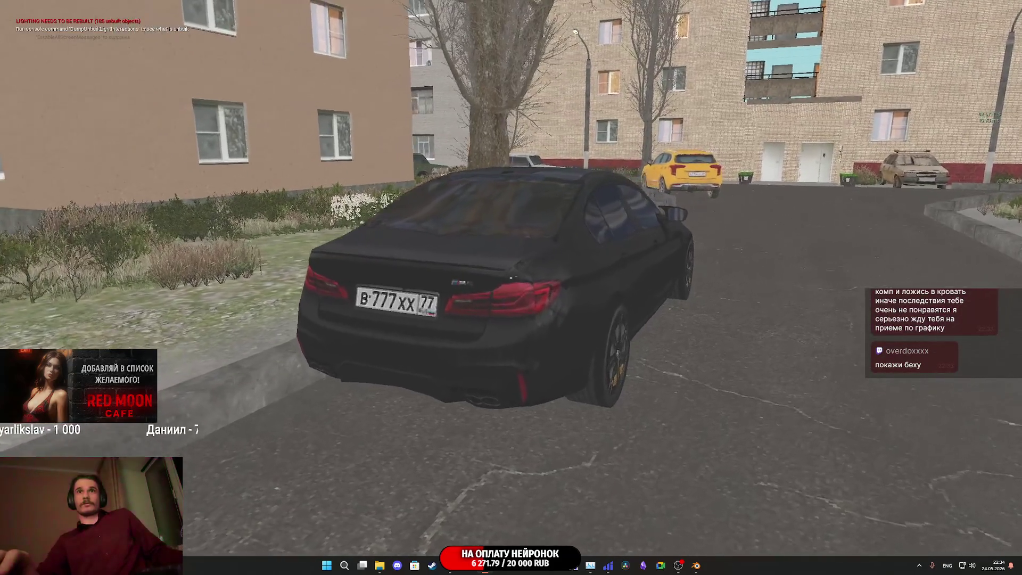
pyautogui.press('w')
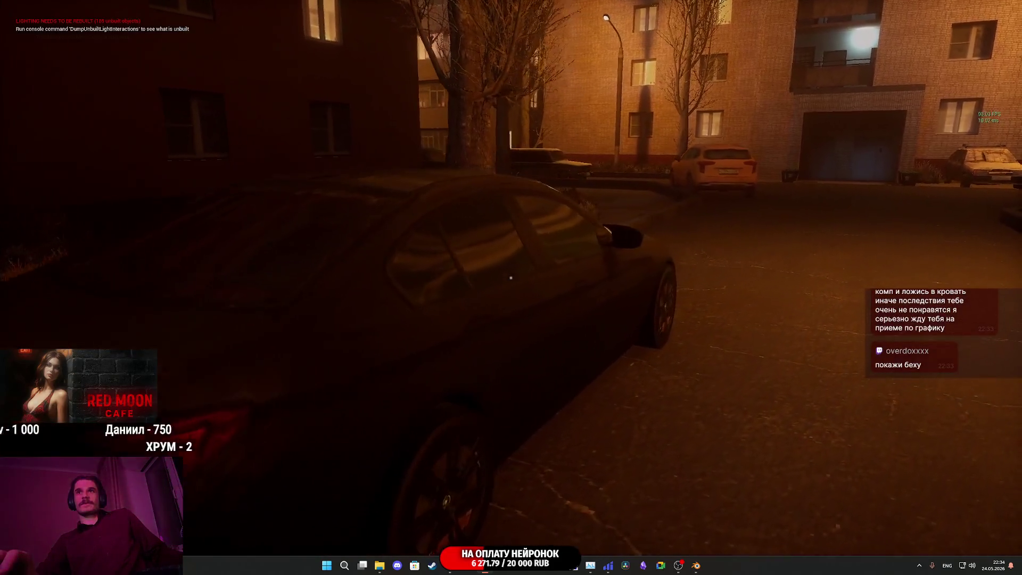
pyautogui.press('s')
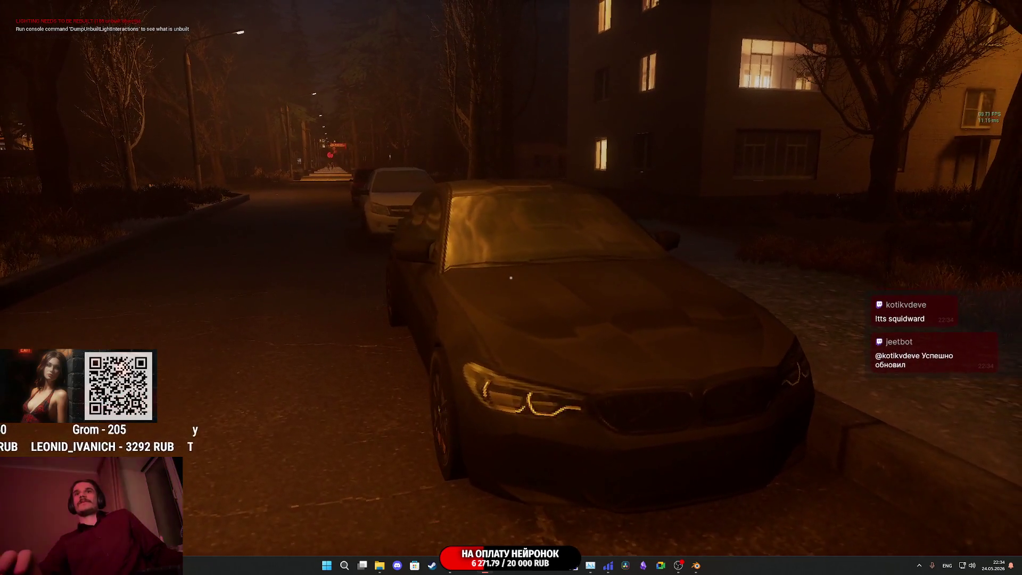
pyautogui.press('w')
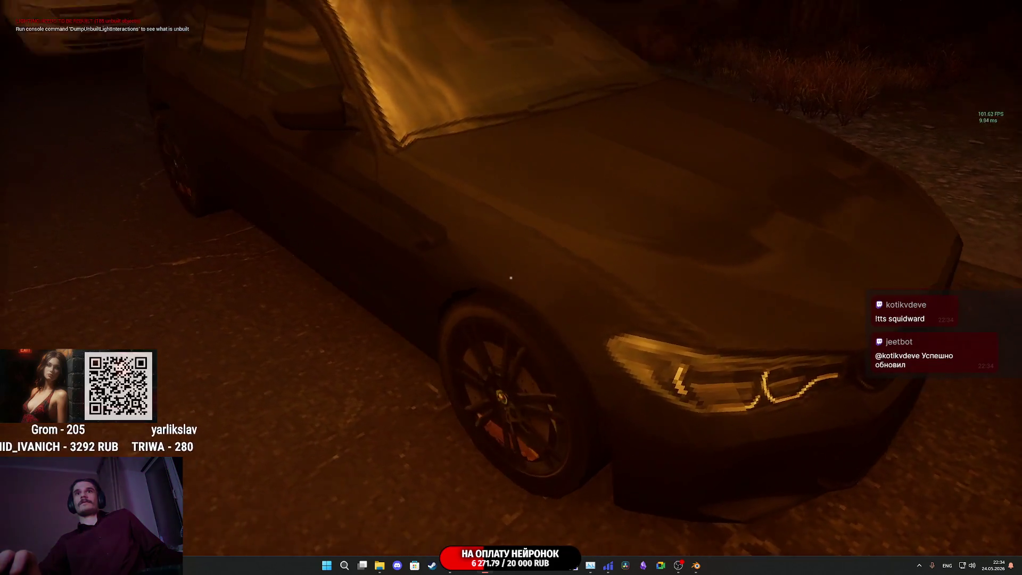
pyautogui.press('w')
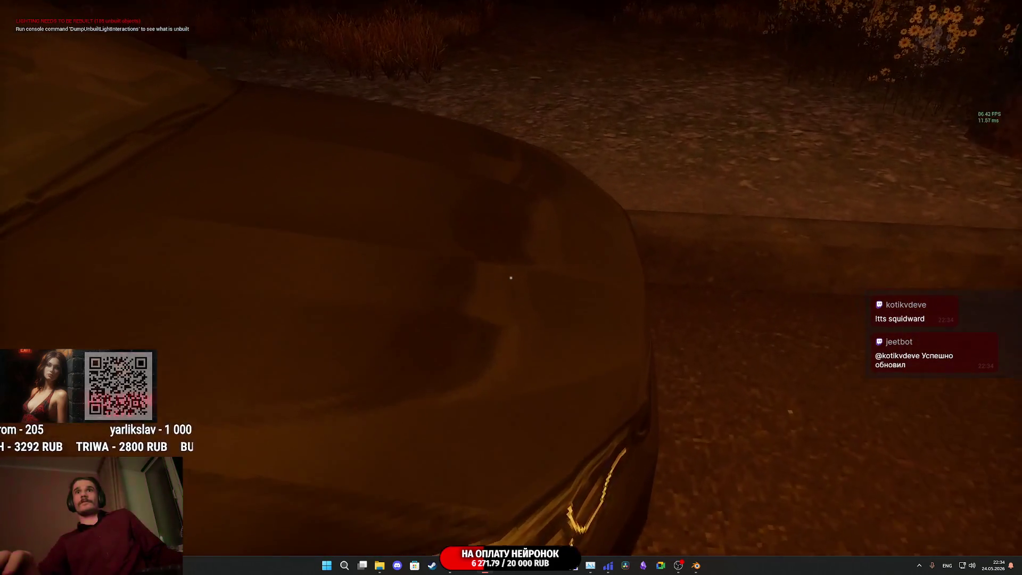
pyautogui.press('w')
pyautogui.press('w')
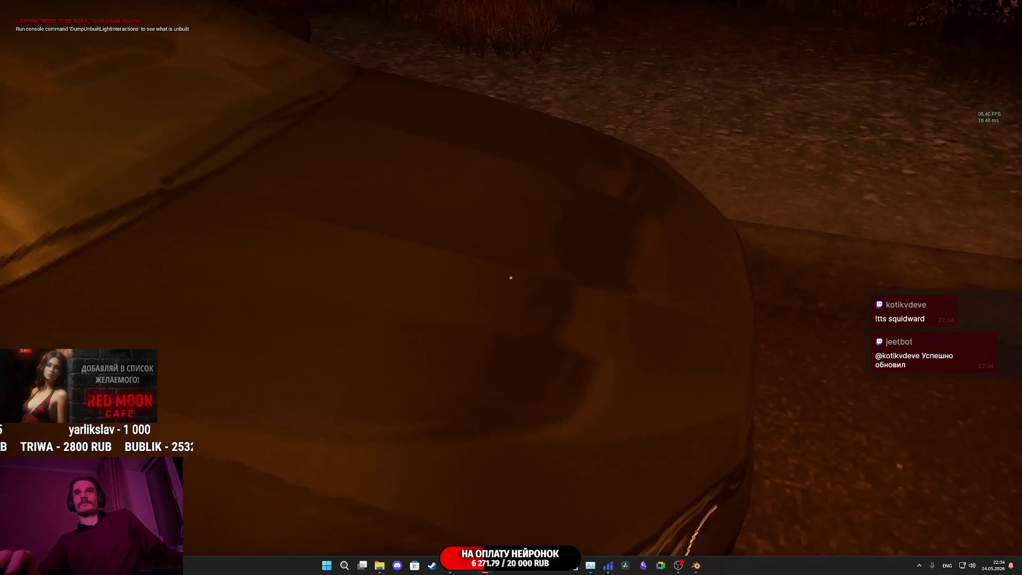
pyautogui.press('w')
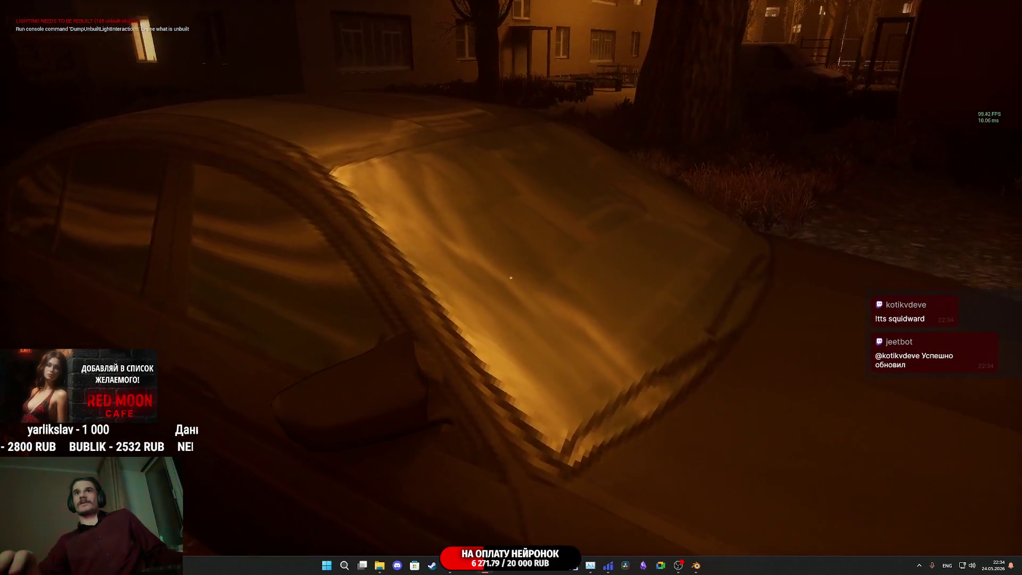
pyautogui.press('w')
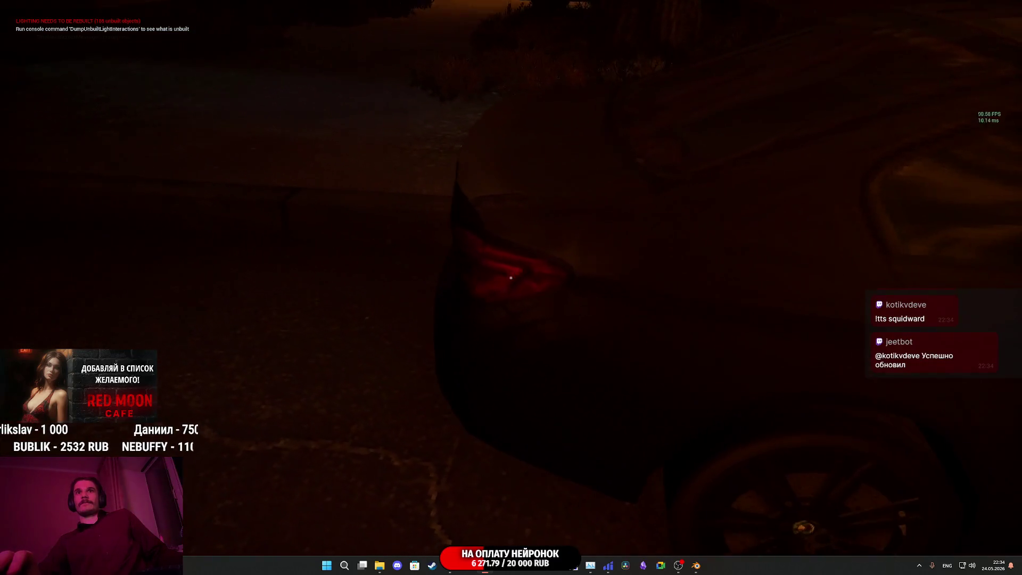
pyautogui.press('w')
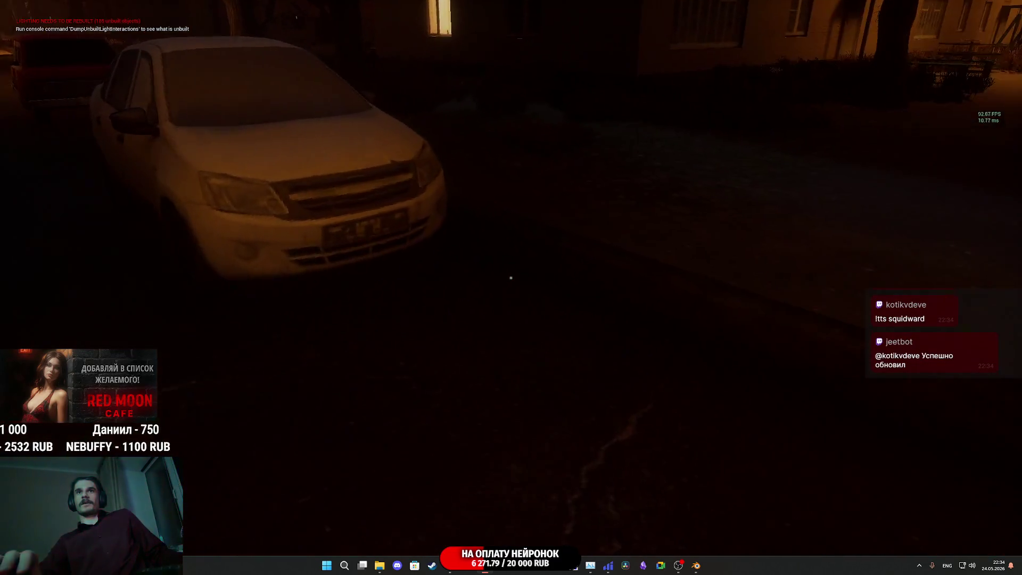
pyautogui.press('w')
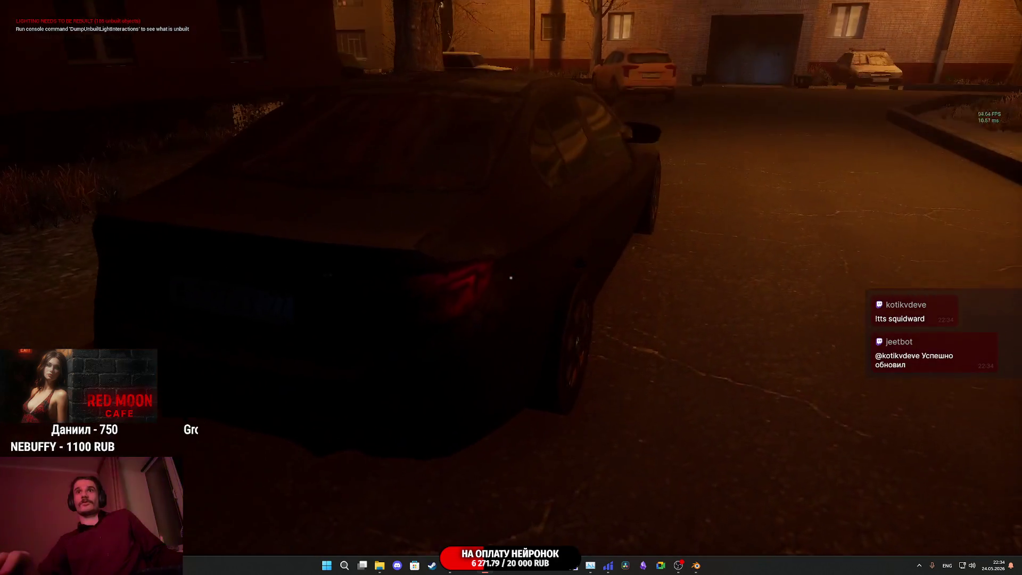
pyautogui.press('w')
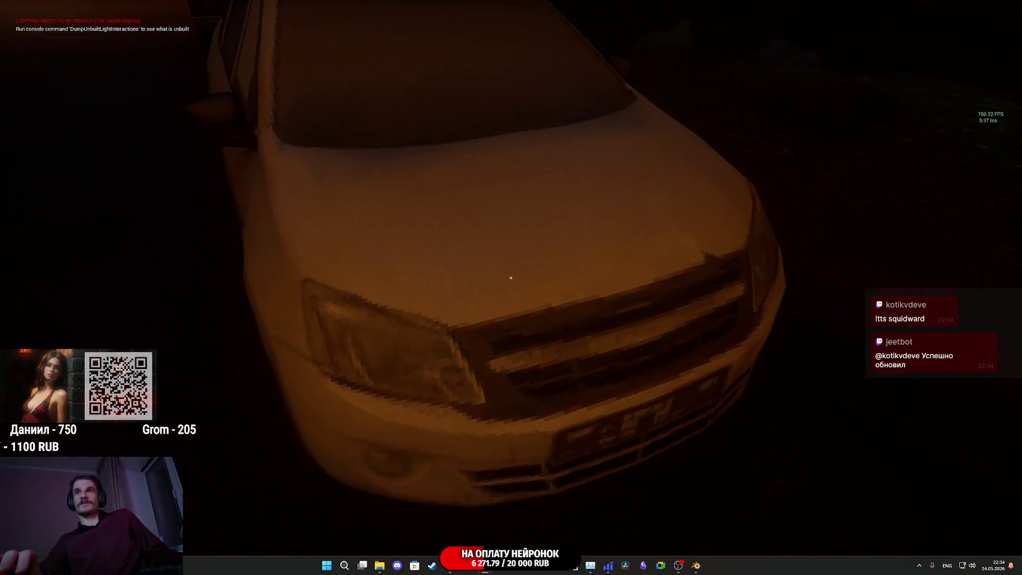
pyautogui.press('w')
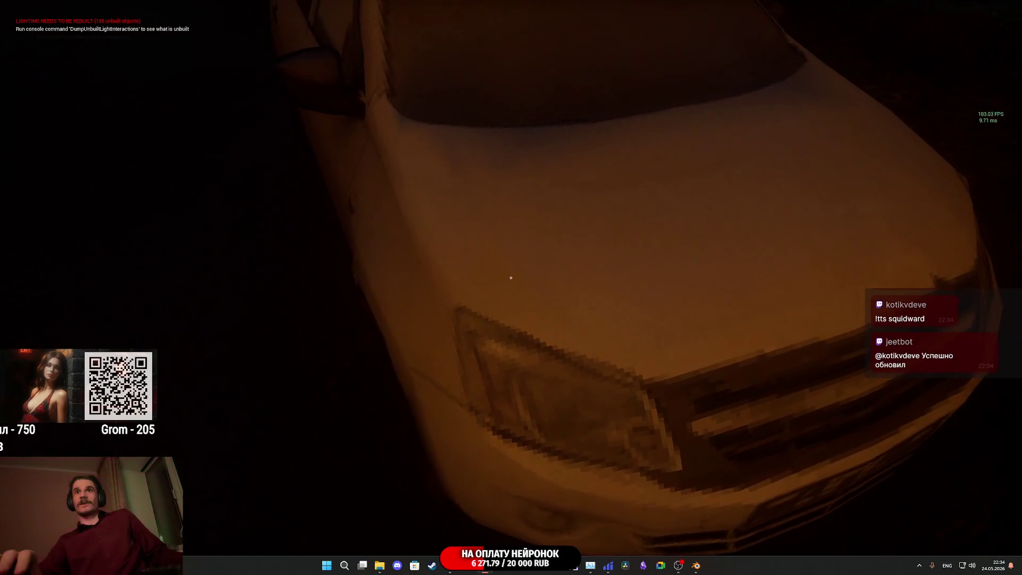
pyautogui.press('w')
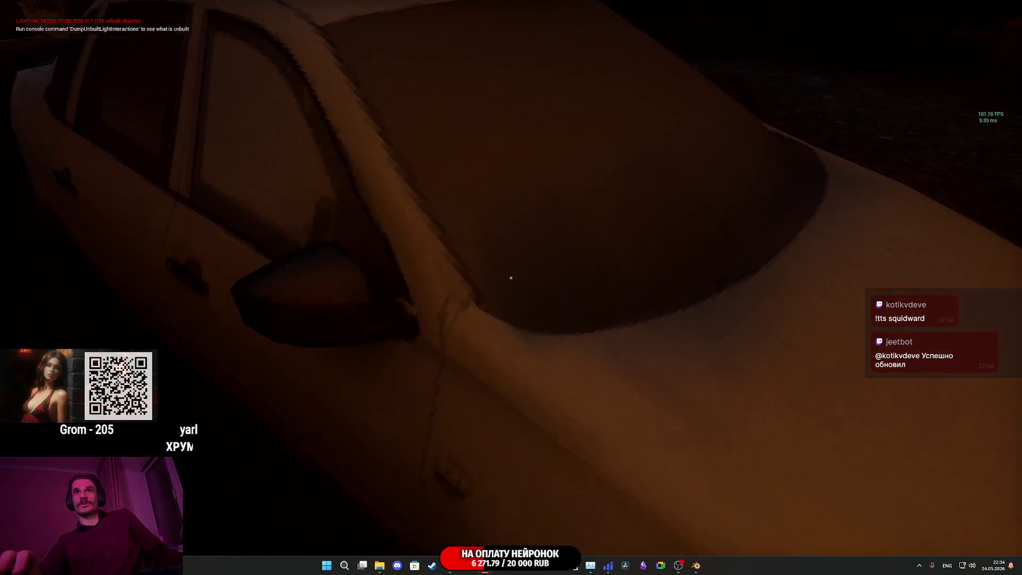
pyautogui.press('w')
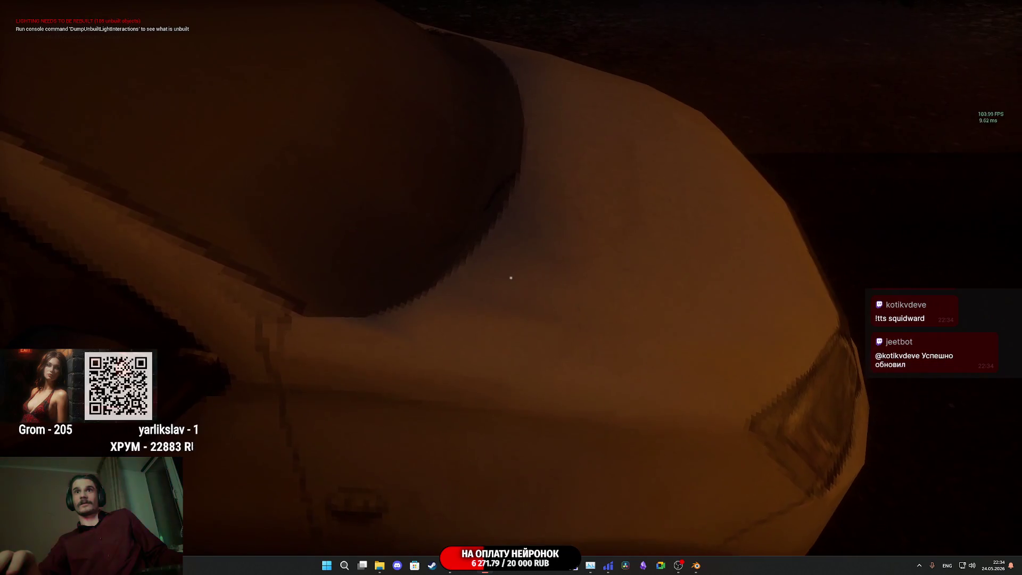
pyautogui.press('s')
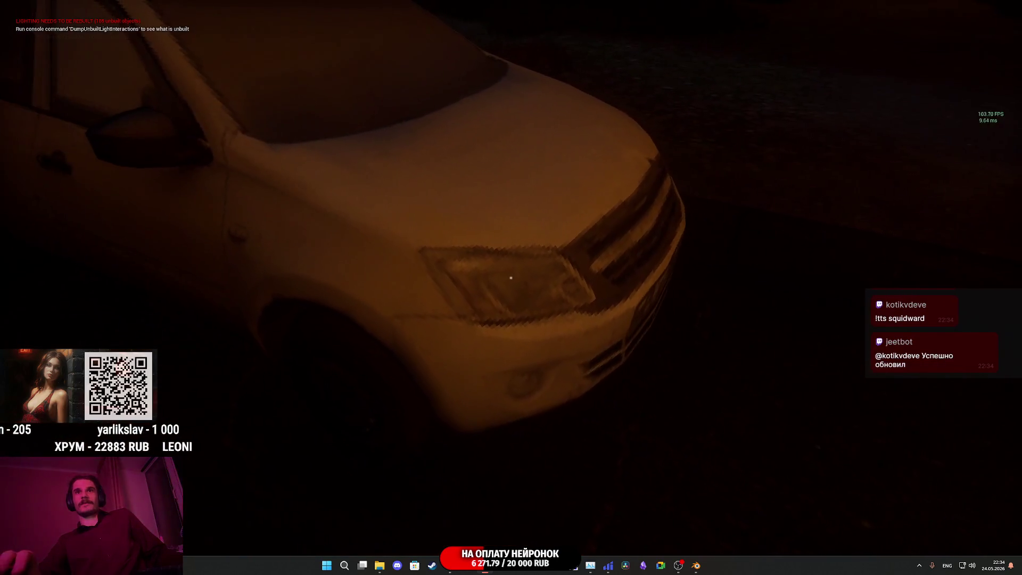
# Step: Circle the white car to view its side doors, taillight and windows
pyautogui.press('a')
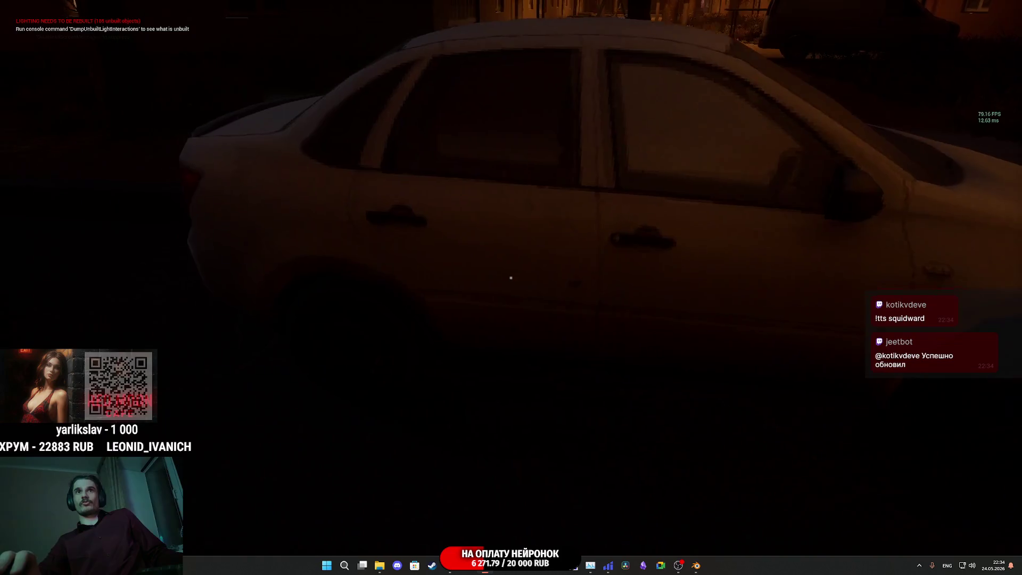
pyautogui.press('a')
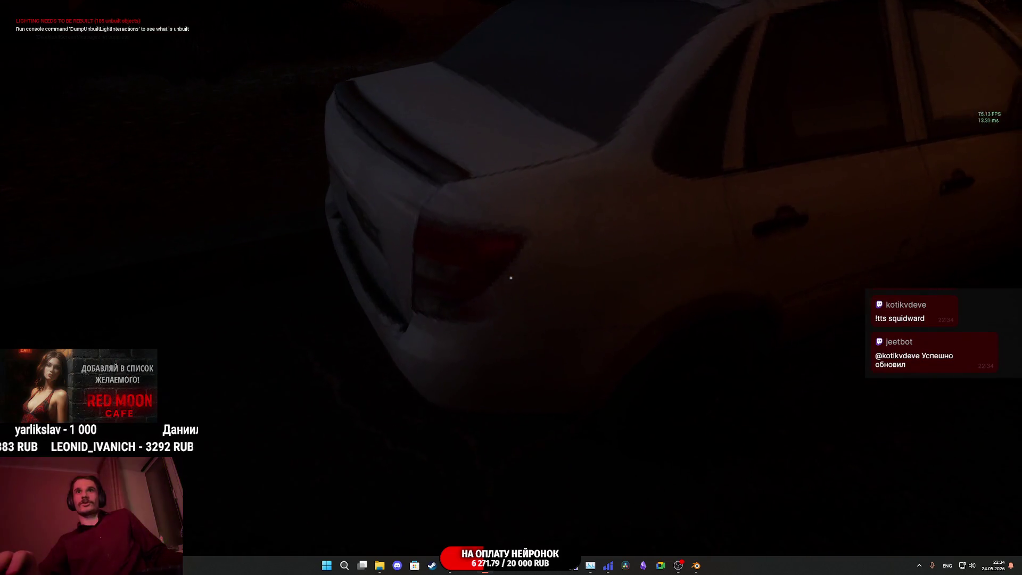
pyautogui.press('a')
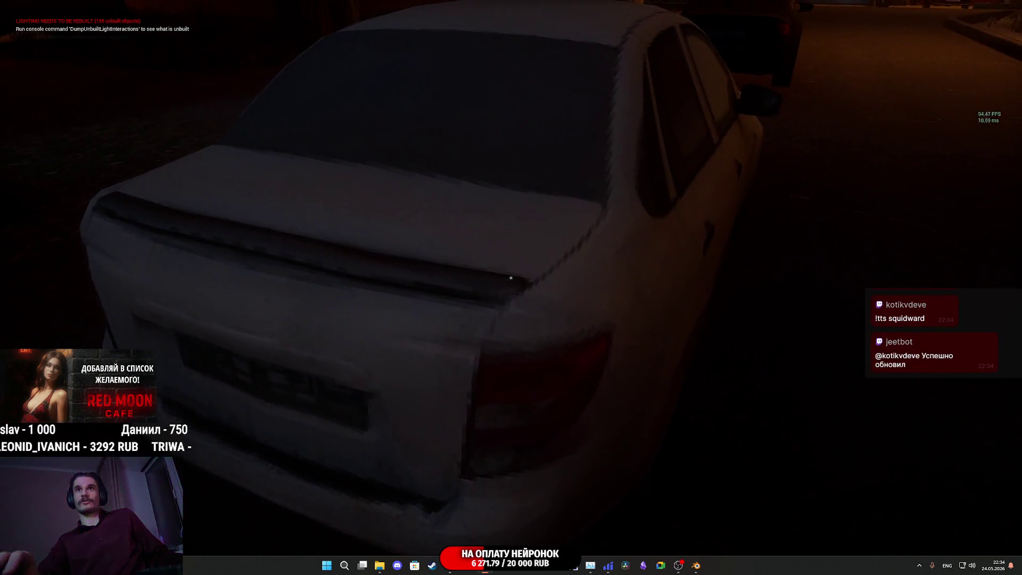
pyautogui.press('s')
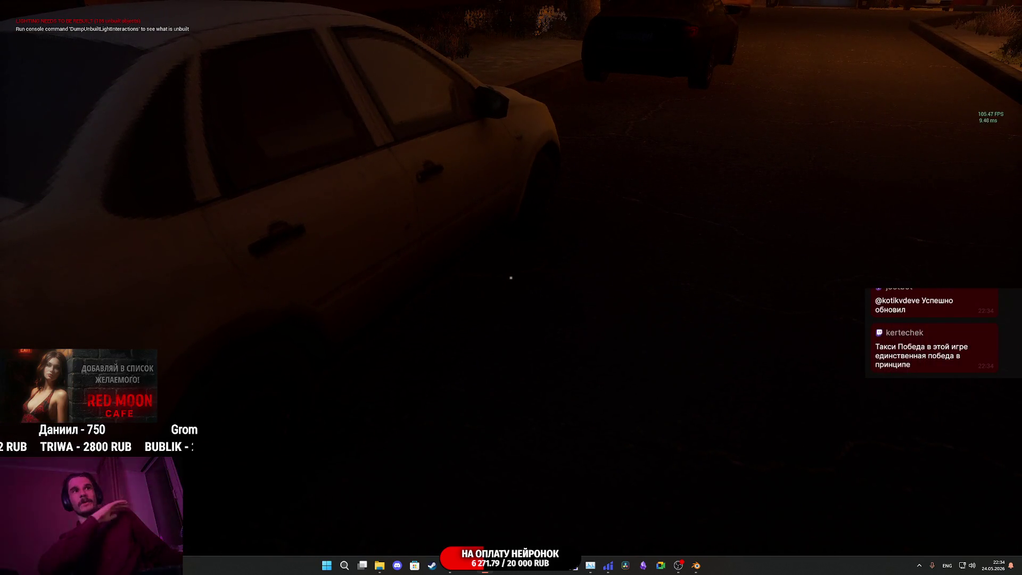
pyautogui.press('s')
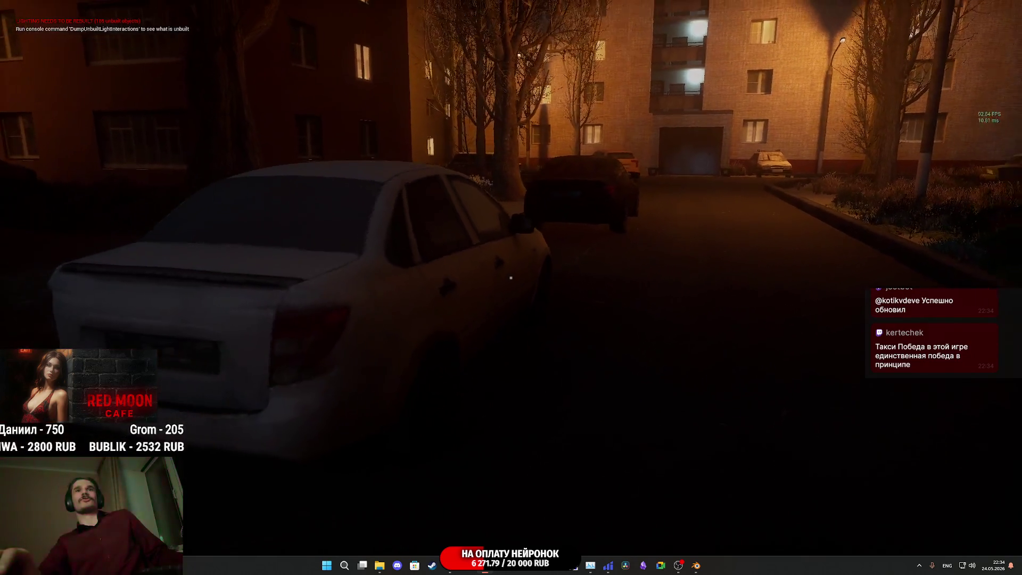
pyautogui.press('s')
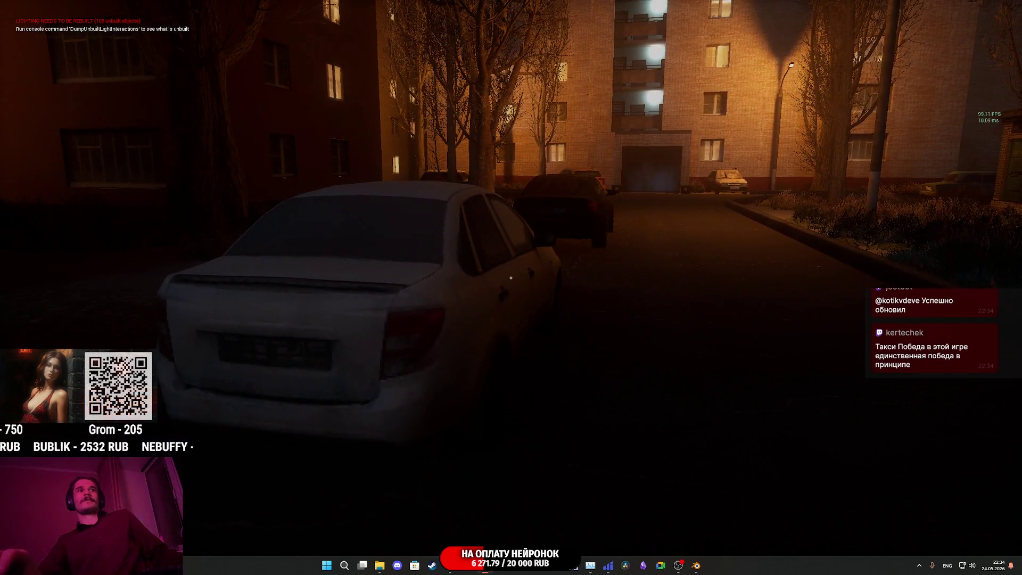
pyautogui.press('d')
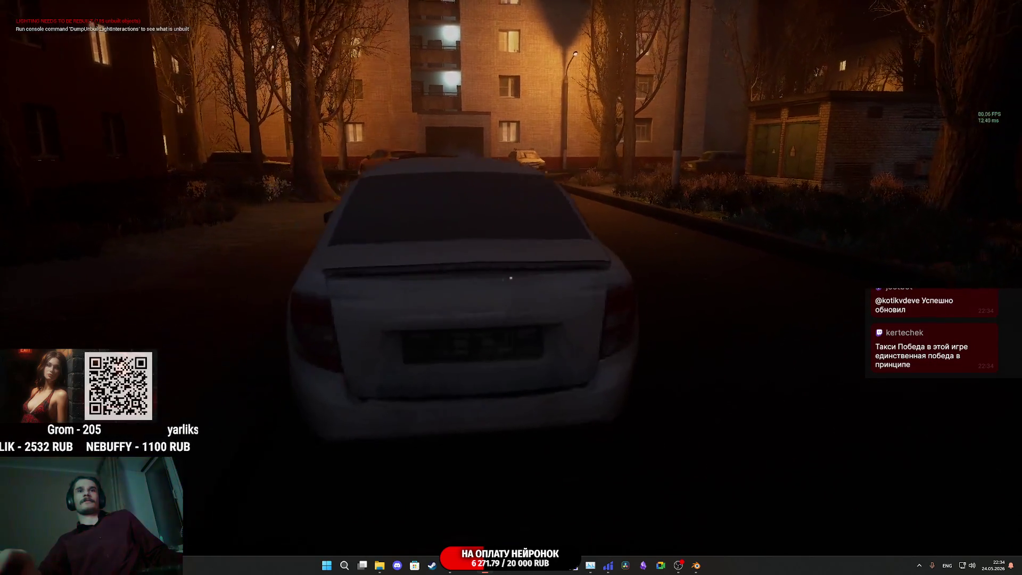
pyautogui.press('w')
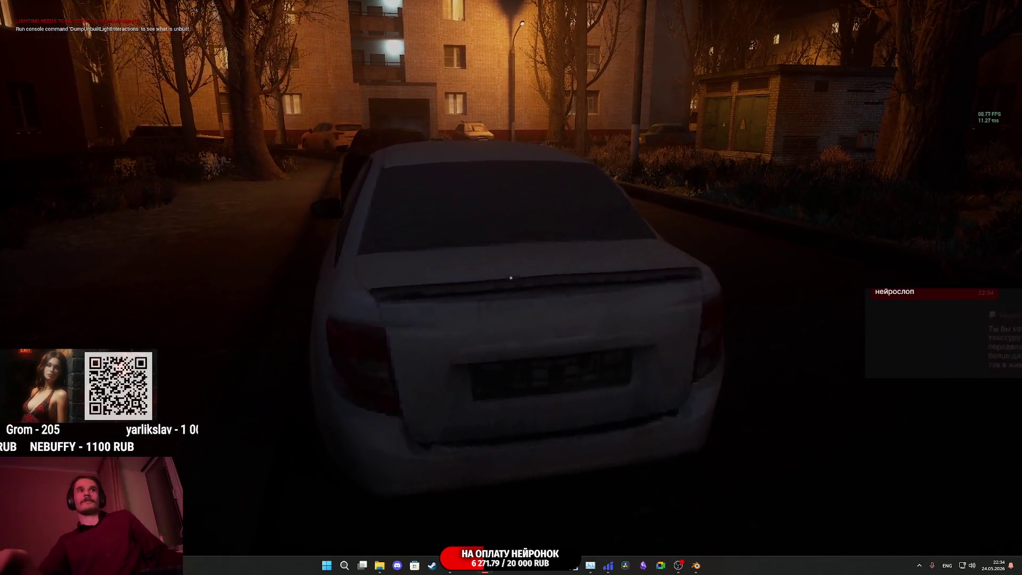
pyautogui.press('d')
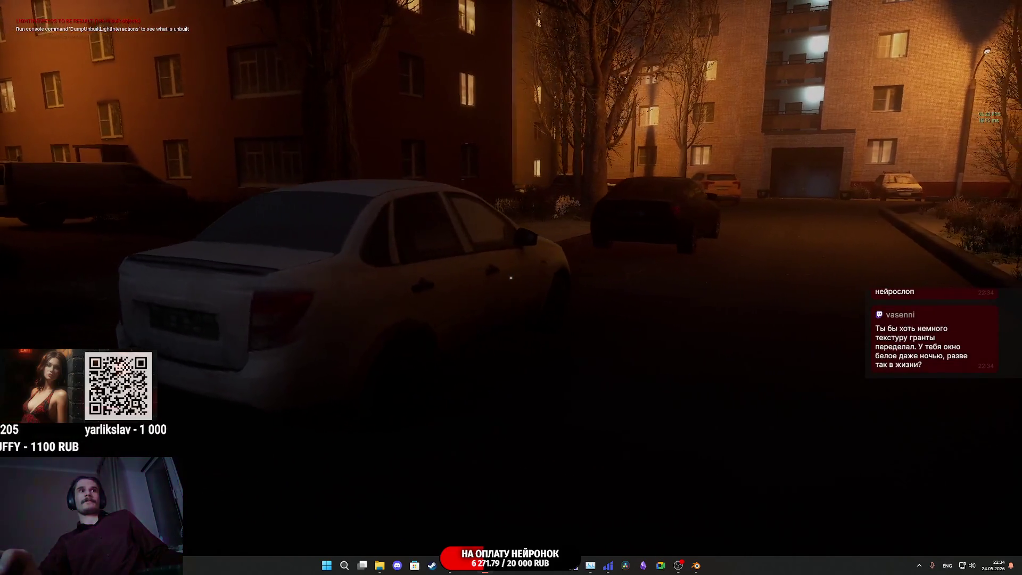
pyautogui.press('s')
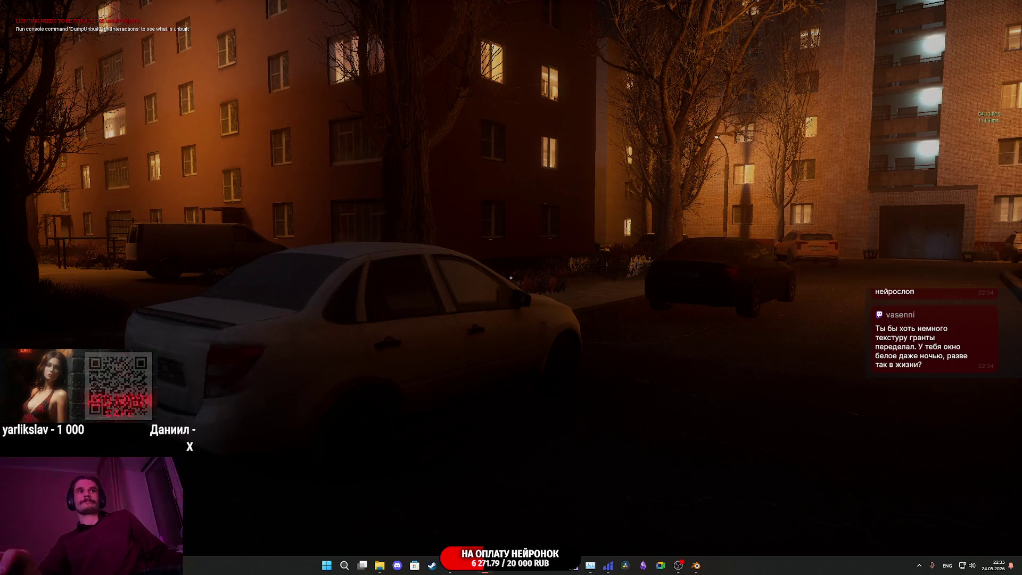
pyautogui.press('w')
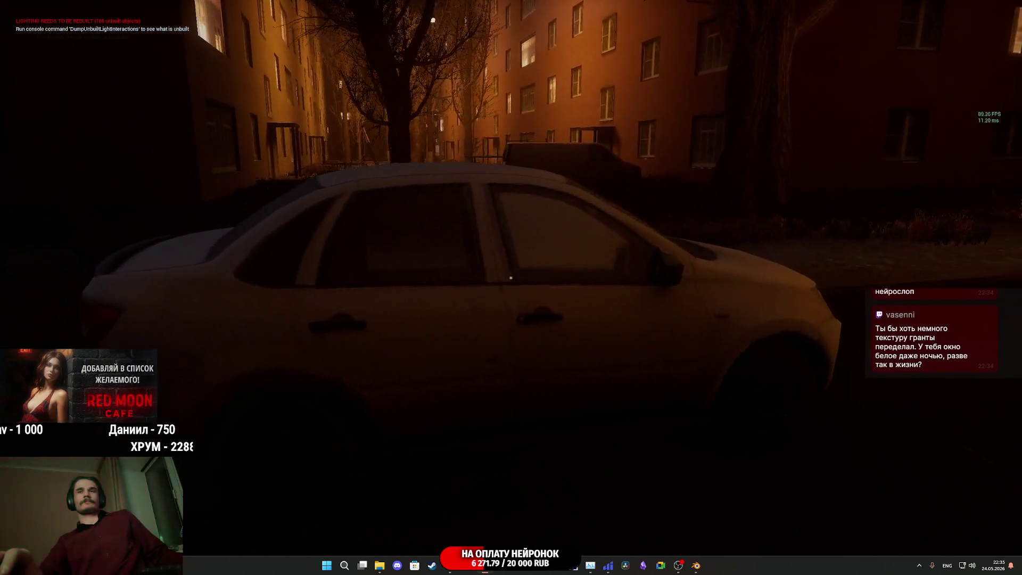
pyautogui.press('w')
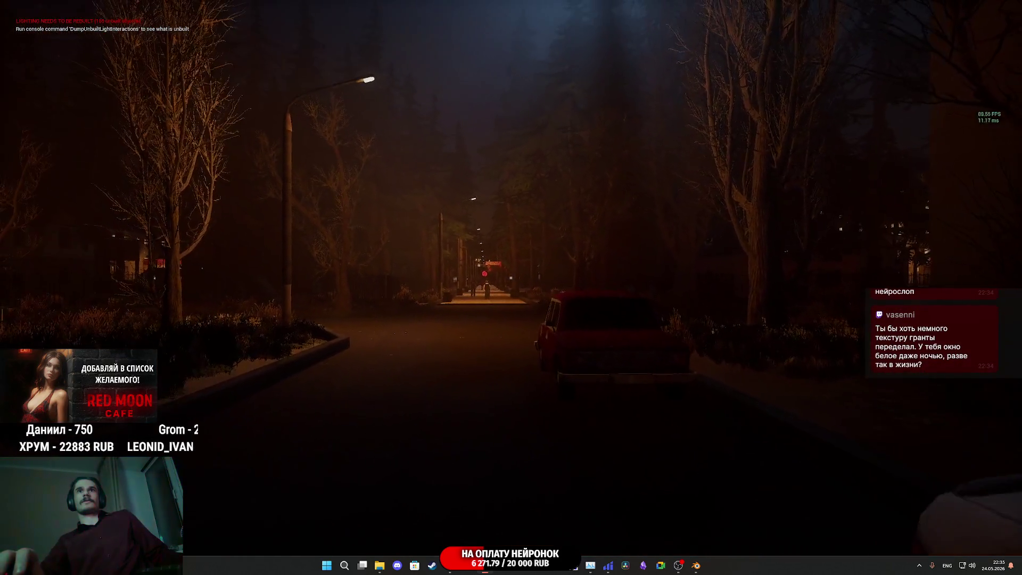
pyautogui.press('w')
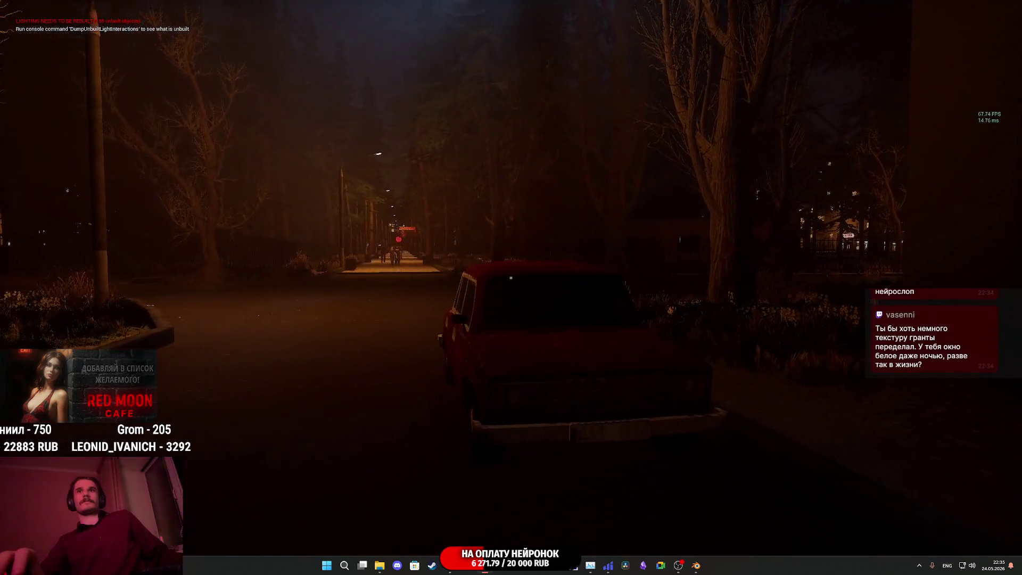
pyautogui.press('w')
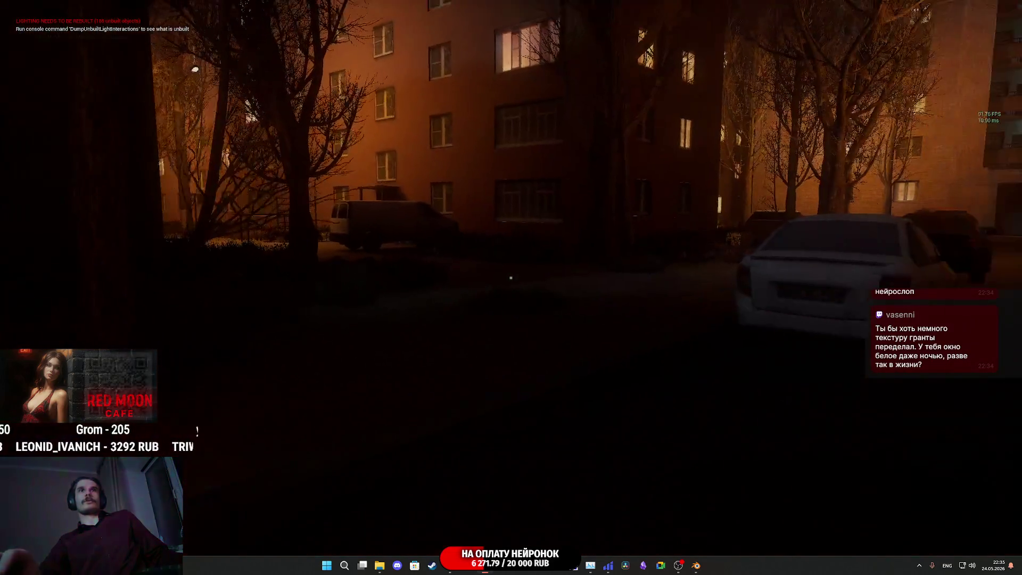
pyautogui.press('w')
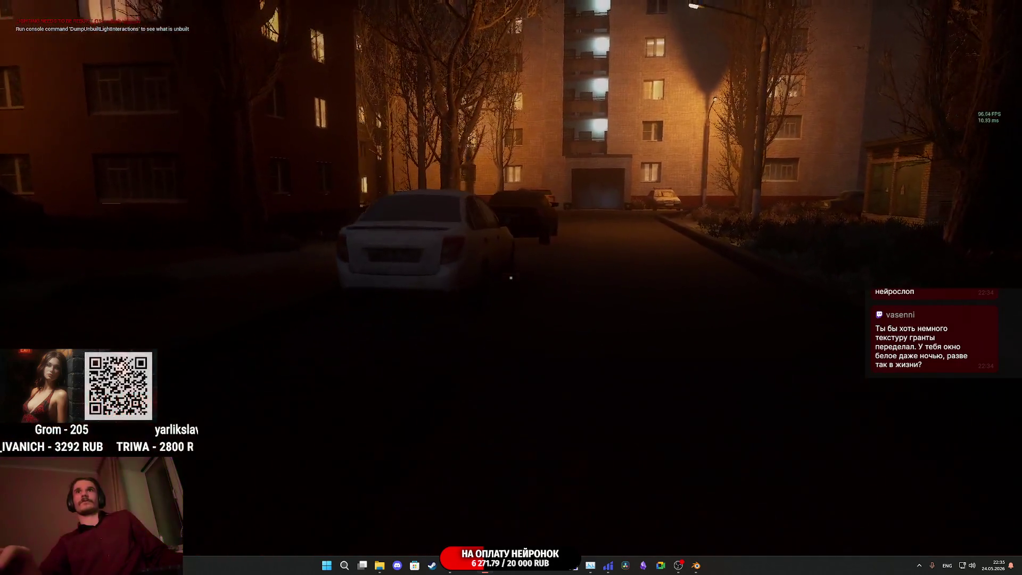
pyautogui.press('w')
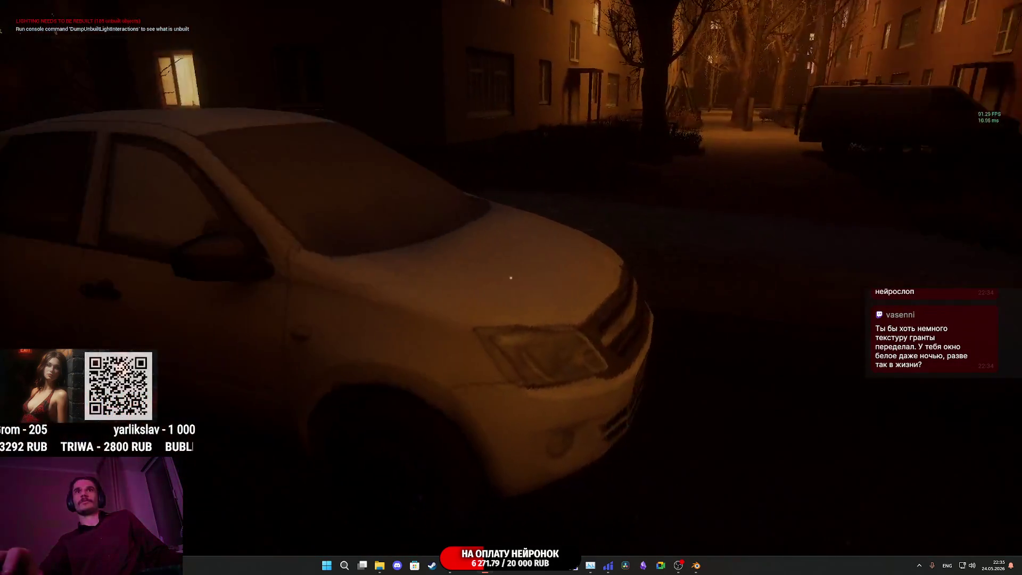
pyautogui.press('w')
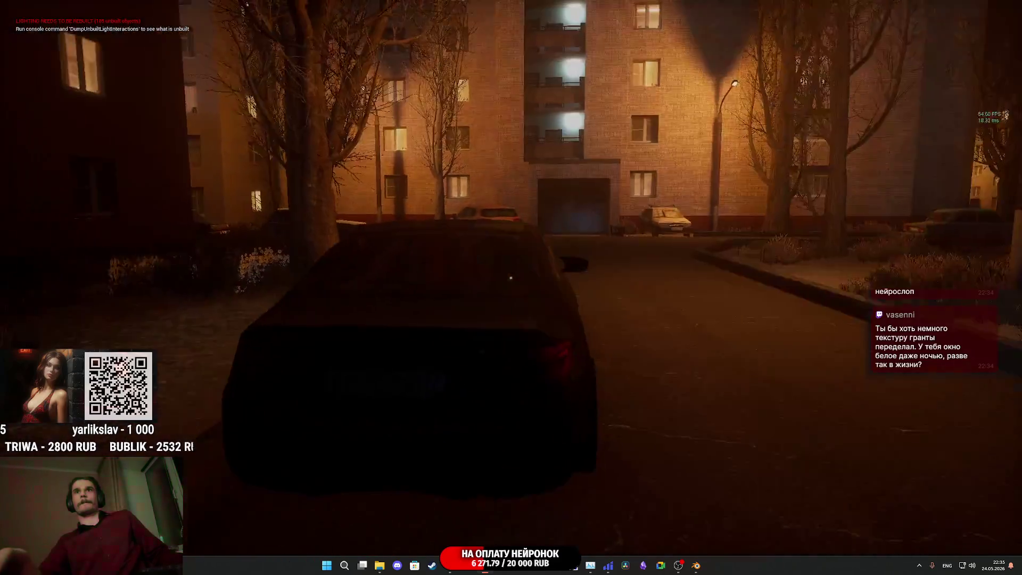
# Step: Walk through the courtyard to the old parked car and back, then leave fullscreen with F11
pyautogui.press('w')
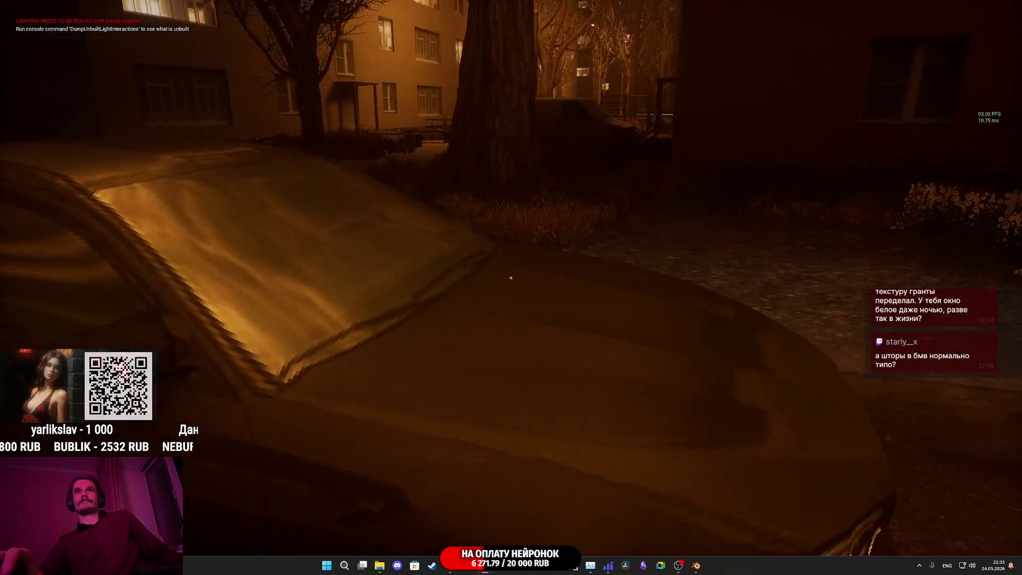
pyautogui.press('a')
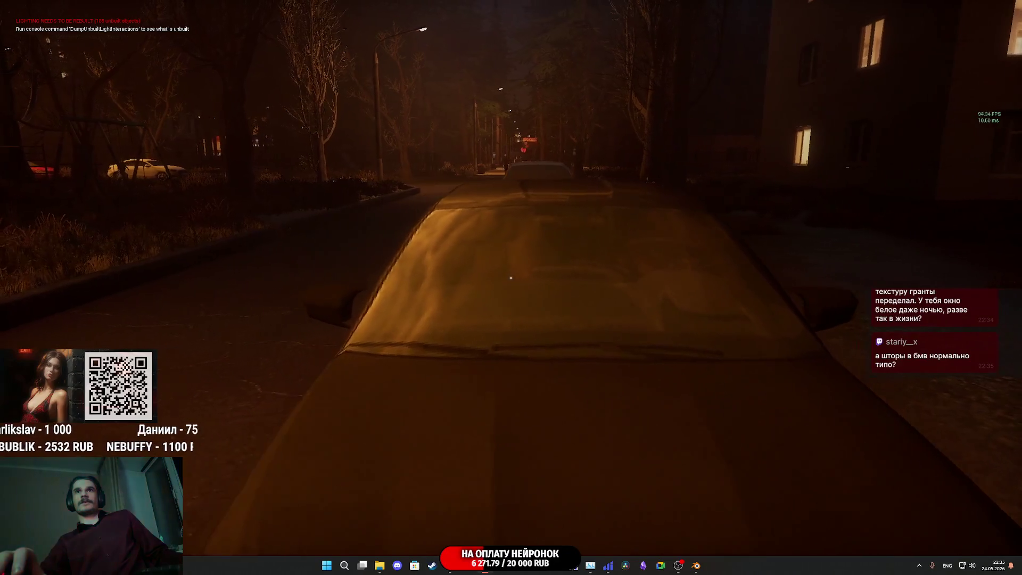
pyautogui.press('w')
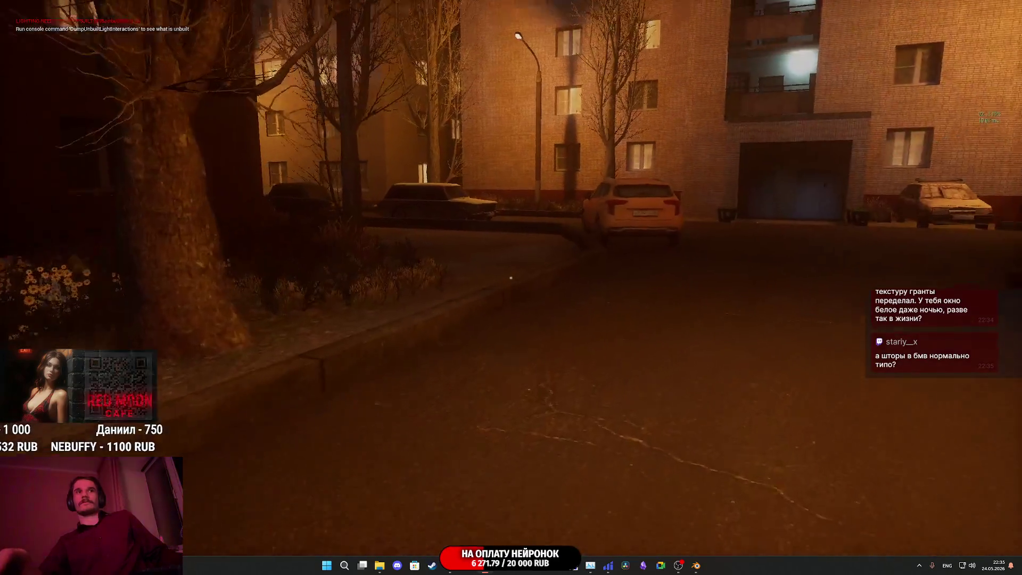
pyautogui.press('w')
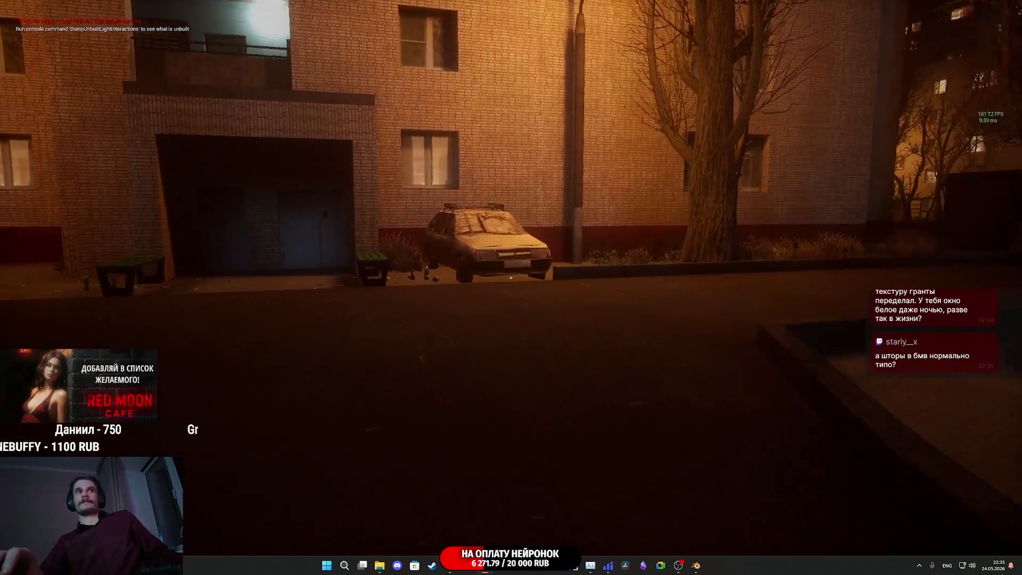
pyautogui.press('w')
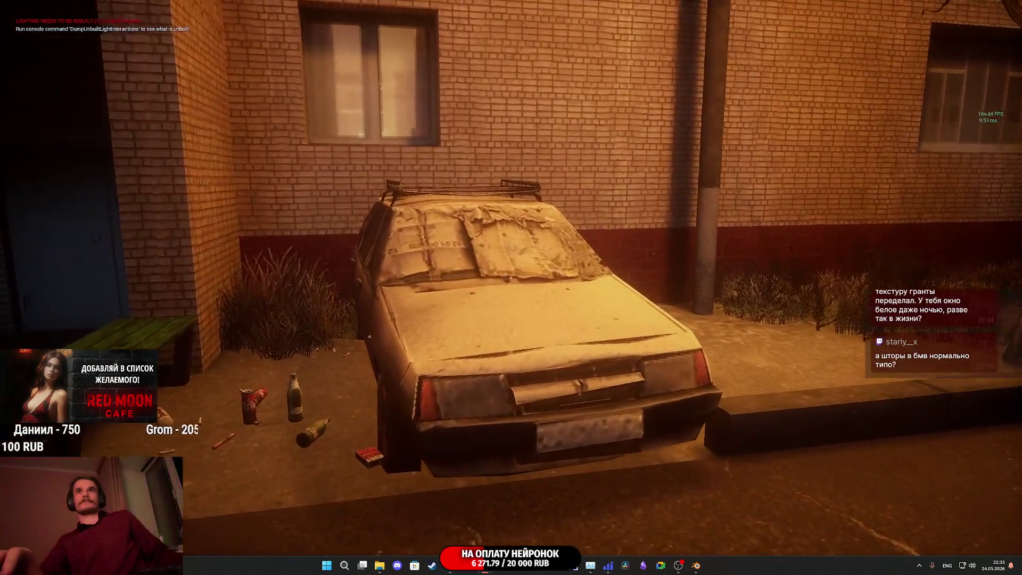
pyautogui.press('w')
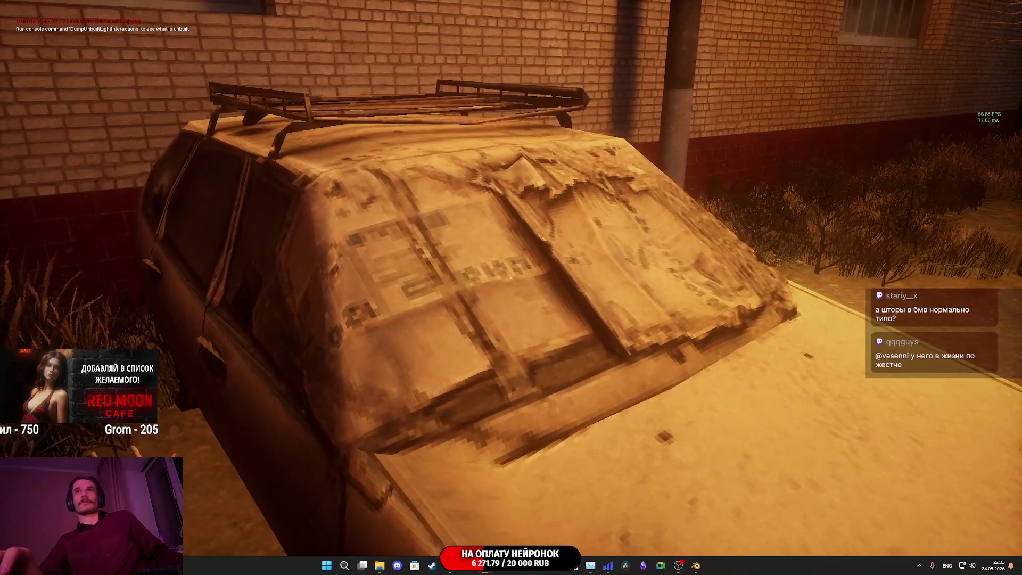
pyautogui.press('s')
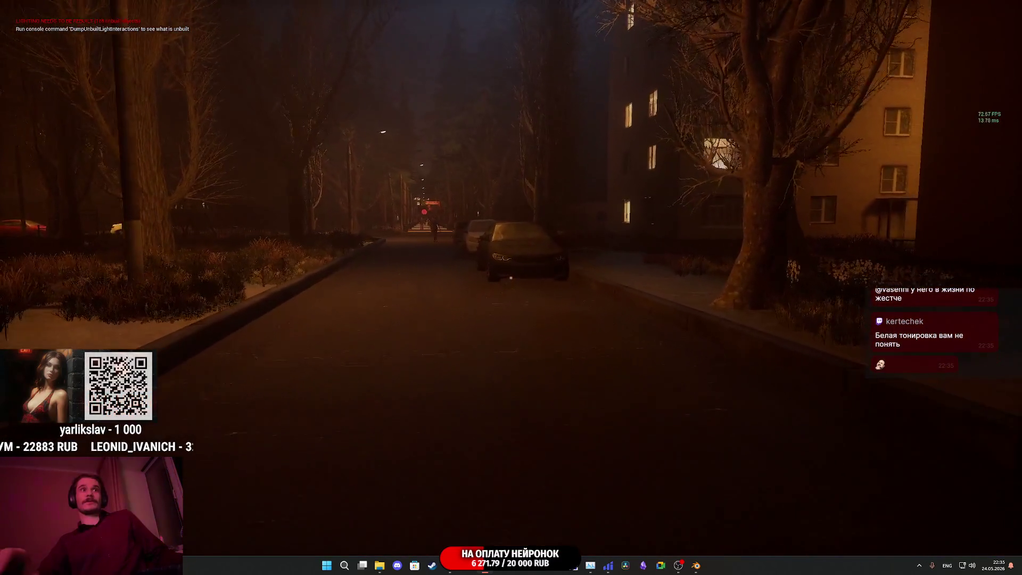
pyautogui.press('w')
pyautogui.press('w')
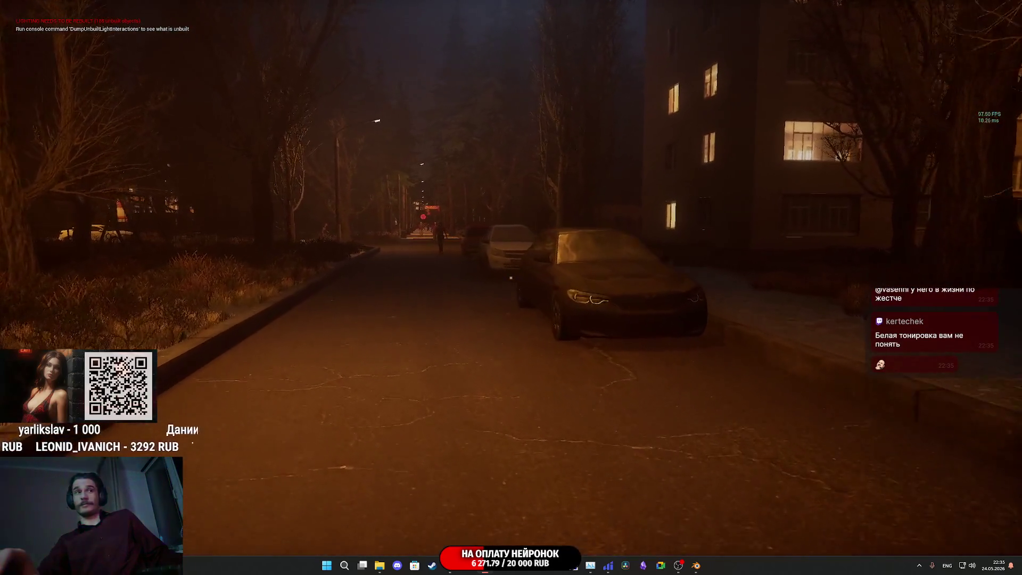
pyautogui.press('w')
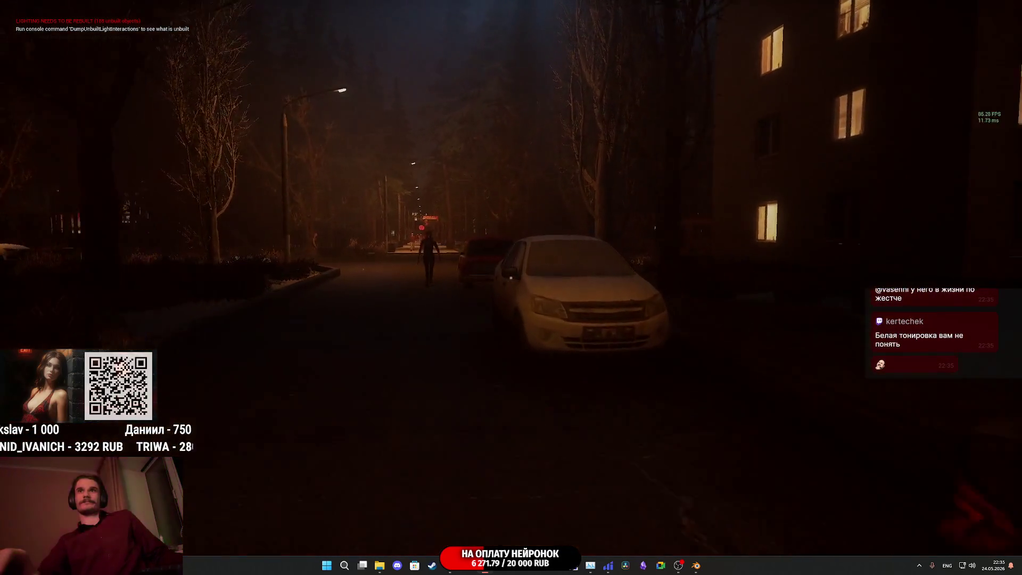
pyautogui.press('w')
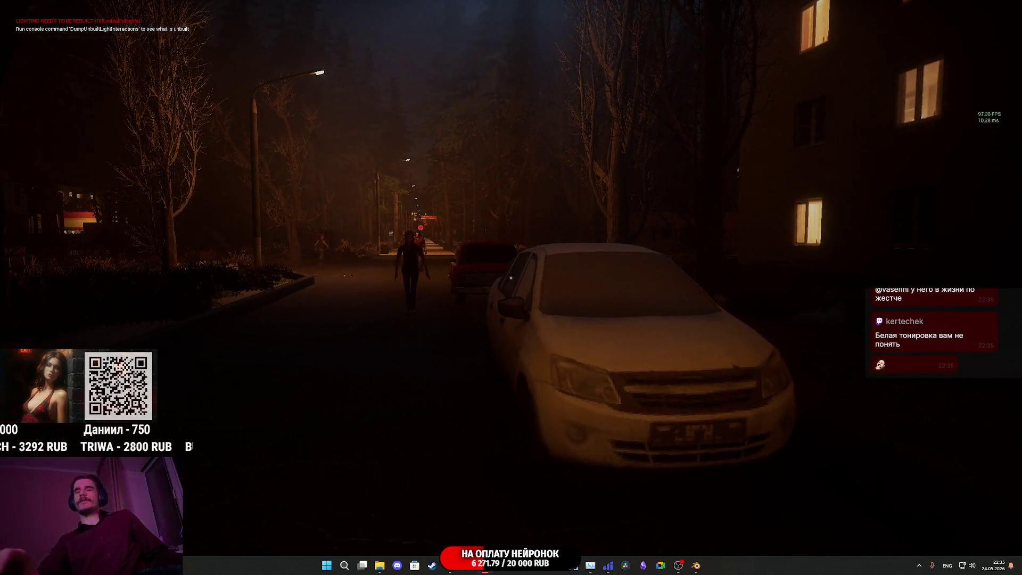
pyautogui.press('w')
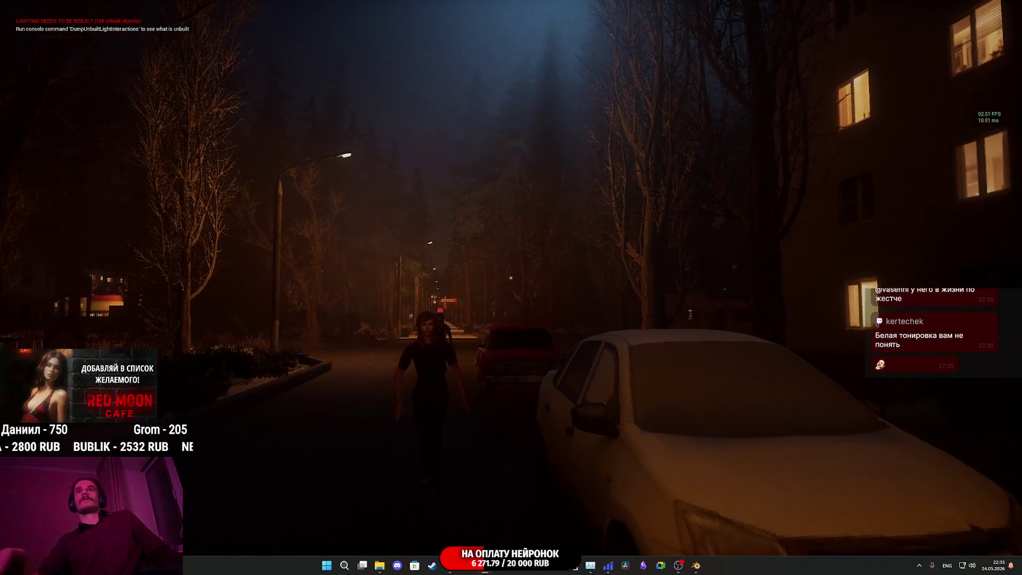
pyautogui.press('w')
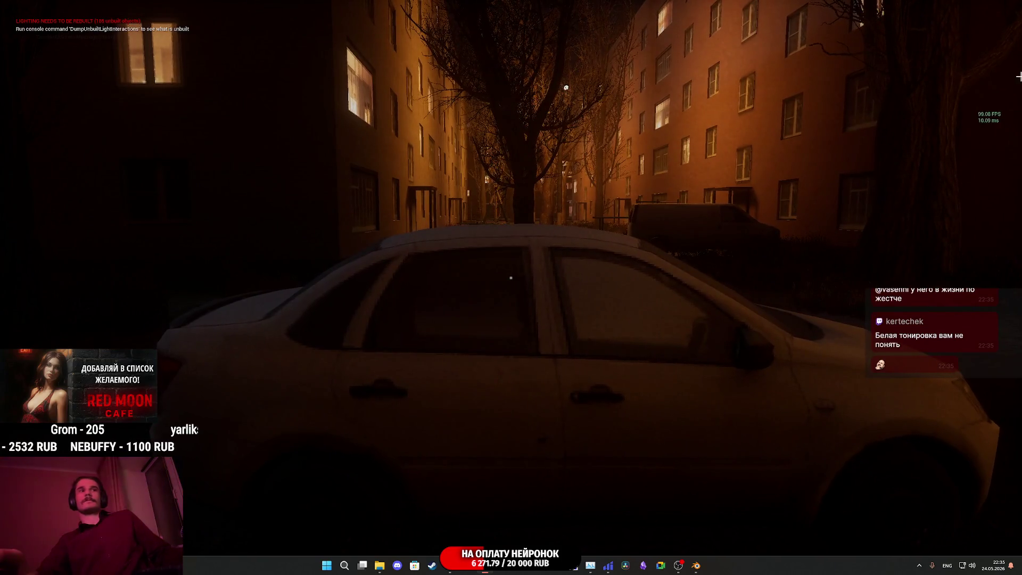
pyautogui.press('F11')
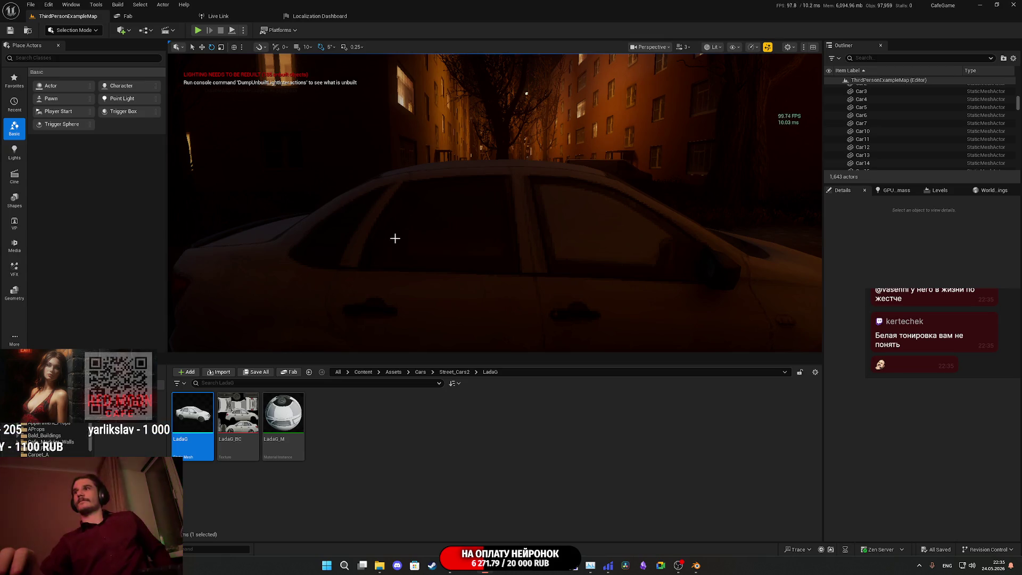
# Step: Open a reference JPG of the grey hatchback's rear from the LadaG folder
pyautogui.moveTo(380, 567)
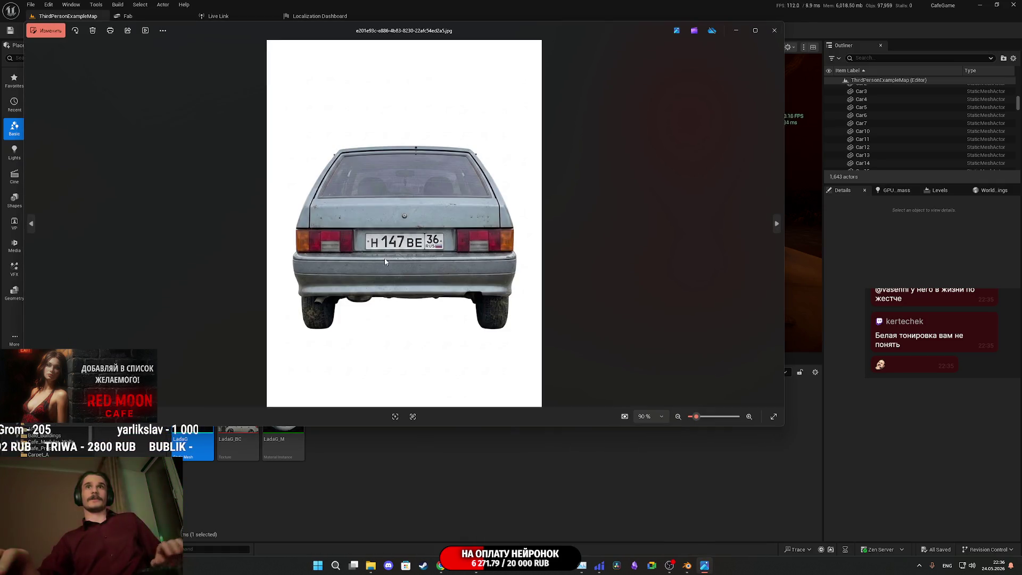
# Step: Step back and forth through the reference car photos, then close the Photos viewer
pyautogui.press('Right')
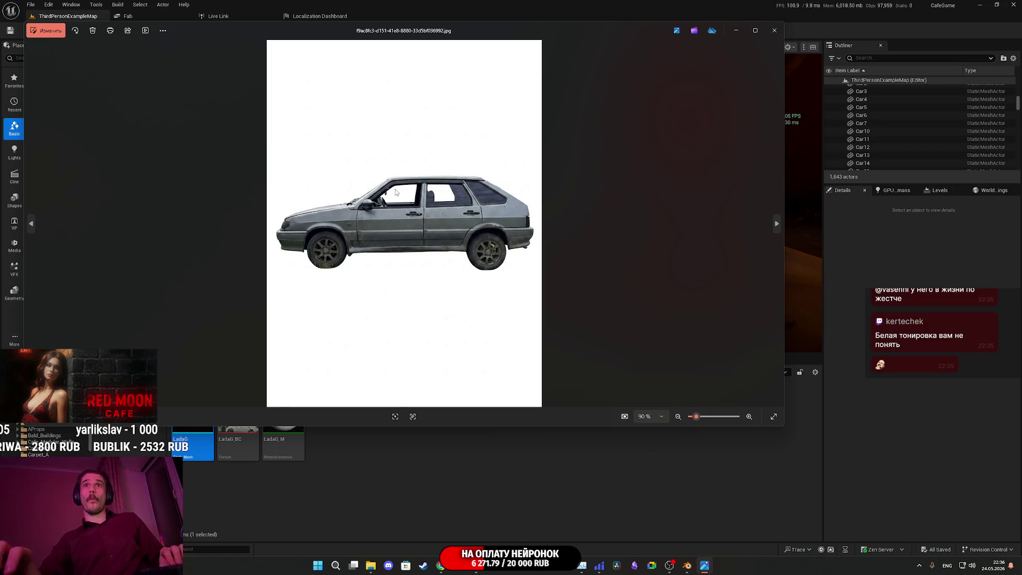
pyautogui.press('Right')
pyautogui.press('Right')
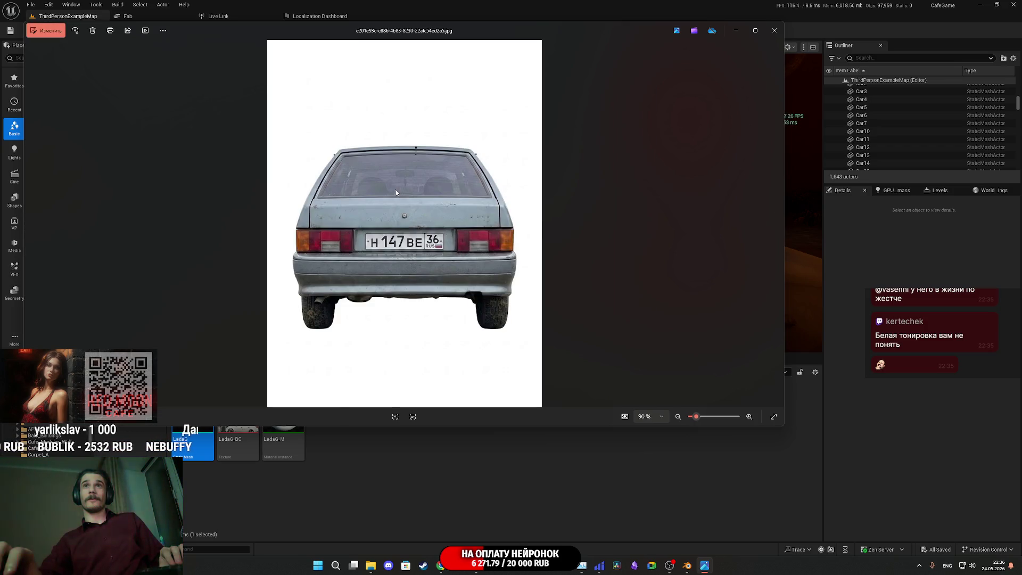
pyautogui.press('Left')
pyautogui.press('Left')
pyautogui.press('Left')
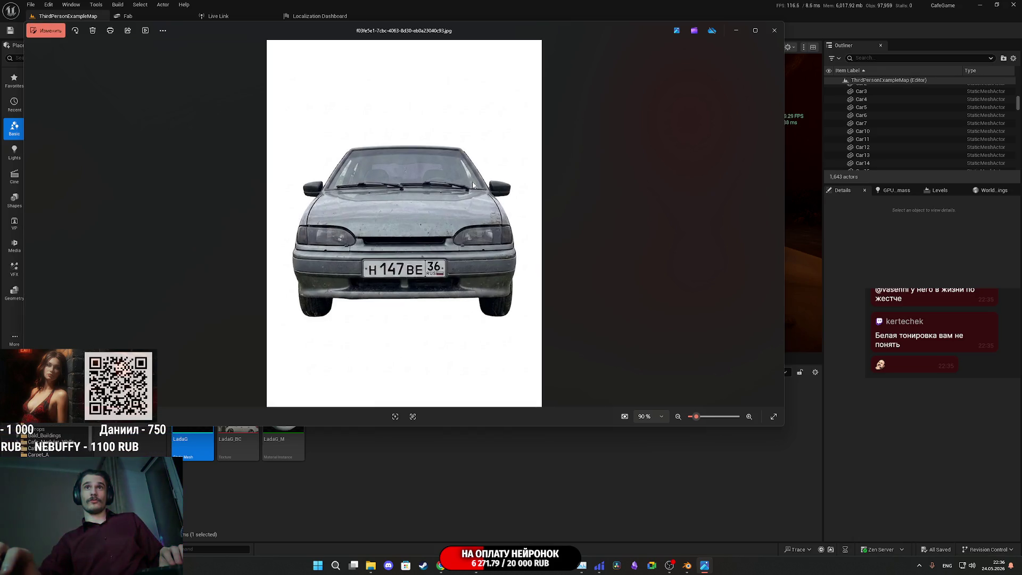
pyautogui.press('Right')
pyautogui.press('Right')
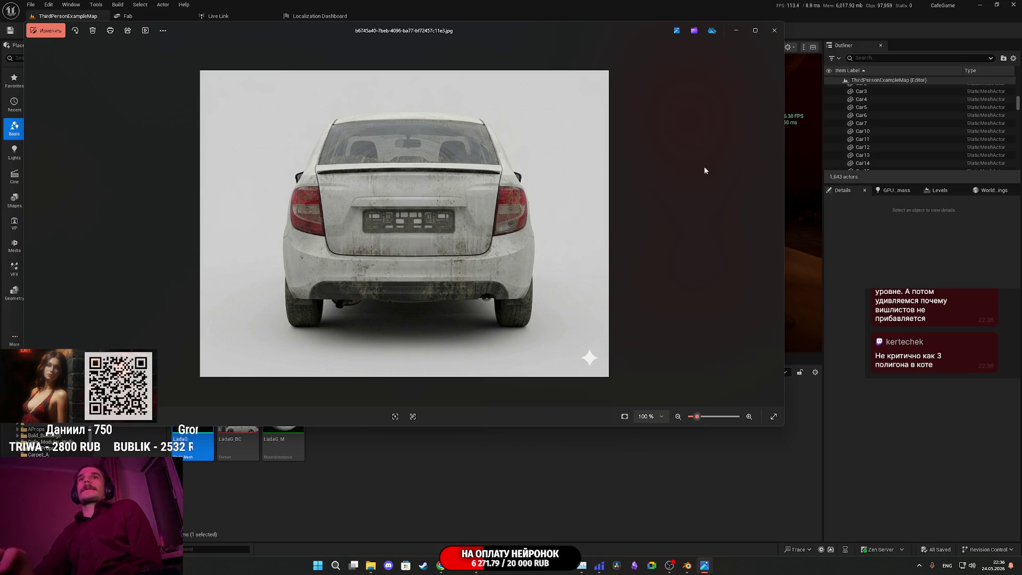
pyautogui.click(775, 31)
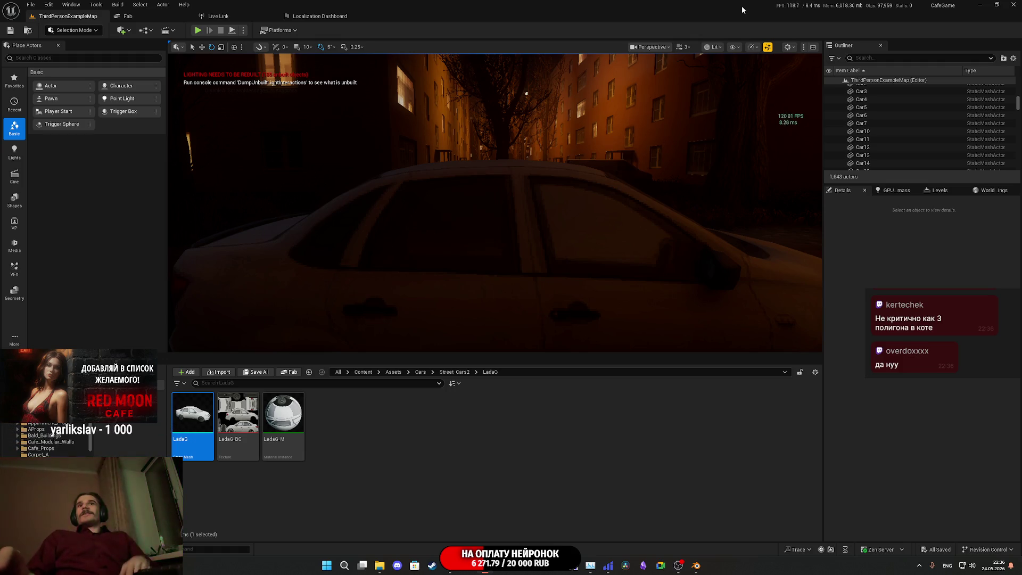
# Step: Look around the scene toward the lit apartment block, then minimize Unreal Engine
pyautogui.moveTo(495, 203)
pyautogui.mouseDown(button='right')
pyautogui.moveTo(448, 189)
pyautogui.moveTo(399, 195)
pyautogui.moveTo(420, 197)
pyautogui.moveTo(410, 205)
pyautogui.moveTo(381, 201)
pyautogui.moveTo(407, 204)
pyautogui.mouseUp(button='right')
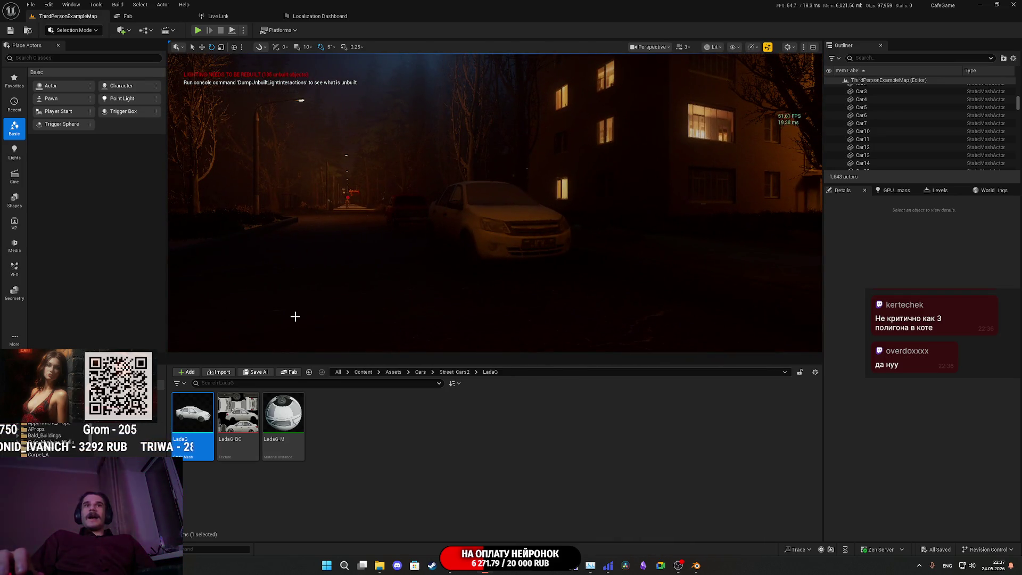
pyautogui.moveTo(407, 247); pyautogui.dragTo(434, 234, button='right')
pyautogui.moveTo(286, 308); pyautogui.dragTo(286, 308, button='right')
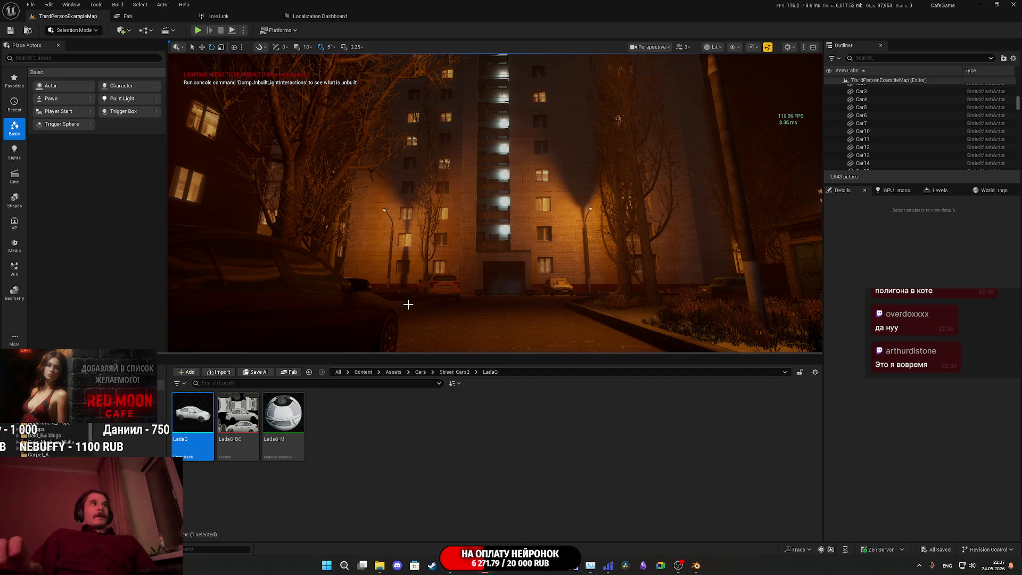
pyautogui.moveTo(471, 283); pyautogui.dragTo(508, 282, button='right')
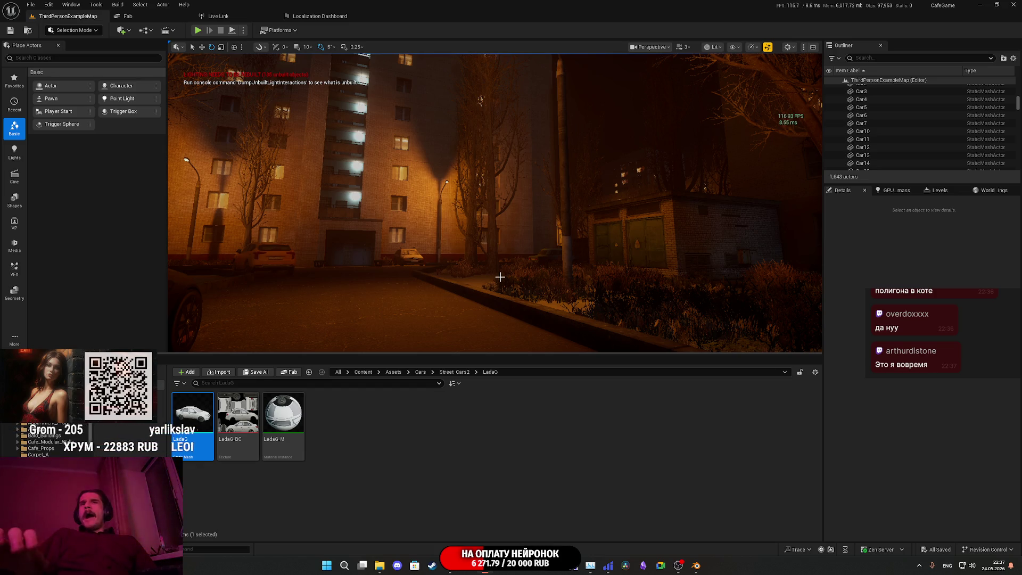
pyautogui.moveTo(466, 237); pyautogui.dragTo(442, 262, button='right')
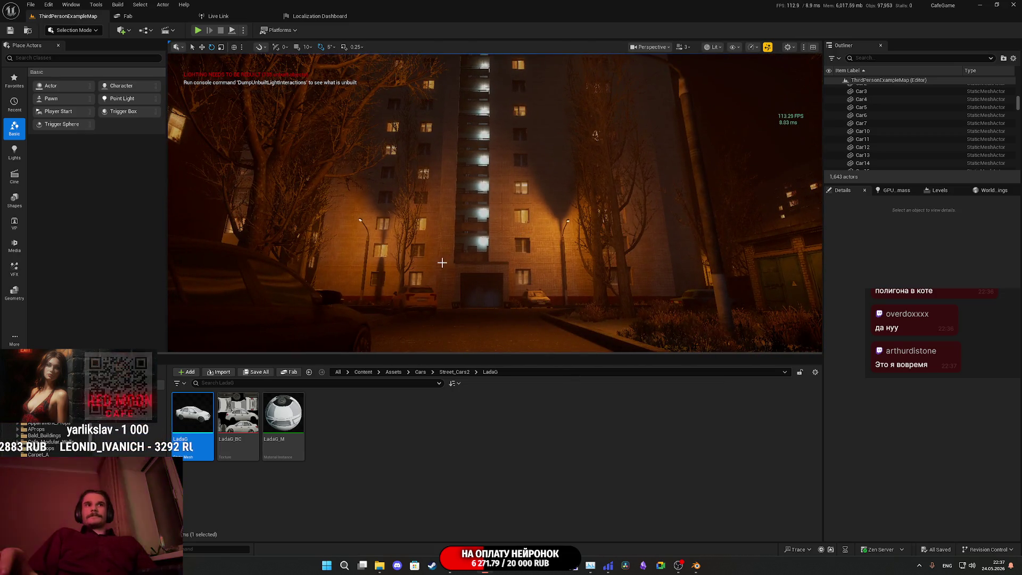
pyautogui.click(979, 6)
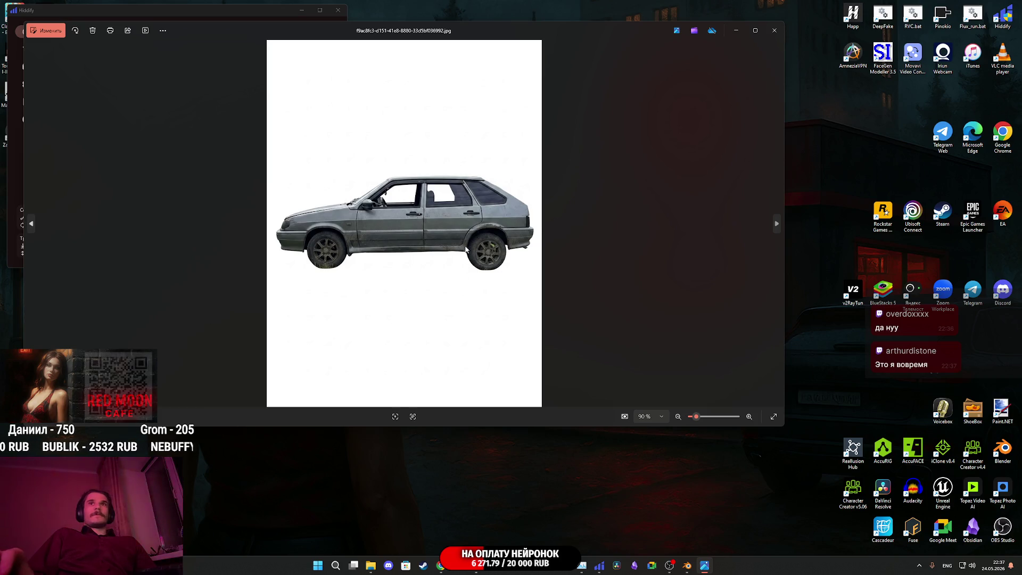
# Step: Open the side-view car photo in the Photos editor and try the Разметка and Фильтр tools
pyautogui.scroll(5, 405, 200)
pyautogui.scroll(-2, 377, 210)
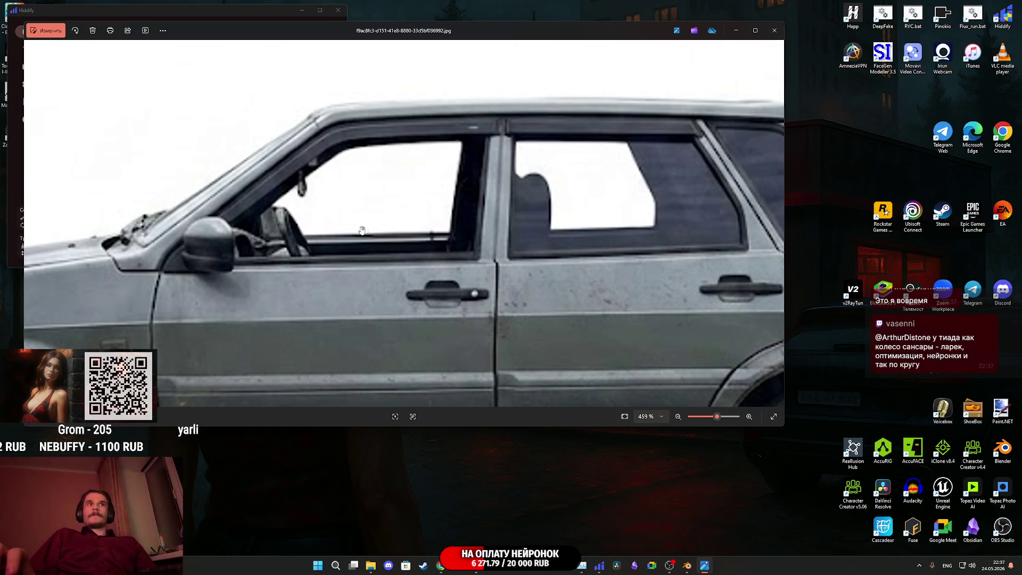
pyautogui.click(48, 31)
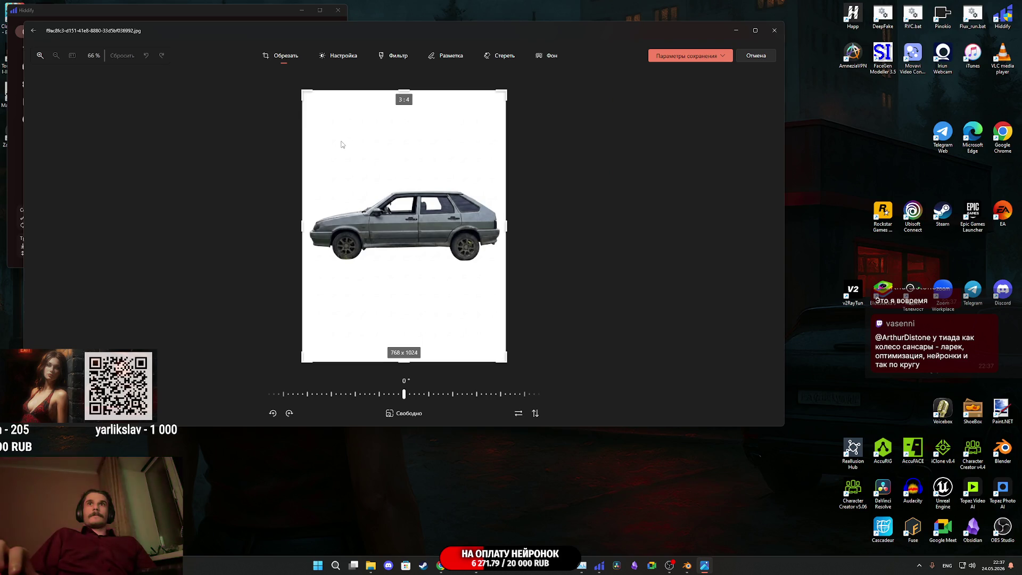
pyautogui.scroll(1, 335, 143)
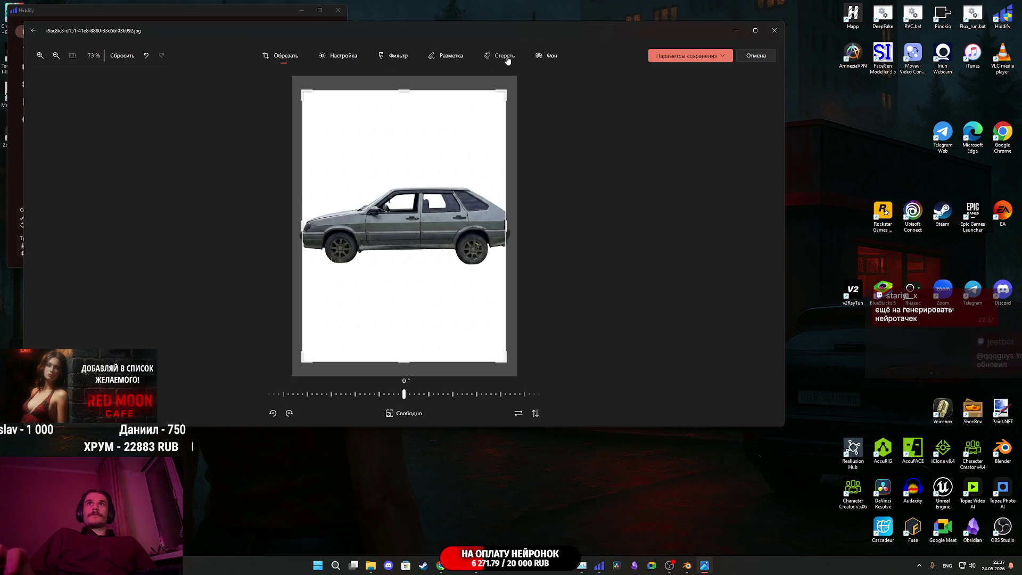
pyautogui.click(447, 58)
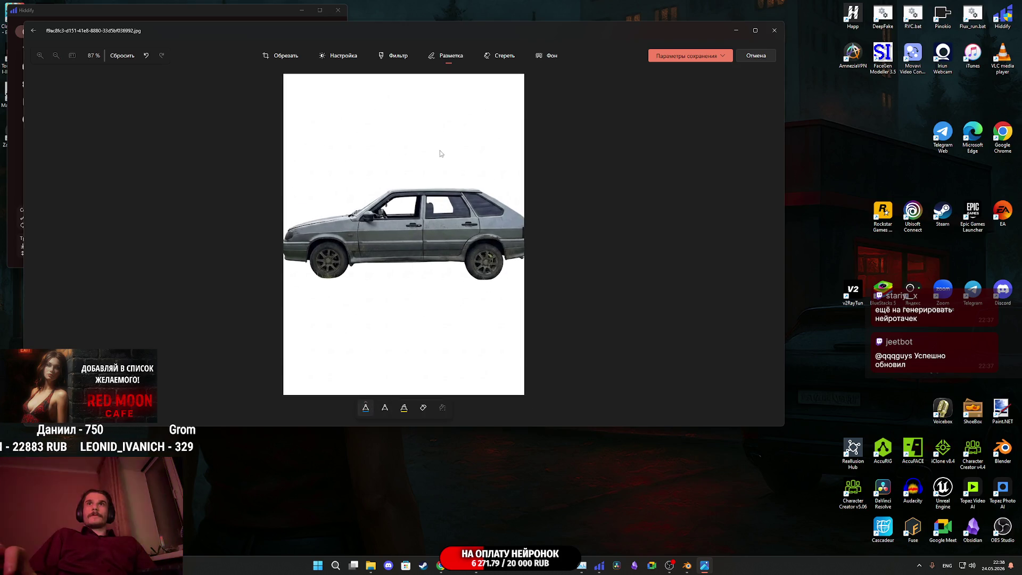
pyautogui.click(395, 57)
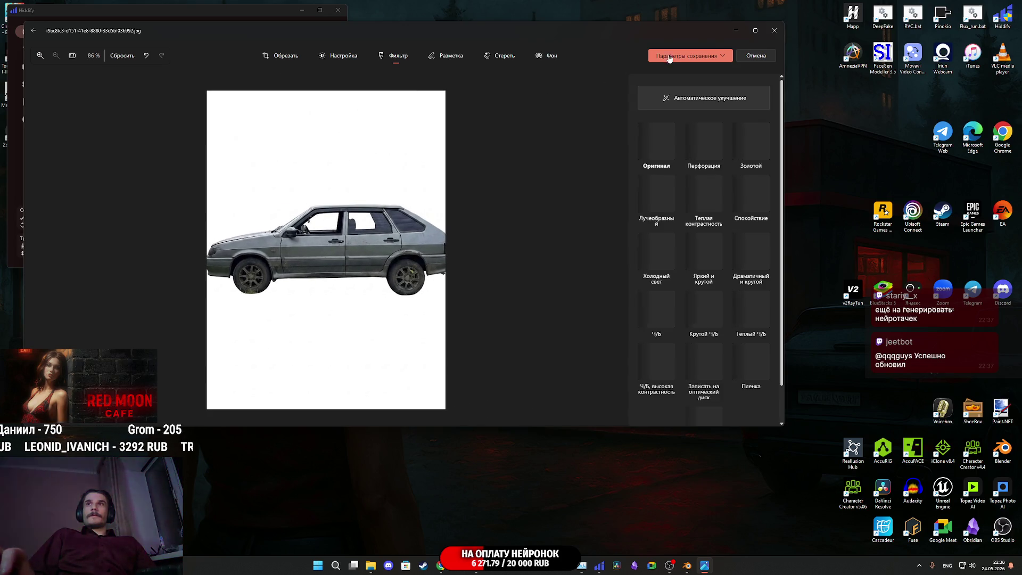
# Step: Close the editor and choose Выйти без сохранения to discard the edits
pyautogui.click(775, 30)
pyautogui.click(433, 246)
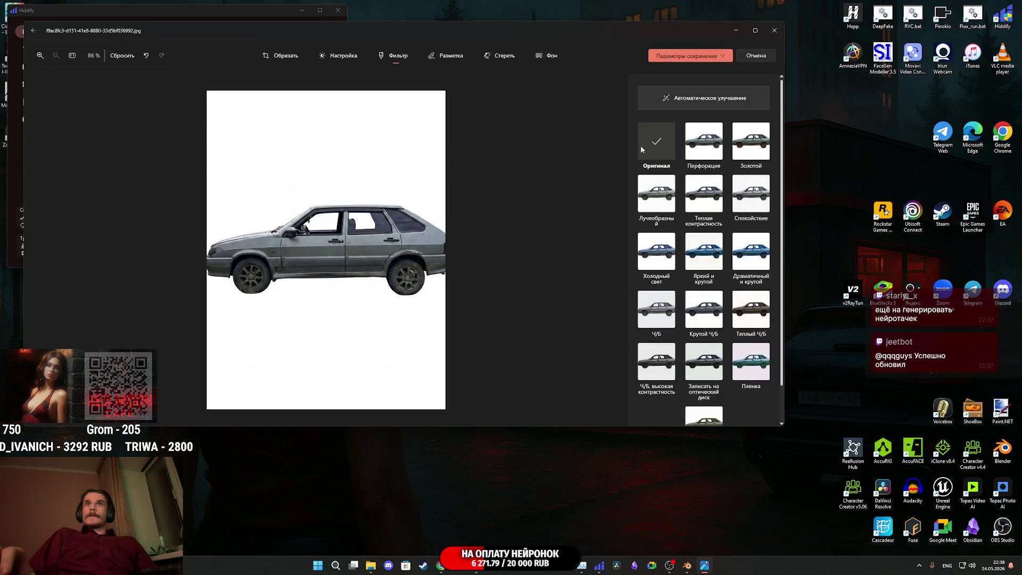
pyautogui.click(775, 30)
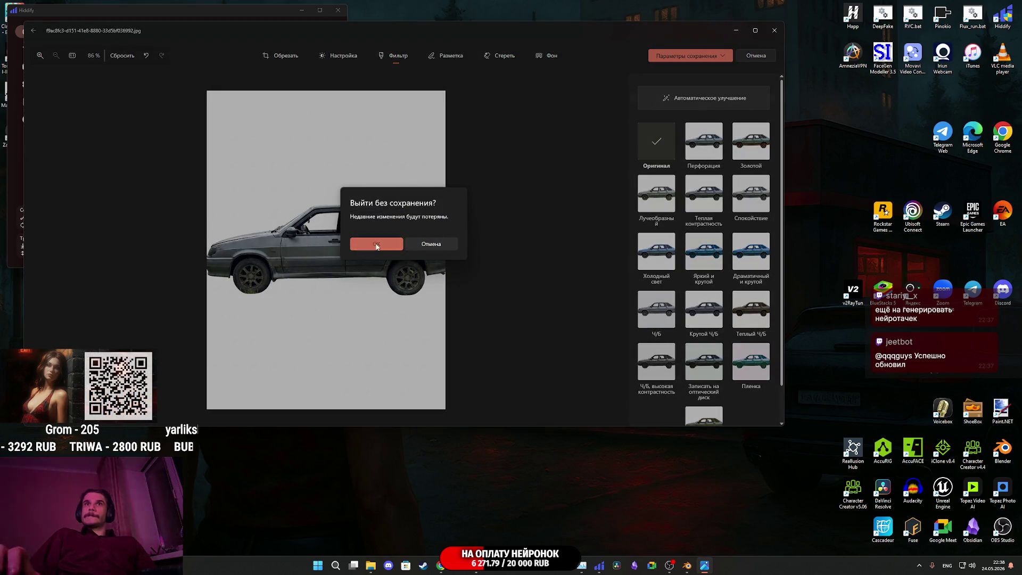
pyautogui.click(376, 245)
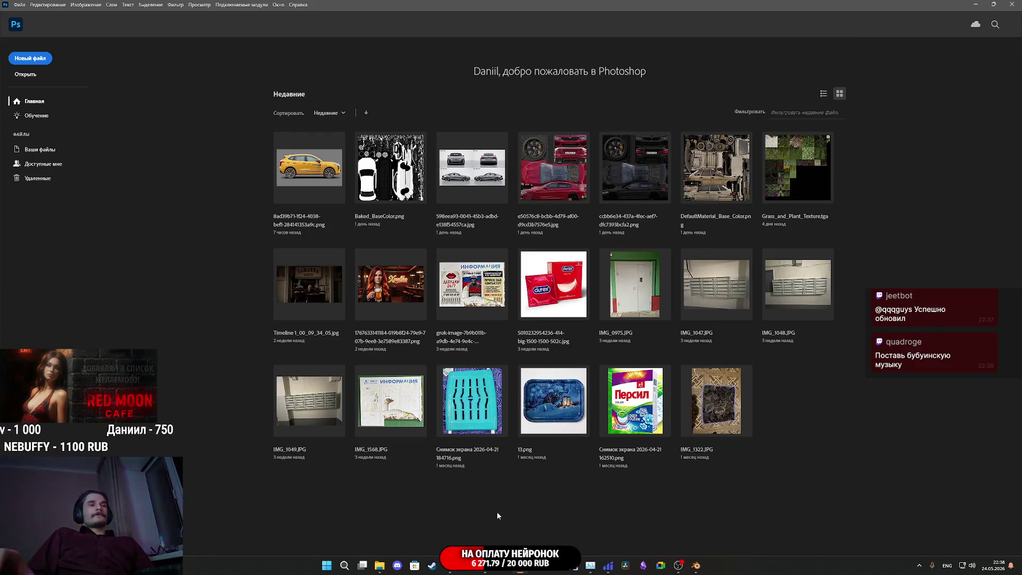
# Step: Drag the hatchback side-view JPG into Photoshop and open it with the colour profile accepted
pyautogui.moveTo(379, 565)
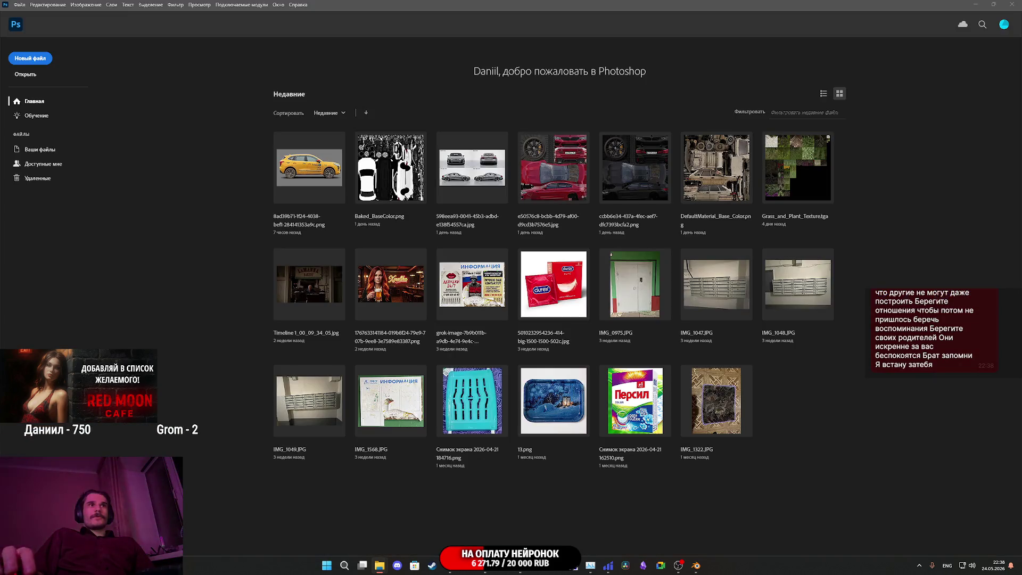
pyautogui.moveTo(417, 392)
pyautogui.mouseDown()
pyautogui.moveTo(612, 367)
pyautogui.moveTo(756, 370)
pyautogui.moveTo(745, 368)
pyautogui.mouseUp()
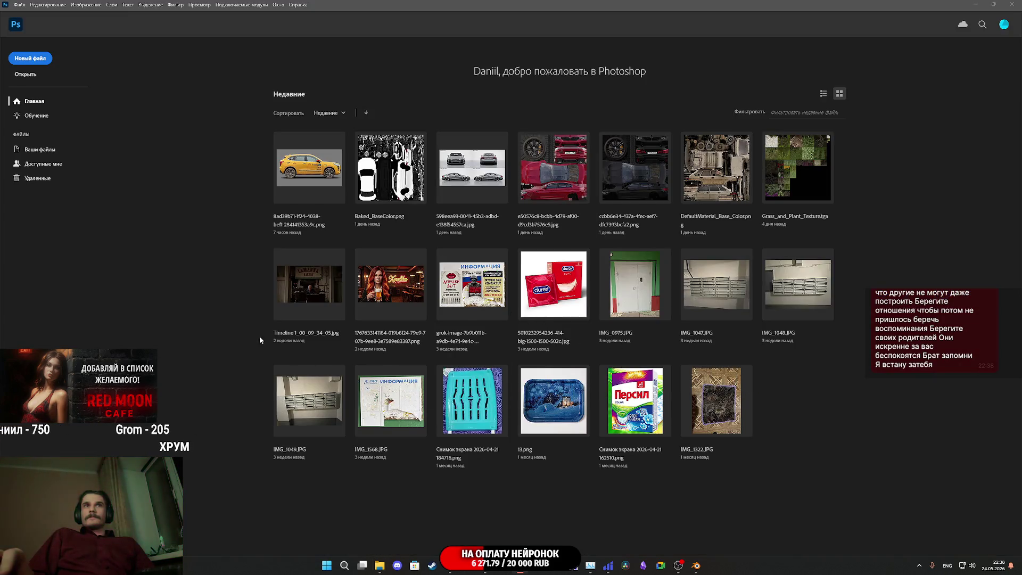
pyautogui.click(556, 235)
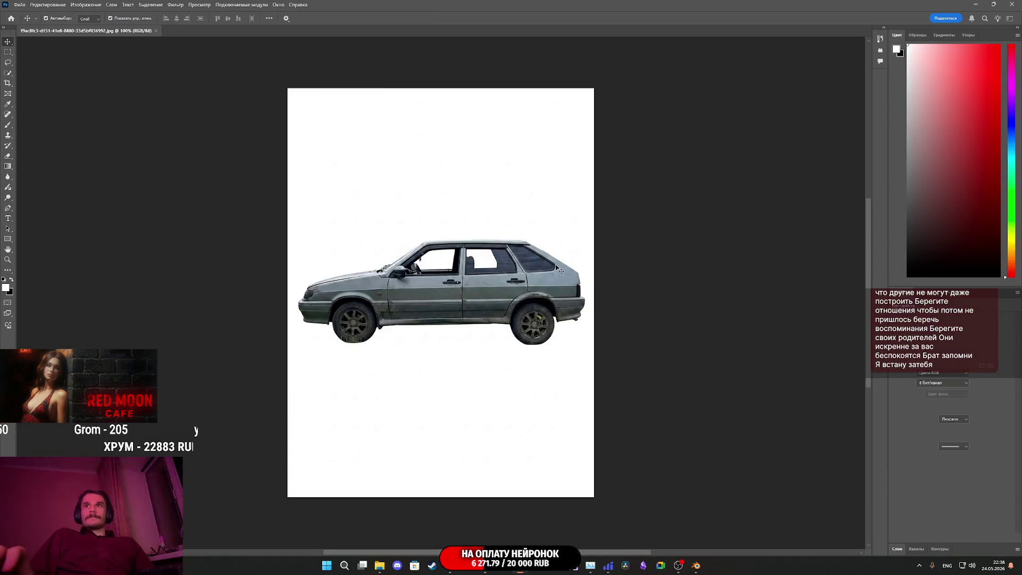
# Step: Unlock the Background as Слой 0 and set up a black Brush at 31 px
pyautogui.click(918, 553)
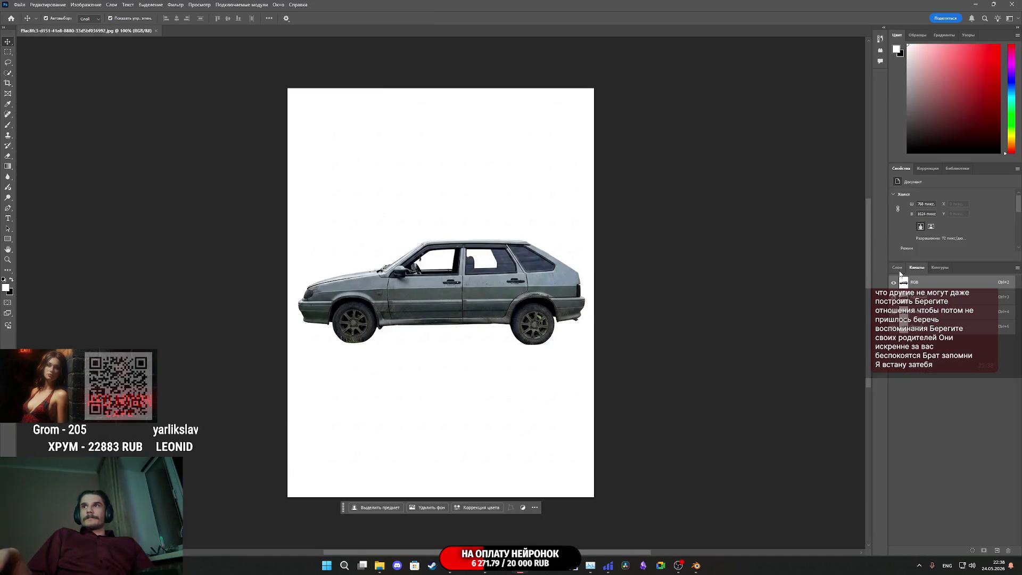
pyautogui.click(1007, 319)
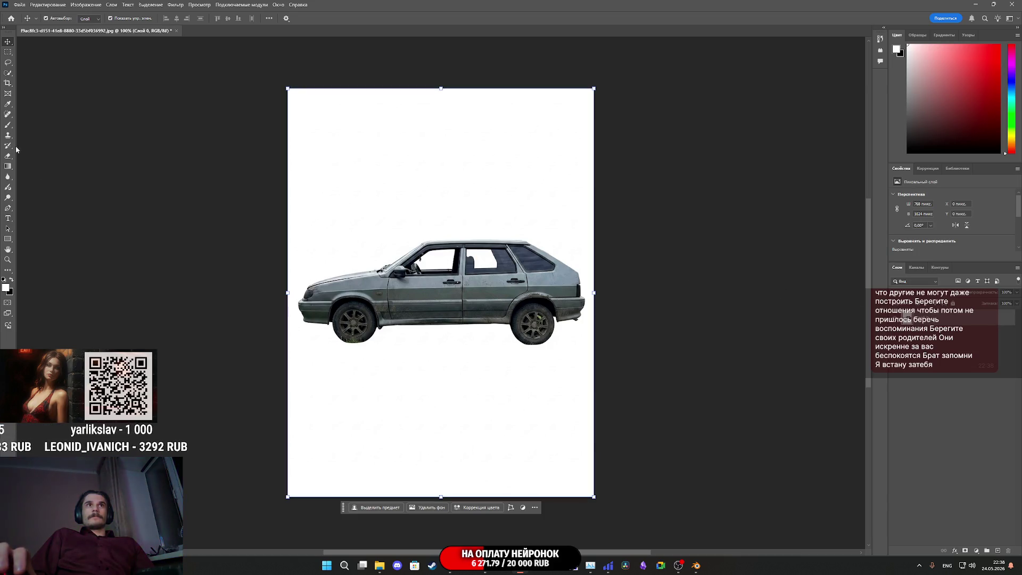
pyautogui.click(8, 126)
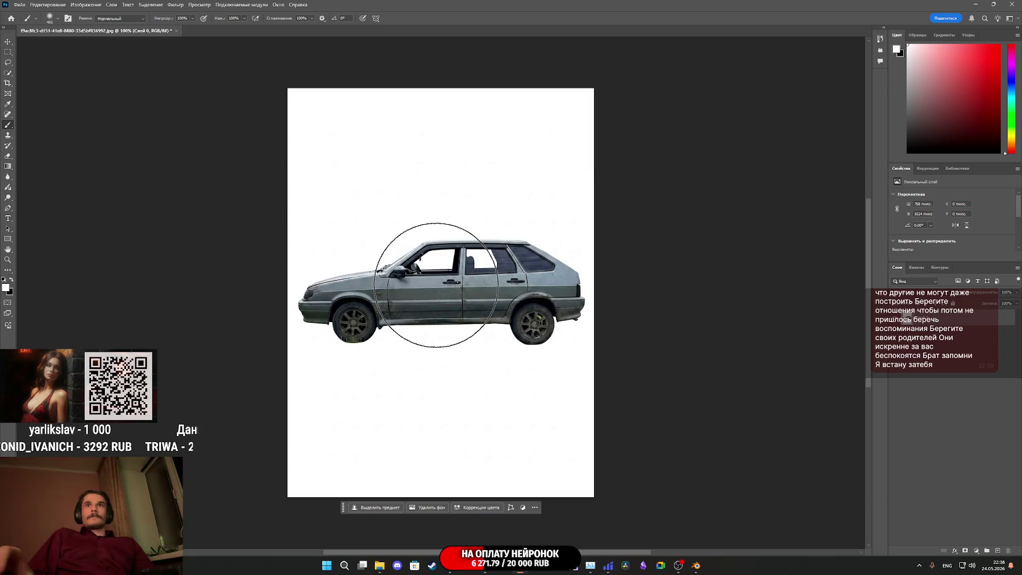
pyautogui.click(58, 18)
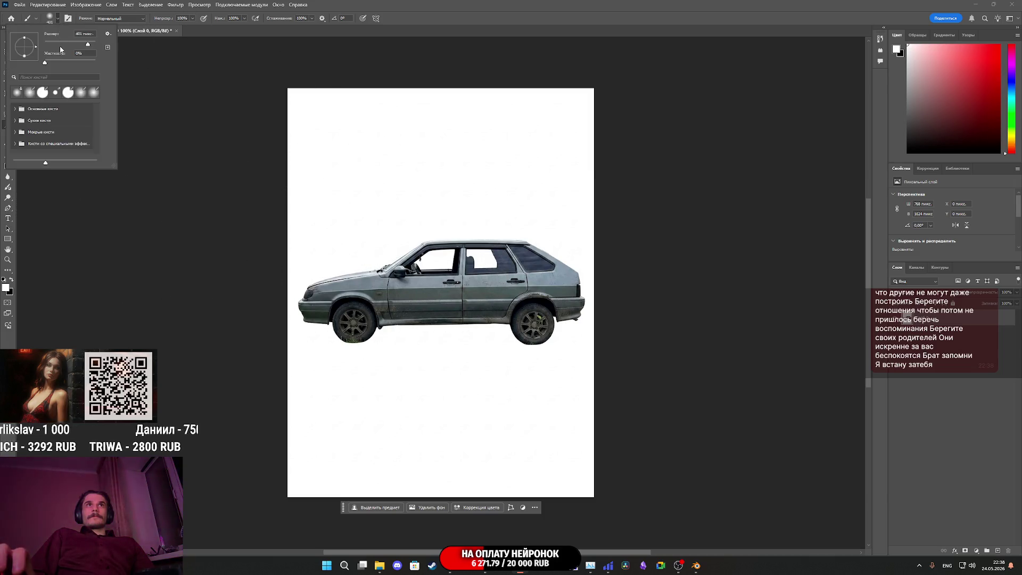
pyautogui.moveTo(64, 46); pyautogui.dragTo(58, 45)
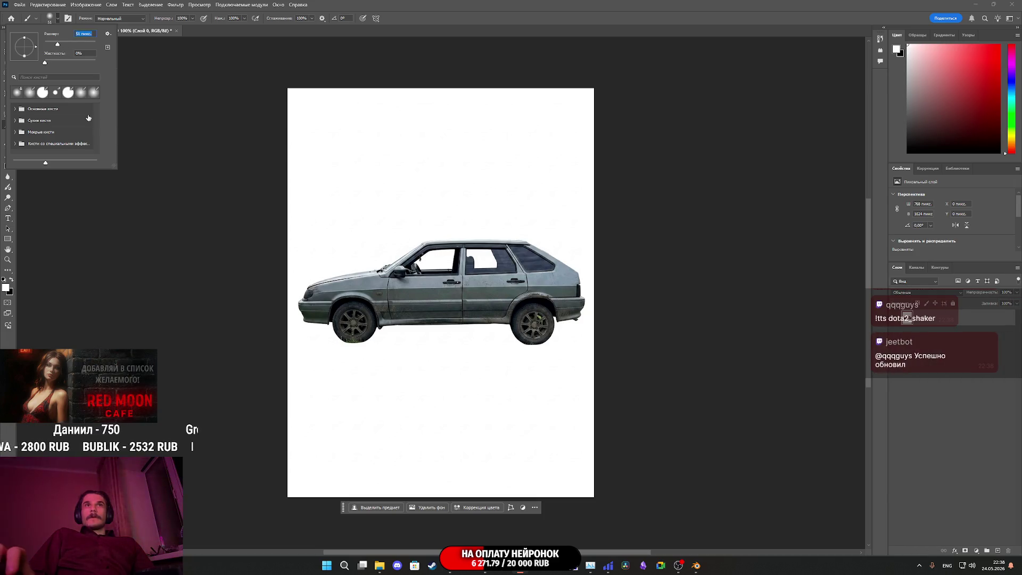
pyautogui.moveTo(58, 48); pyautogui.dragTo(52, 47)
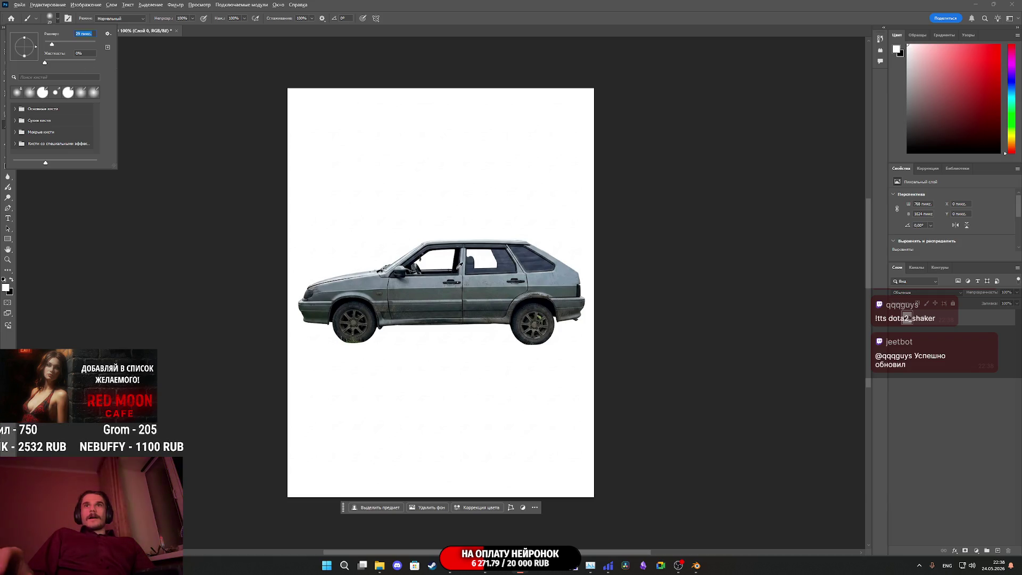
pyautogui.press('Return')
# Step: Paint the front side window's white gap solid dark with the black brush
pyautogui.press('x')
pyautogui.keyDown('alt'); pyautogui.scroll(10, 457, 265); pyautogui.keyUp('alt')
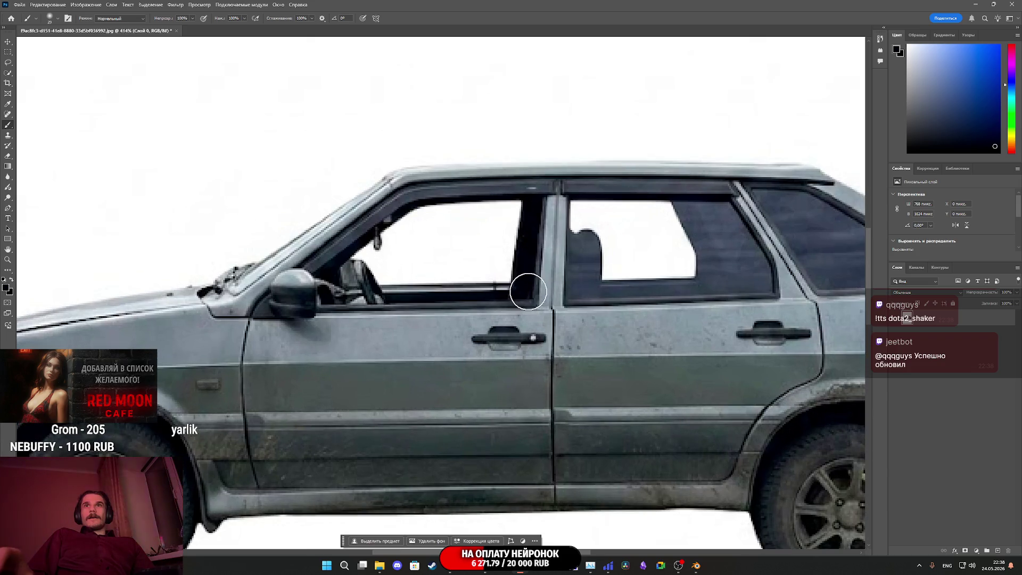
pyautogui.moveTo(528, 292); pyautogui.dragTo(479, 278)
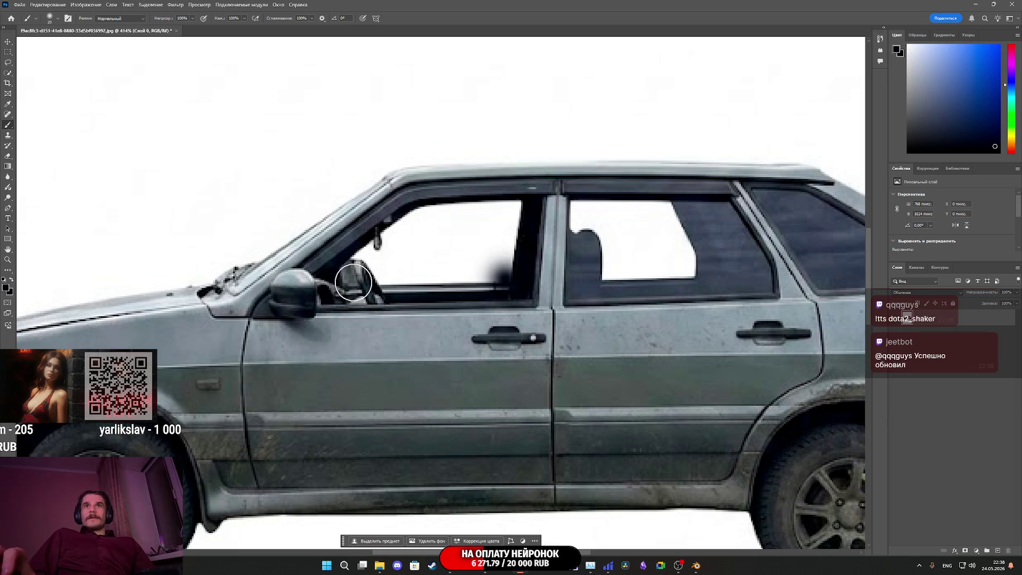
pyautogui.keyDown('shift'); pyautogui.click(347, 282); pyautogui.keyUp('shift')
pyautogui.moveTo(370, 278); pyautogui.dragTo(424, 221)
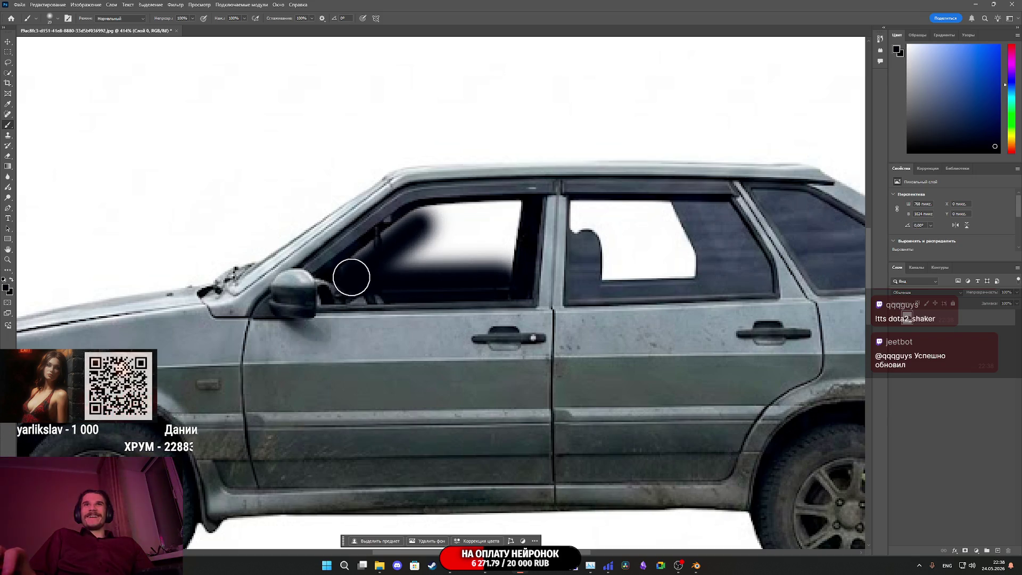
pyautogui.moveTo(427, 220); pyautogui.dragTo(360, 276)
pyautogui.moveTo(420, 229); pyautogui.dragTo(429, 222)
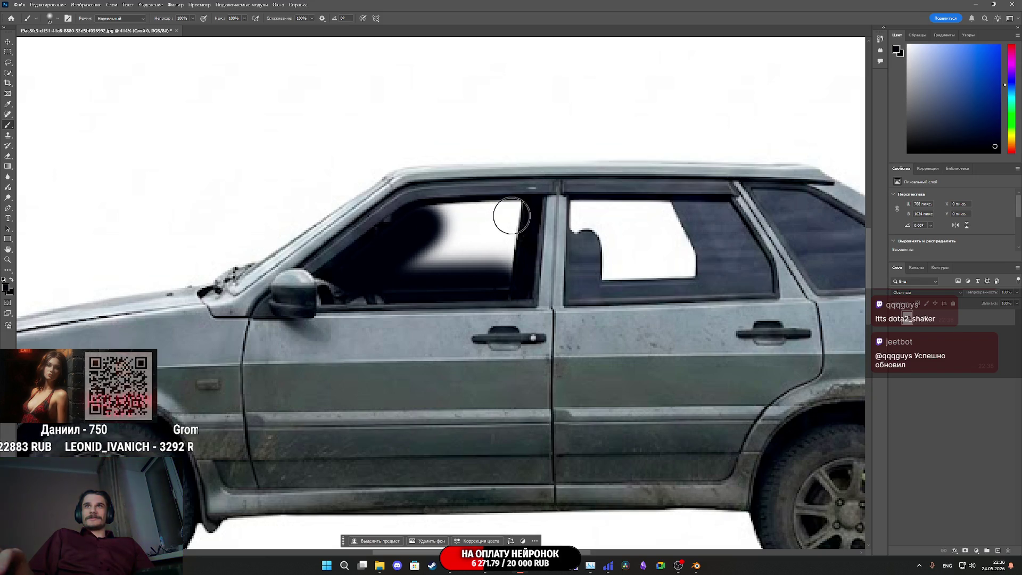
pyautogui.moveTo(512, 217); pyautogui.dragTo(500, 220)
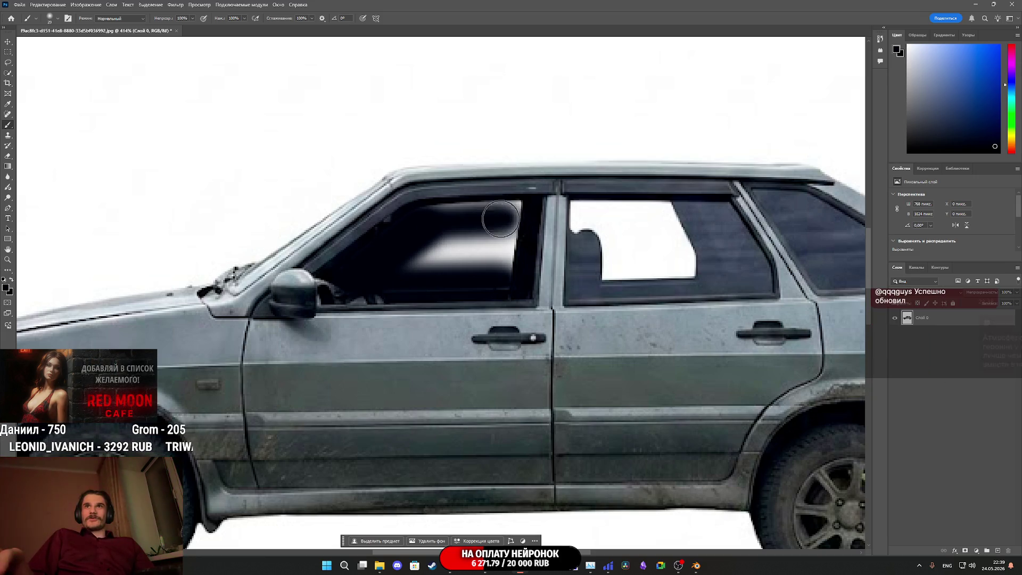
pyautogui.moveTo(422, 221)
pyautogui.mouseDown()
pyautogui.moveTo(509, 220)
pyautogui.moveTo(425, 225)
pyautogui.moveTo(506, 228)
pyautogui.moveTo(503, 274)
pyautogui.mouseUp()
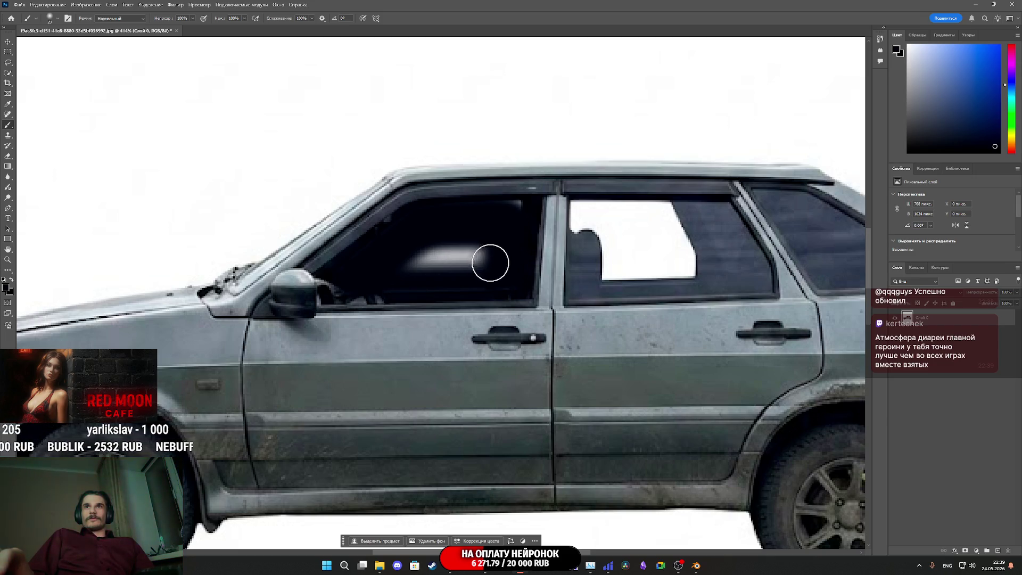
pyautogui.moveTo(399, 270); pyautogui.dragTo(472, 246)
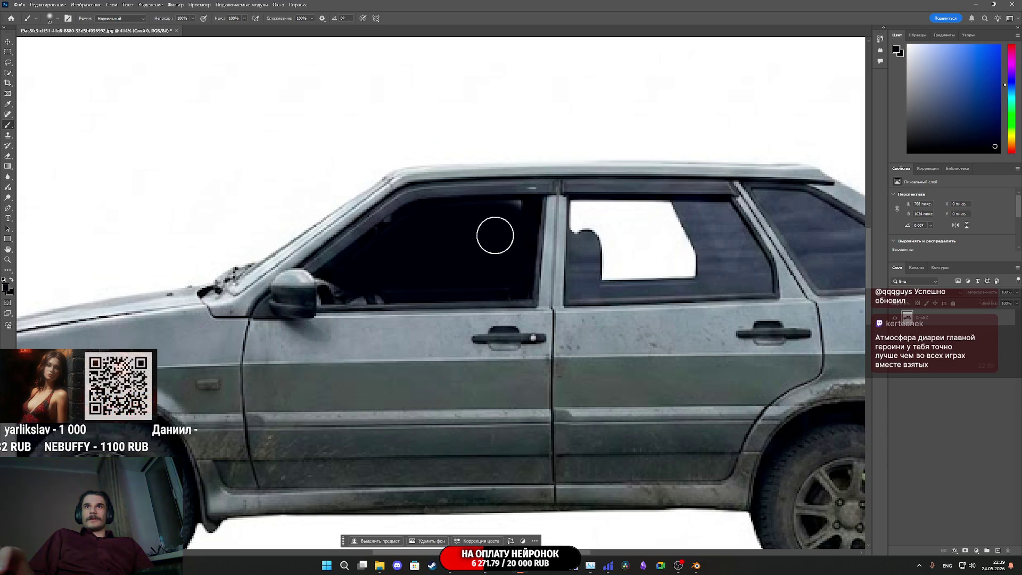
# Step: Sample the rear window's dark blue-grey and start painting over its white patch
pyautogui.scroll(1, 522, 237)
pyautogui.keyDown('alt'); pyautogui.scroll(5, 521, 240); pyautogui.keyUp('alt')
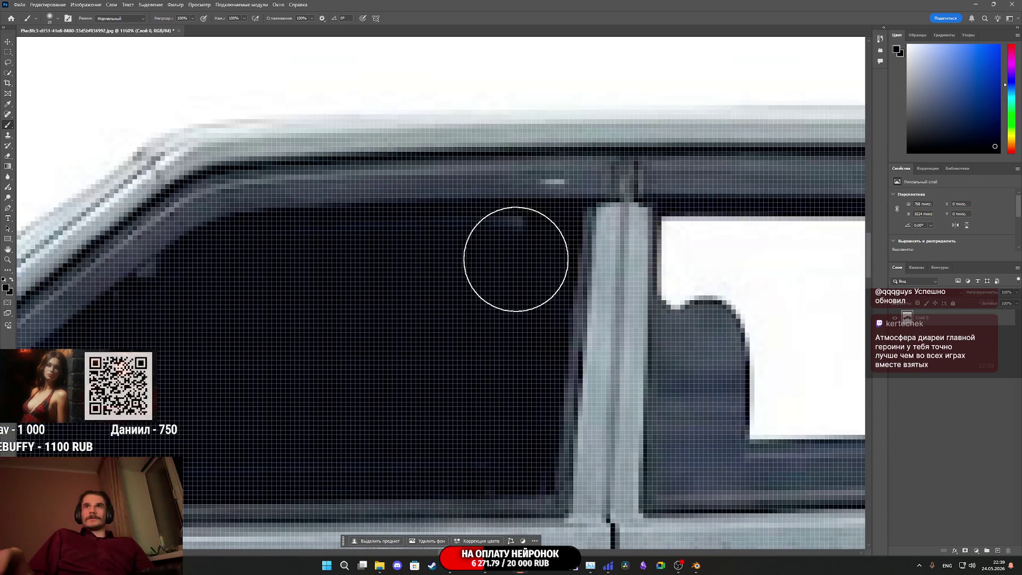
pyautogui.scroll(-2, 434, 302)
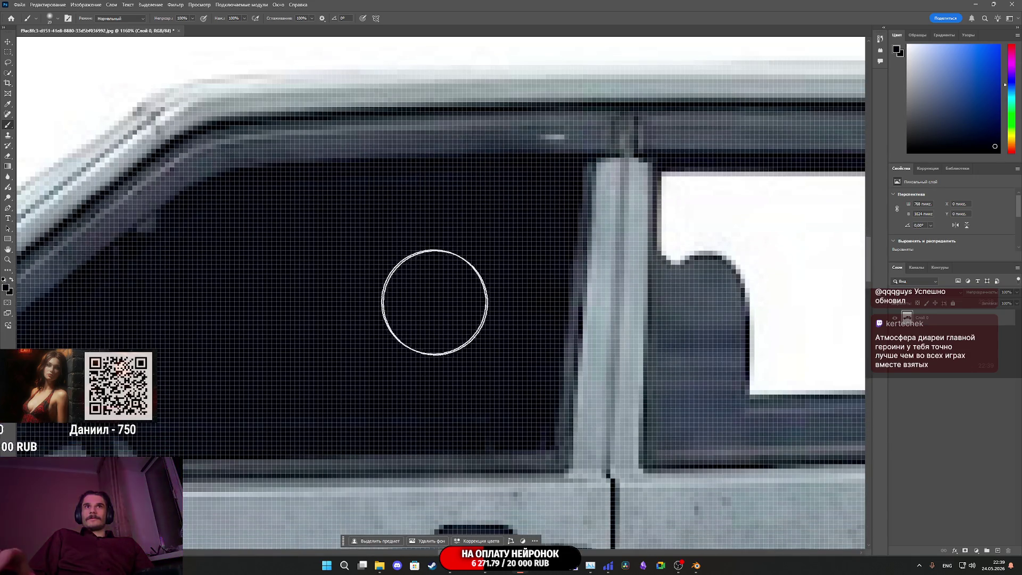
pyautogui.keyDown('alt'); pyautogui.scroll(-5, 434, 302); pyautogui.keyUp('alt')
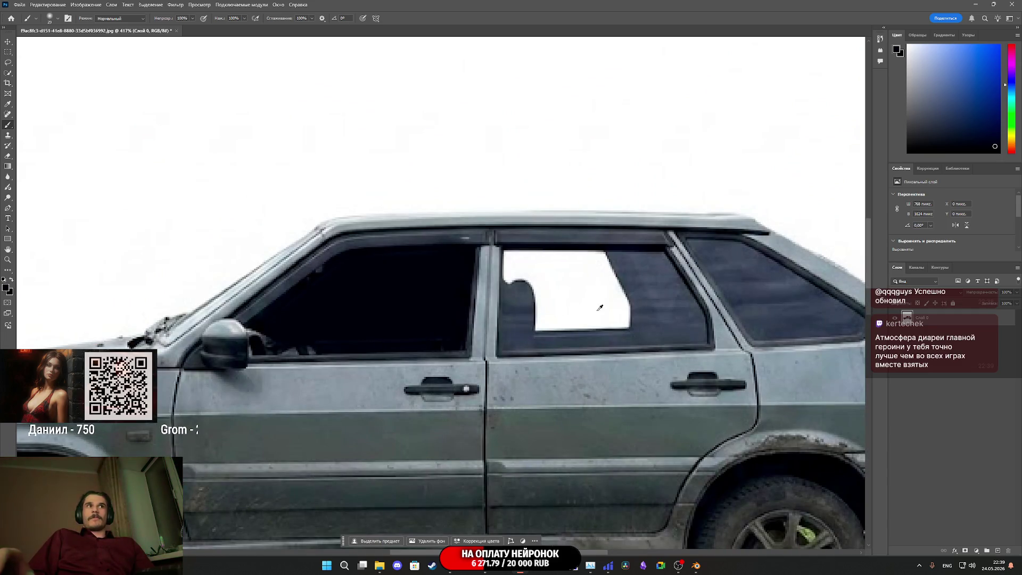
pyautogui.keyDown('alt'); pyautogui.scroll(1, 692, 314); pyautogui.keyUp('alt')
pyautogui.keyDown('alt'); pyautogui.click(660, 318); pyautogui.keyUp('alt')
pyautogui.keyDown('alt'); pyautogui.scroll(-1, 639, 313); pyautogui.keyUp('alt')
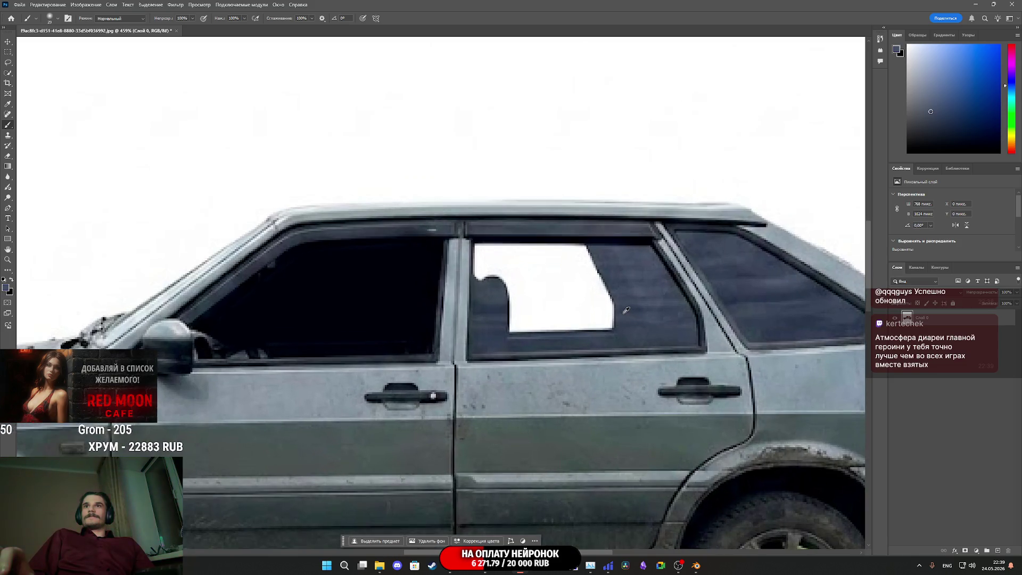
pyautogui.moveTo(570, 317)
pyautogui.mouseDown()
pyautogui.moveTo(519, 324)
pyautogui.moveTo(559, 315)
pyautogui.moveTo(530, 319)
pyautogui.mouseUp()
# Step: Cover the rest of the rear window's white patch with the sampled blue-grey
pyautogui.moveTo(629, 325)
pyautogui.mouseDown()
pyautogui.moveTo(507, 315)
pyautogui.moveTo(616, 302)
pyautogui.moveTo(512, 296)
pyautogui.moveTo(632, 276)
pyautogui.moveTo(495, 263)
pyautogui.moveTo(501, 306)
pyautogui.moveTo(582, 274)
pyautogui.moveTo(511, 280)
pyautogui.mouseUp()
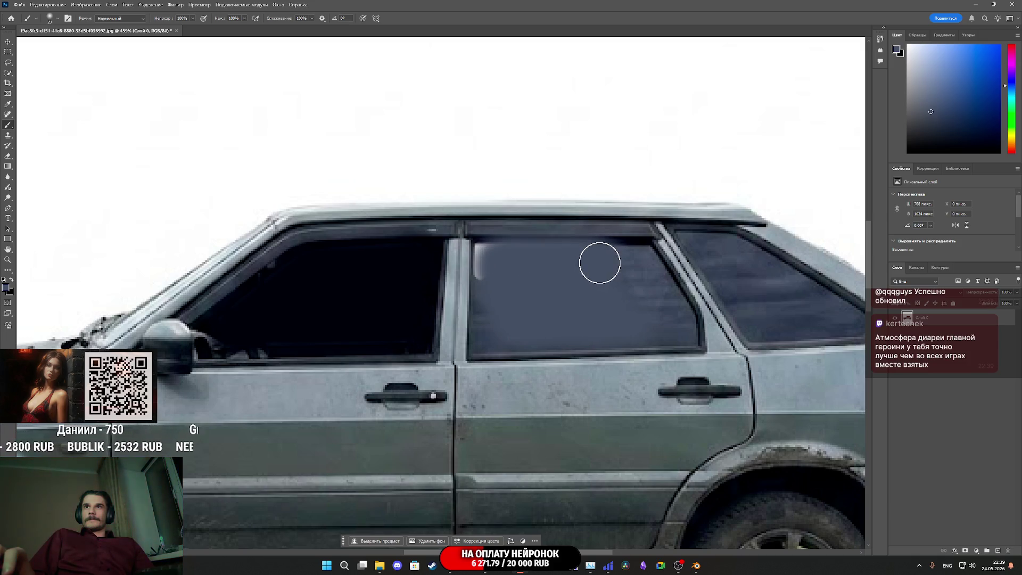
pyautogui.moveTo(490, 257)
pyautogui.mouseDown()
pyautogui.moveTo(495, 303)
pyautogui.moveTo(496, 257)
pyautogui.mouseUp()
pyautogui.keyDown('alt'); pyautogui.scroll(-5, 527, 298); pyautogui.keyUp('alt')
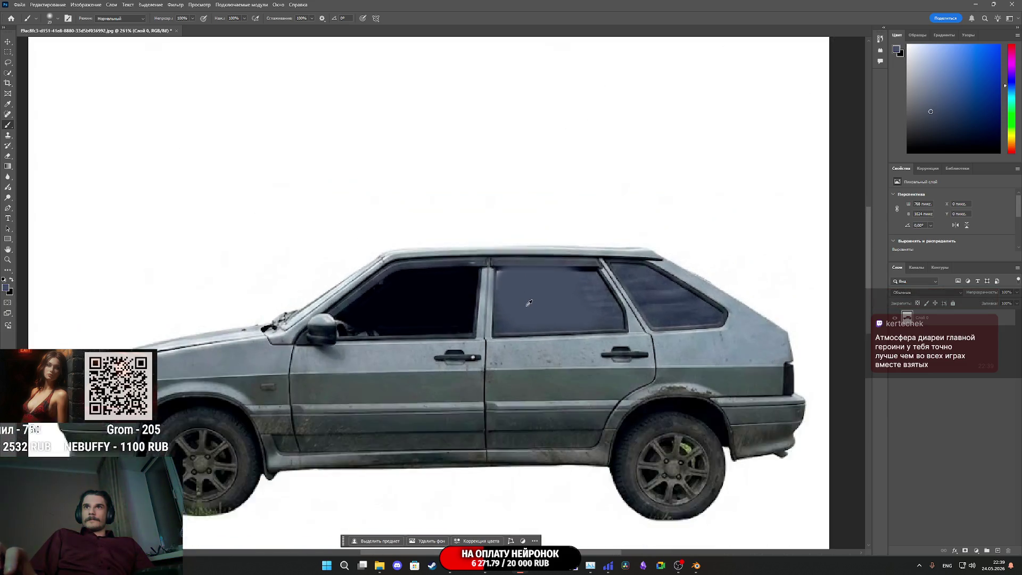
pyautogui.keyDown('alt'); pyautogui.scroll(5, 530, 271); pyautogui.keyUp('alt')
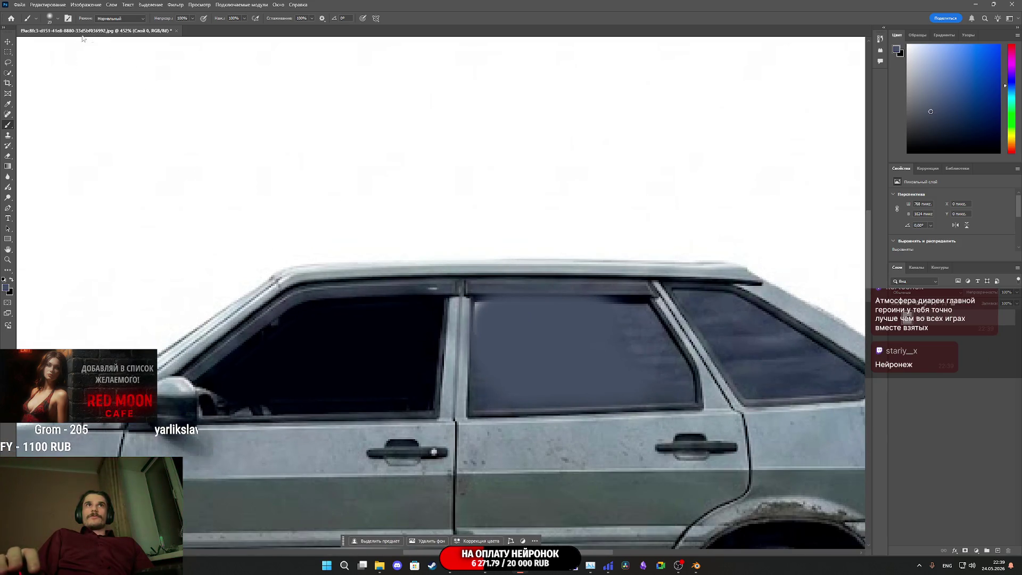
# Step: Shrink the brush to 10 px for touch-ups and zoom out to check both windows
pyautogui.click(51, 18)
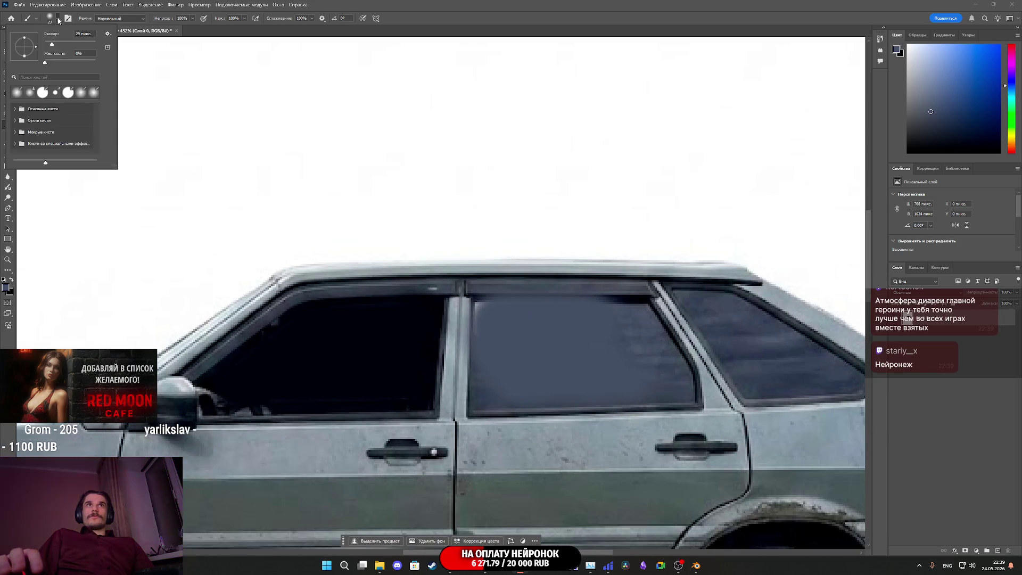
pyautogui.moveTo(49, 44); pyautogui.dragTo(47, 46)
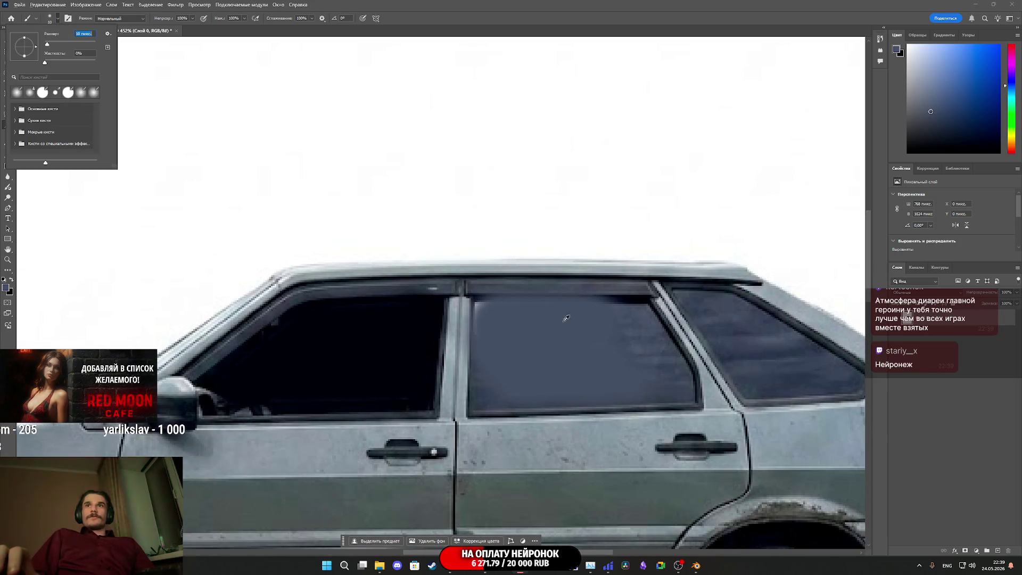
pyautogui.click(519, 318)
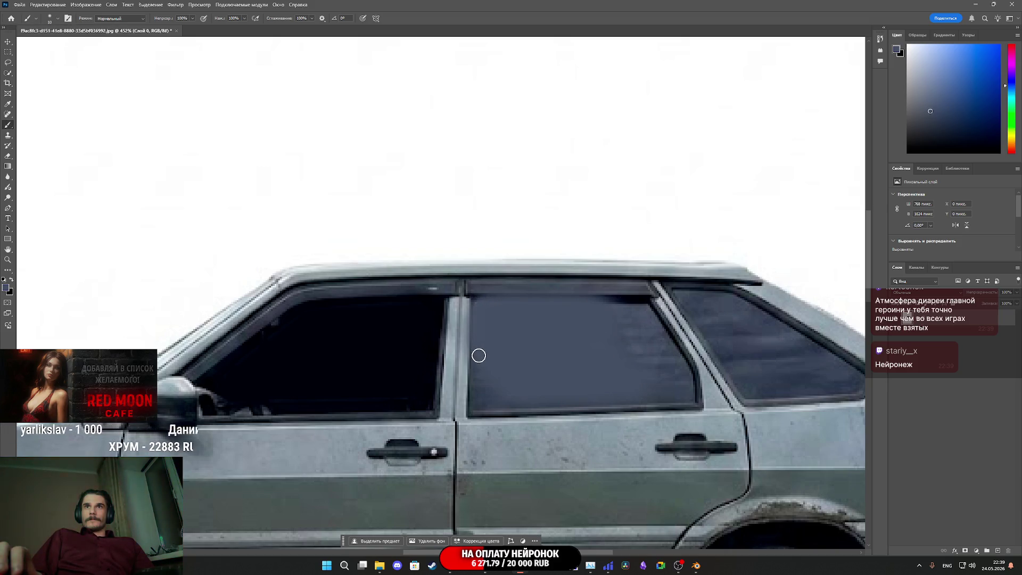
pyautogui.keyDown('alt'); pyautogui.scroll(-3, 529, 361); pyautogui.keyUp('alt')
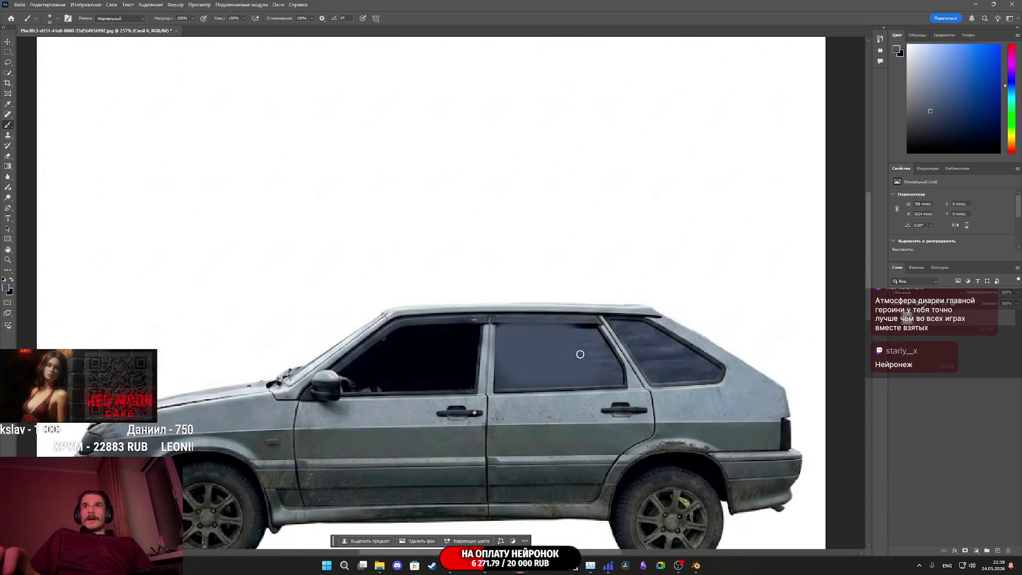
pyautogui.keyDown('alt'); pyautogui.scroll(-3, 580, 357); pyautogui.keyUp('alt')
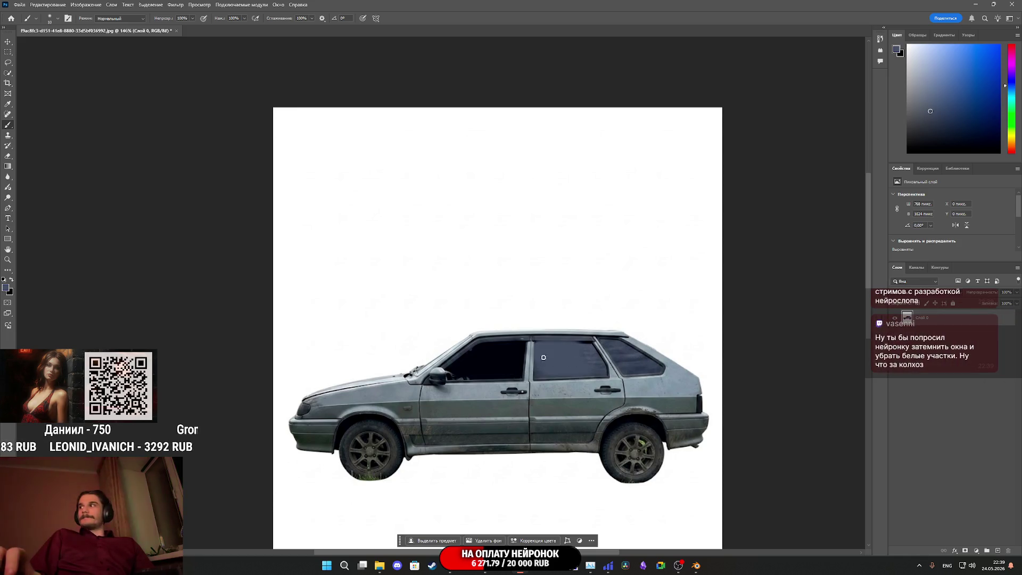
# Step: Export the edited car as a PNG to Downloads, then quit Photoshop without saving the document
pyautogui.click(22, 5)
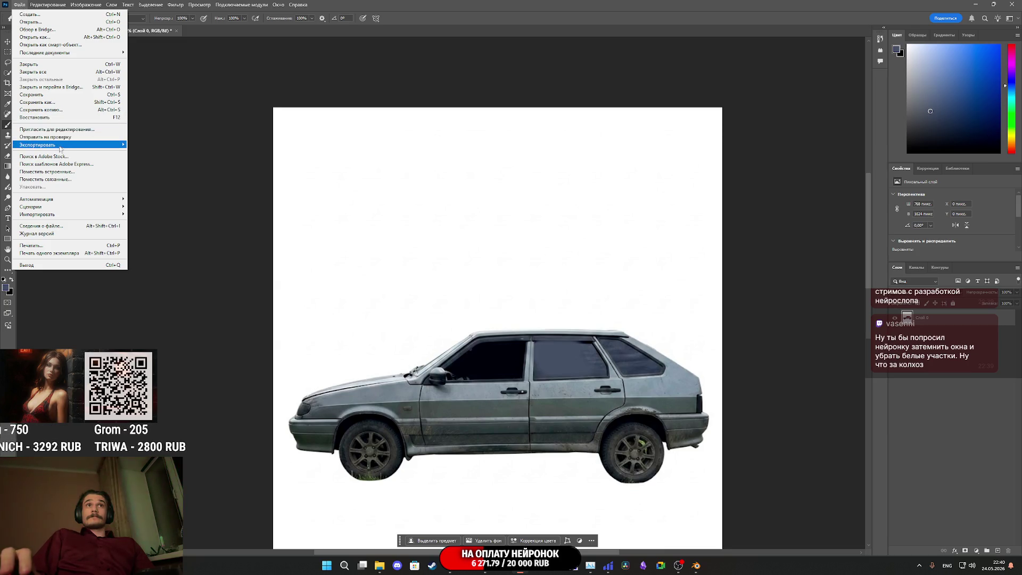
pyautogui.moveTo(60, 148)
pyautogui.click(181, 154)
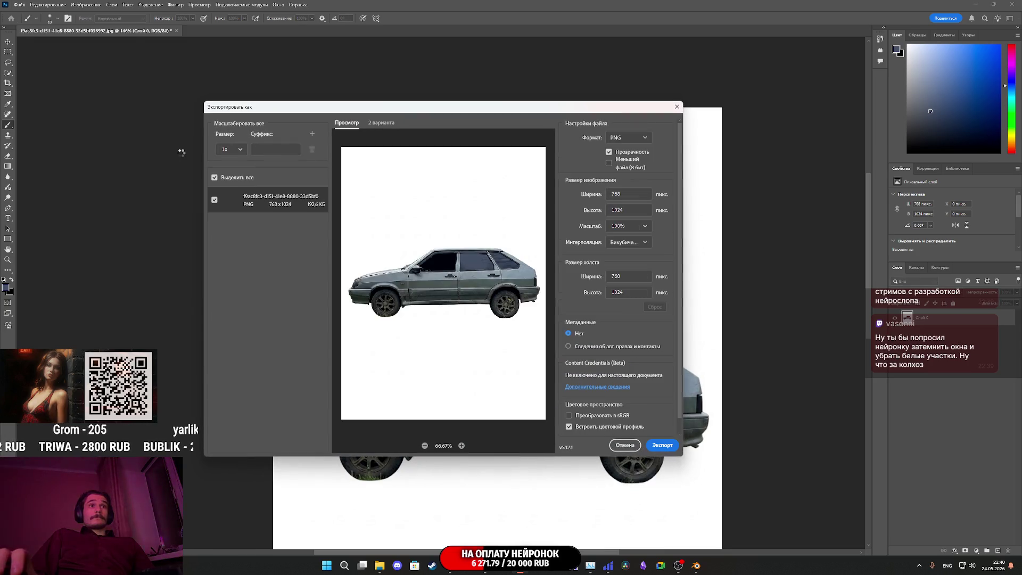
pyautogui.click(665, 443)
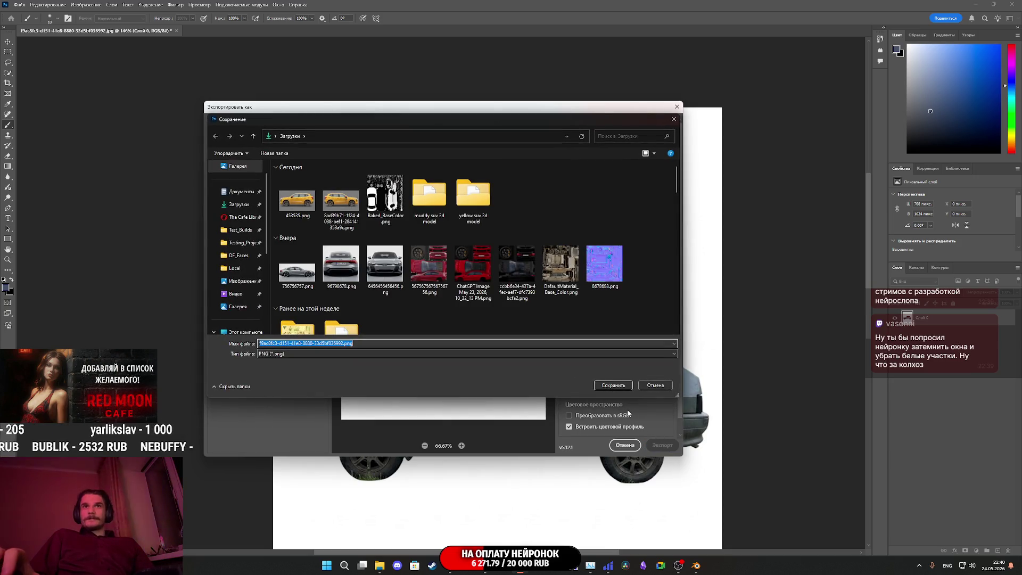
pyautogui.click(610, 387)
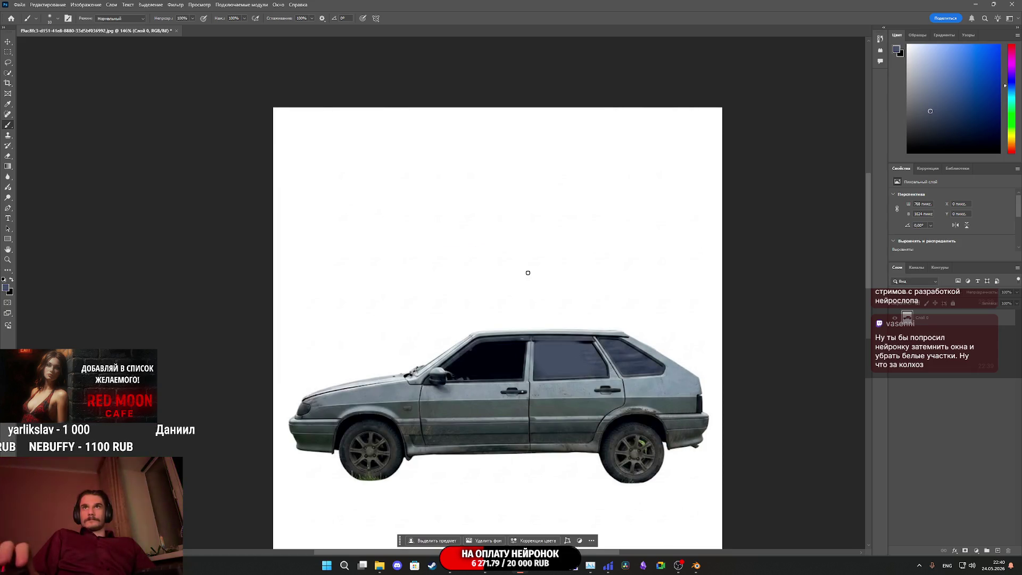
pyautogui.hotkey('ctrl', 'q')
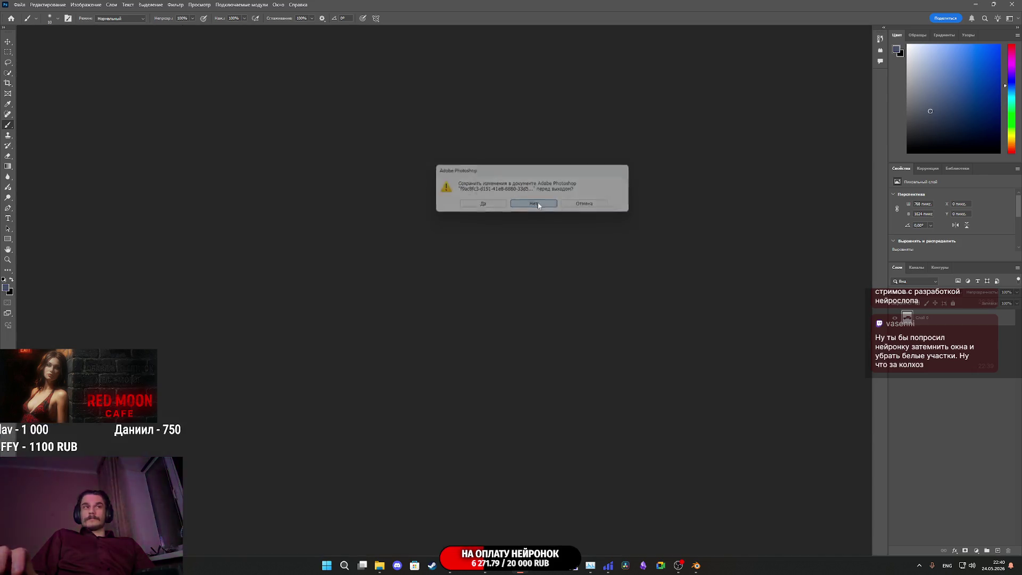
pyautogui.click(537, 204)
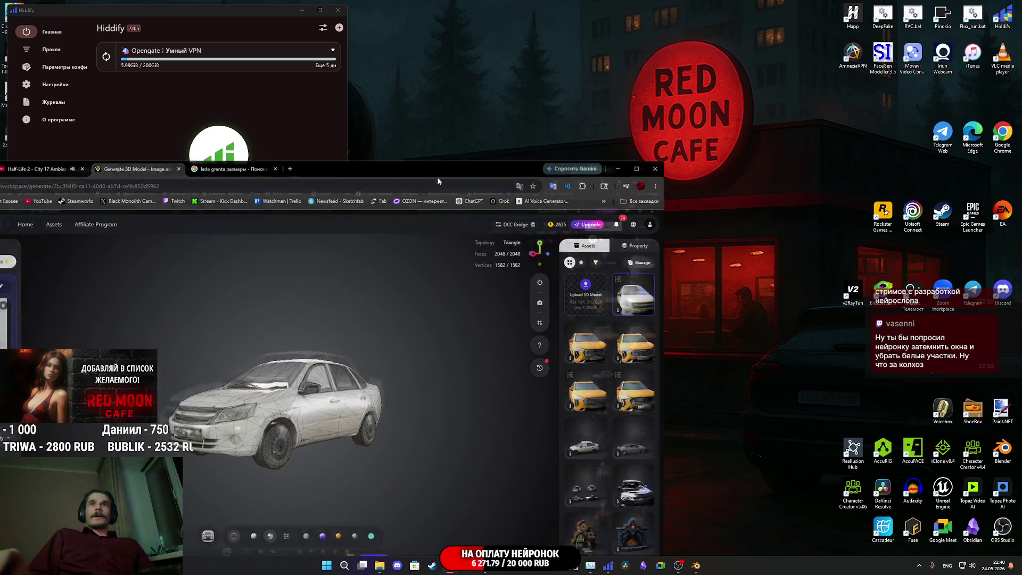
# Step: Maximise the Tripo browser window and delete the Front reference image from its slot
pyautogui.doubleClick(437, 177)
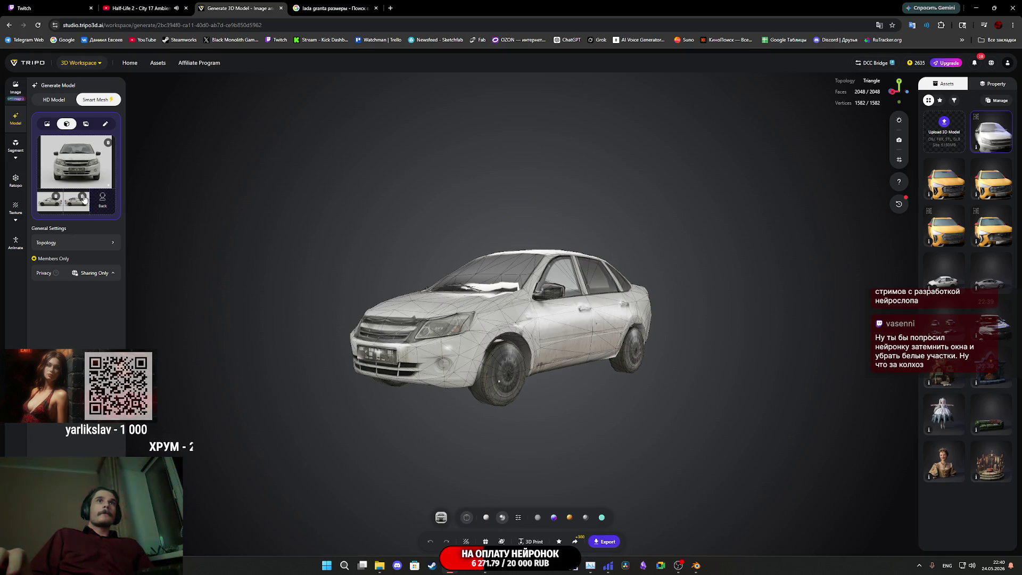
pyautogui.click(107, 144)
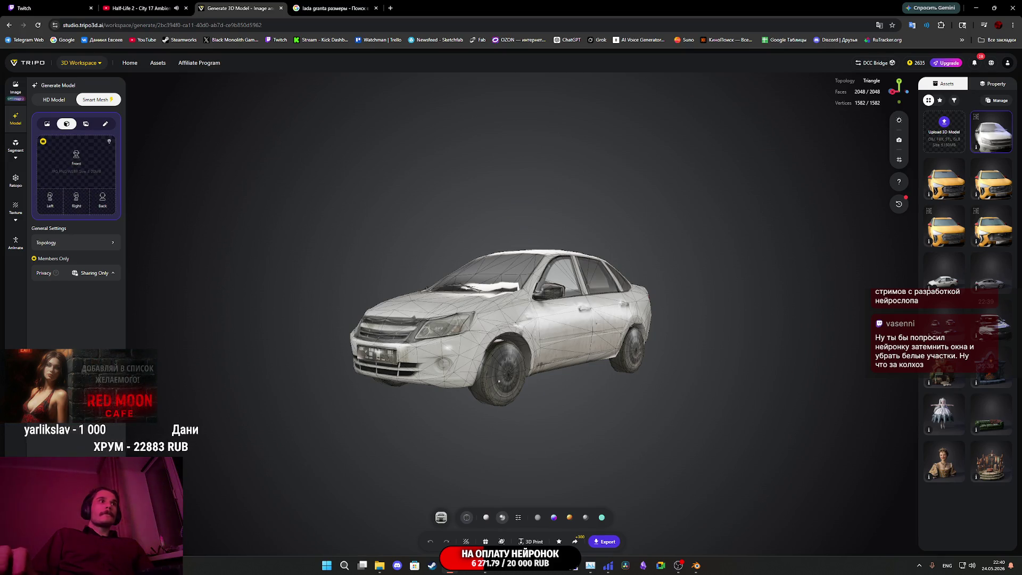
# Step: Place the edited car images into Tripo's reference slots, including the Left view
pyautogui.moveTo(23, 351); pyautogui.dragTo(142, 219)
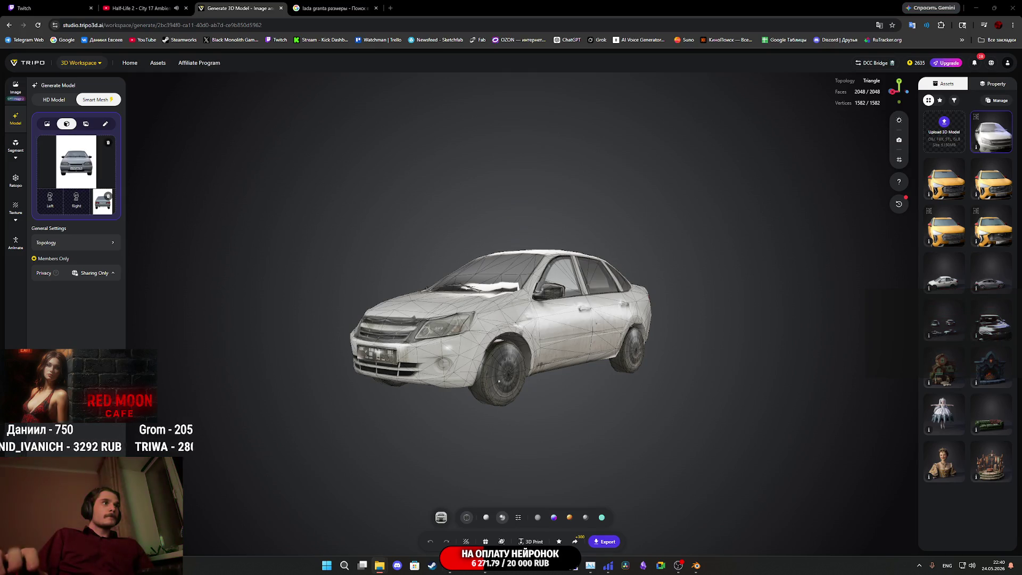
pyautogui.moveTo(146, 237)
pyautogui.mouseDown()
pyautogui.moveTo(104, 213)
pyautogui.moveTo(52, 203)
pyautogui.mouseUp()
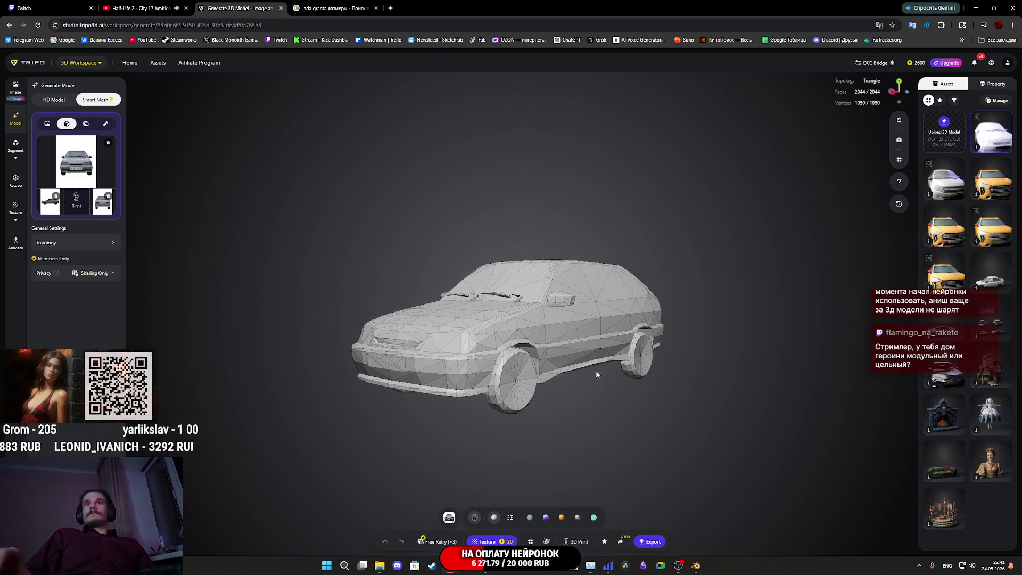
# Step: Orbit around and inspect the newly generated grey hatchback model
pyautogui.moveTo(591, 371)
pyautogui.mouseDown()
pyautogui.moveTo(646, 371)
pyautogui.moveTo(577, 369)
pyautogui.moveTo(636, 382)
pyautogui.moveTo(471, 338)
pyautogui.moveTo(514, 342)
pyautogui.moveTo(512, 355)
pyautogui.mouseUp()
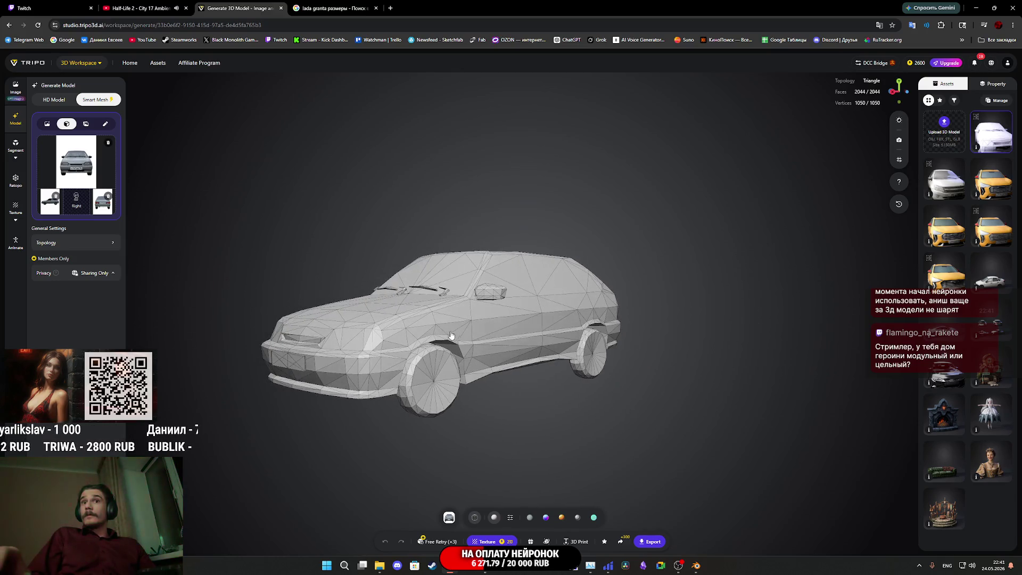
pyautogui.click(486, 353)
pyautogui.moveTo(572, 422)
pyautogui.mouseDown()
pyautogui.moveTo(495, 368)
pyautogui.moveTo(577, 395)
pyautogui.moveTo(724, 409)
pyautogui.moveTo(783, 385)
pyautogui.moveTo(753, 382)
pyautogui.moveTo(805, 371)
pyautogui.moveTo(825, 388)
pyautogui.moveTo(544, 393)
pyautogui.mouseUp()
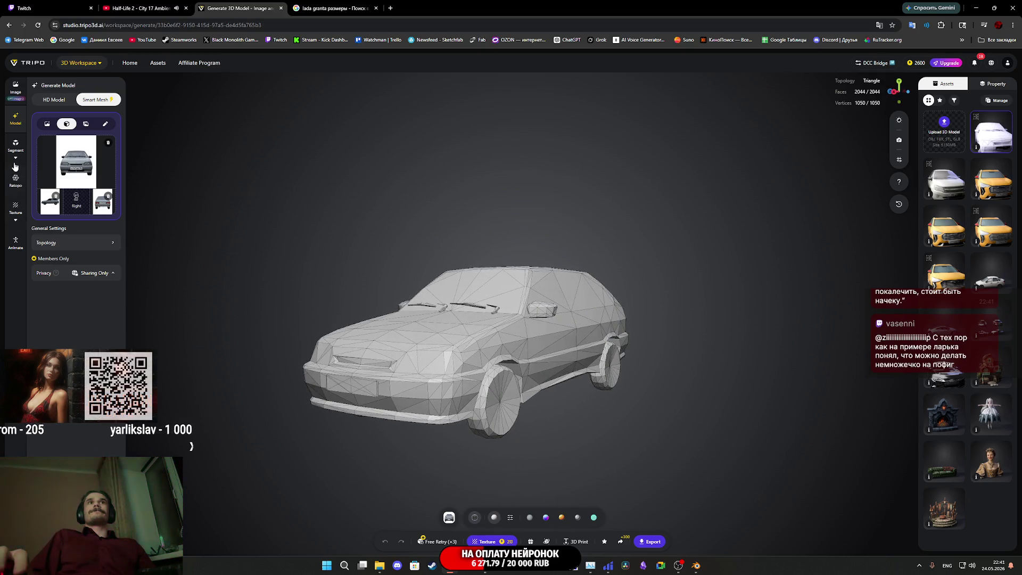
# Step: Start 4K texture generation on the hatchback, then go to the Twitch stream manager
pyautogui.click(16, 180)
pyautogui.click(16, 208)
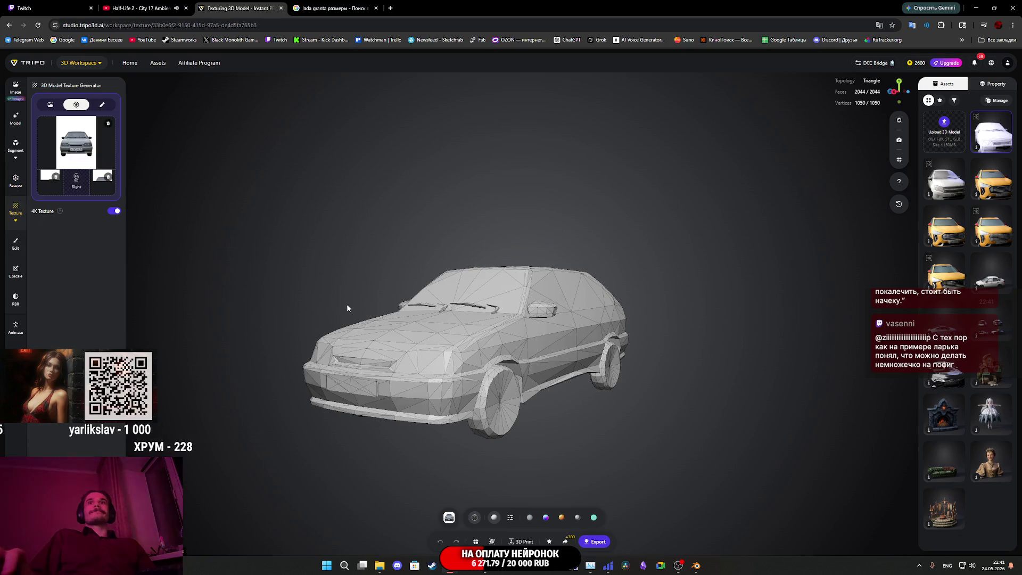
pyautogui.moveTo(571, 418)
pyautogui.mouseDown()
pyautogui.moveTo(554, 422)
pyautogui.moveTo(616, 433)
pyautogui.moveTo(618, 459)
pyautogui.moveTo(513, 414)
pyautogui.moveTo(366, 407)
pyautogui.moveTo(729, 420)
pyautogui.moveTo(620, 426)
pyautogui.mouseUp()
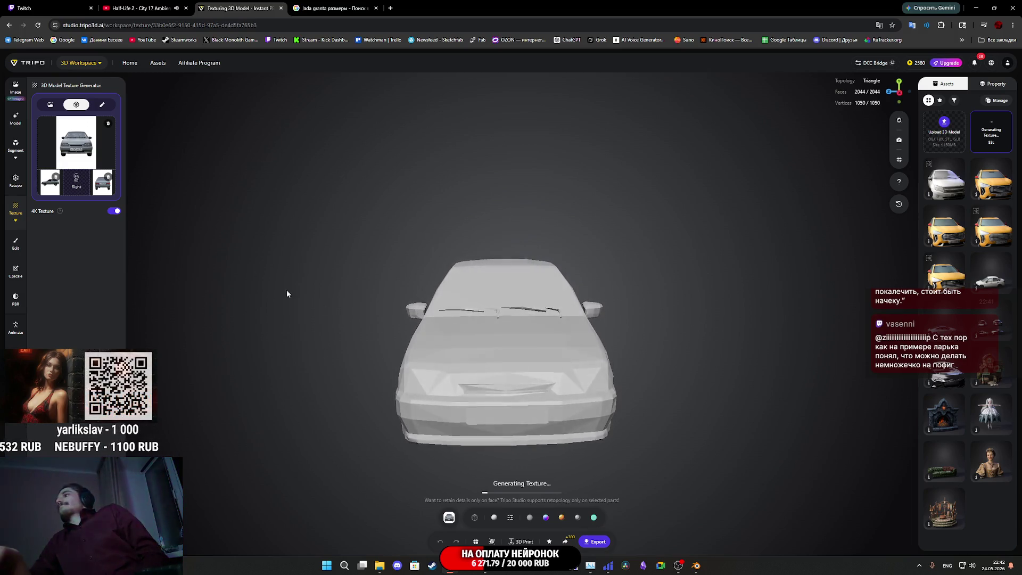
pyautogui.click(24, 8)
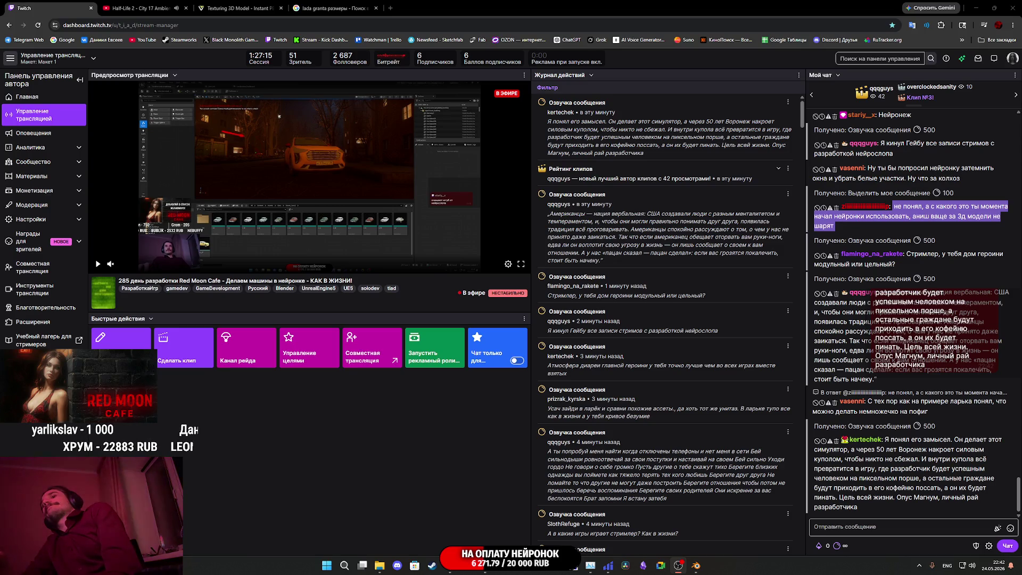
# Step: Glance at the Lada Granta dimensions search, then return to Tripo and orbit the textured car
pyautogui.click(329, 4)
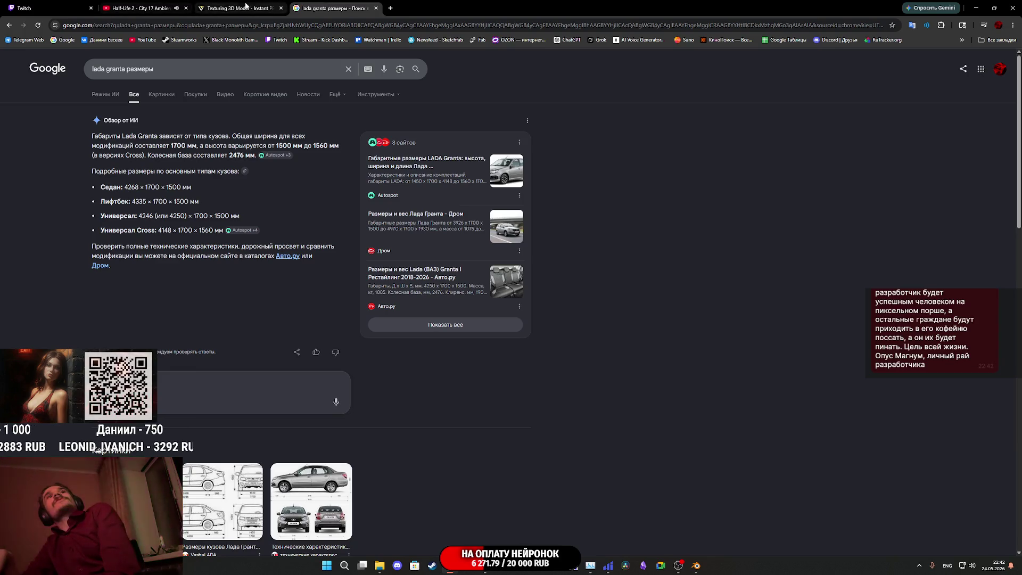
pyautogui.click(246, 5)
pyautogui.moveTo(573, 359)
pyautogui.mouseDown()
pyautogui.moveTo(620, 359)
pyautogui.moveTo(521, 343)
pyautogui.moveTo(409, 351)
pyautogui.moveTo(493, 420)
pyautogui.moveTo(723, 356)
pyautogui.moveTo(745, 329)
pyautogui.moveTo(587, 349)
pyautogui.moveTo(566, 363)
pyautogui.mouseUp()
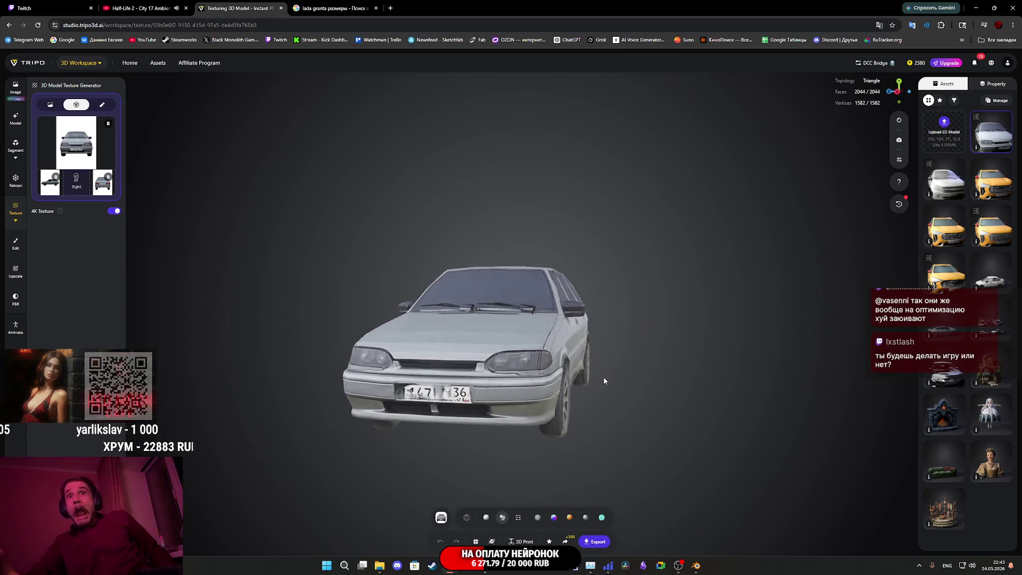
pyautogui.moveTo(605, 375)
pyautogui.mouseDown()
pyautogui.moveTo(384, 365)
pyautogui.moveTo(611, 375)
pyautogui.moveTo(434, 382)
pyautogui.moveTo(431, 415)
pyautogui.moveTo(397, 417)
pyautogui.moveTo(315, 398)
pyautogui.moveTo(299, 376)
pyautogui.mouseUp()
pyautogui.moveTo(712, 399)
pyautogui.mouseDown()
pyautogui.moveTo(680, 392)
pyautogui.moveTo(654, 320)
pyautogui.moveTo(636, 313)
pyautogui.moveTo(532, 372)
pyautogui.moveTo(559, 392)
pyautogui.moveTo(630, 392)
pyautogui.moveTo(602, 397)
pyautogui.moveTo(492, 472)
pyautogui.mouseUp()
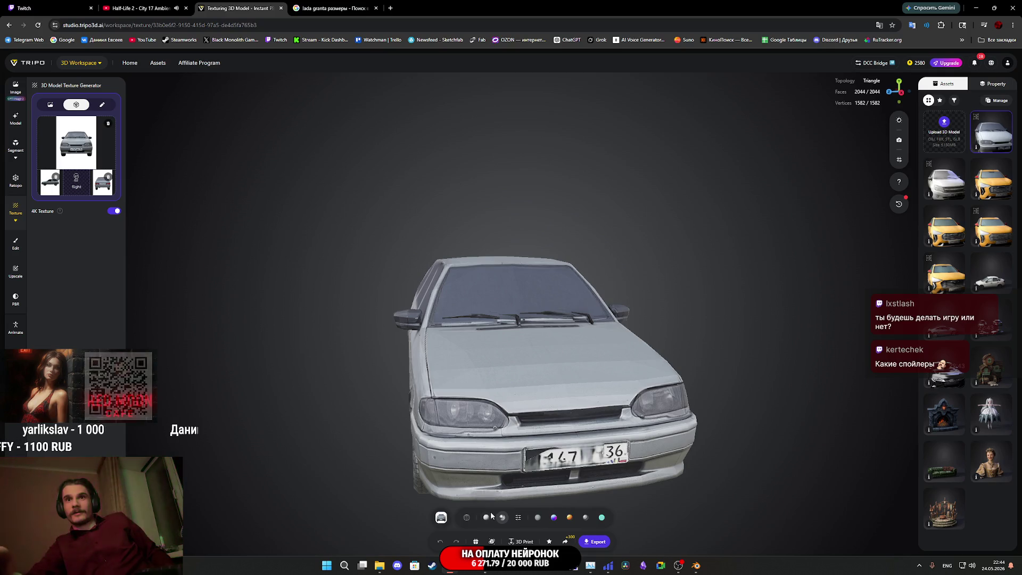
pyautogui.click(518, 520)
pyautogui.click(537, 492)
pyautogui.moveTo(694, 453)
pyautogui.mouseDown()
pyautogui.moveTo(763, 443)
pyautogui.moveTo(651, 449)
pyautogui.moveTo(692, 441)
pyautogui.mouseUp()
pyautogui.scroll(5, 500, 411)
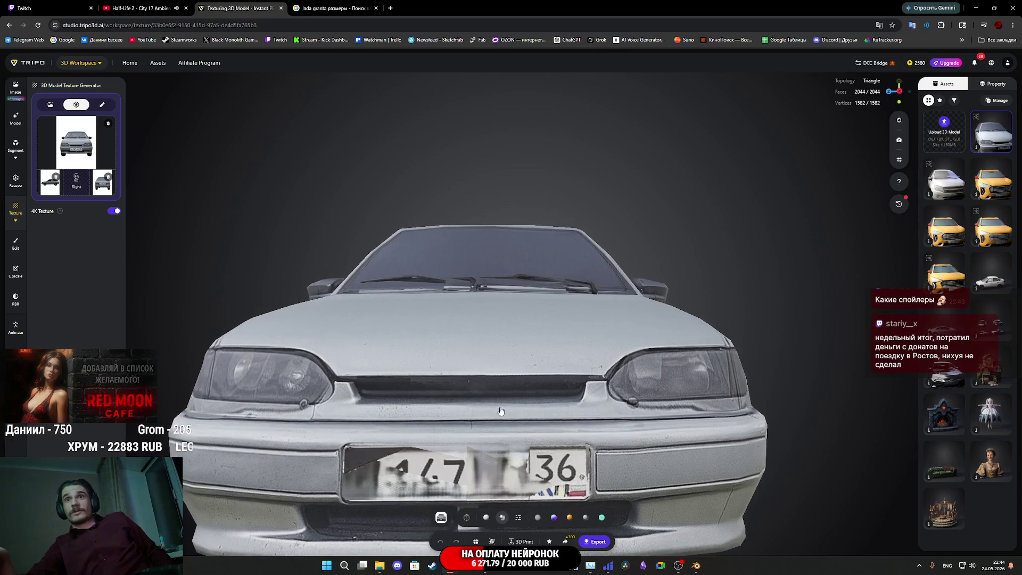
pyautogui.scroll(-5, 527, 420)
pyautogui.moveTo(527, 421)
pyautogui.mouseDown()
pyautogui.moveTo(714, 398)
pyautogui.moveTo(735, 411)
pyautogui.moveTo(598, 379)
pyautogui.moveTo(718, 394)
pyautogui.moveTo(616, 392)
pyautogui.moveTo(687, 397)
pyautogui.moveTo(601, 404)
pyautogui.moveTo(623, 405)
pyautogui.moveTo(442, 405)
pyautogui.moveTo(508, 427)
pyautogui.moveTo(699, 431)
pyautogui.moveTo(766, 416)
pyautogui.moveTo(775, 393)
pyautogui.moveTo(610, 403)
pyautogui.mouseUp()
pyautogui.scroll(2, 598, 379)
pyautogui.scroll(3, 598, 379)
pyautogui.scroll(-5, 682, 391)
pyautogui.scroll(6, 541, 426)
pyautogui.scroll(-5, 540, 430)
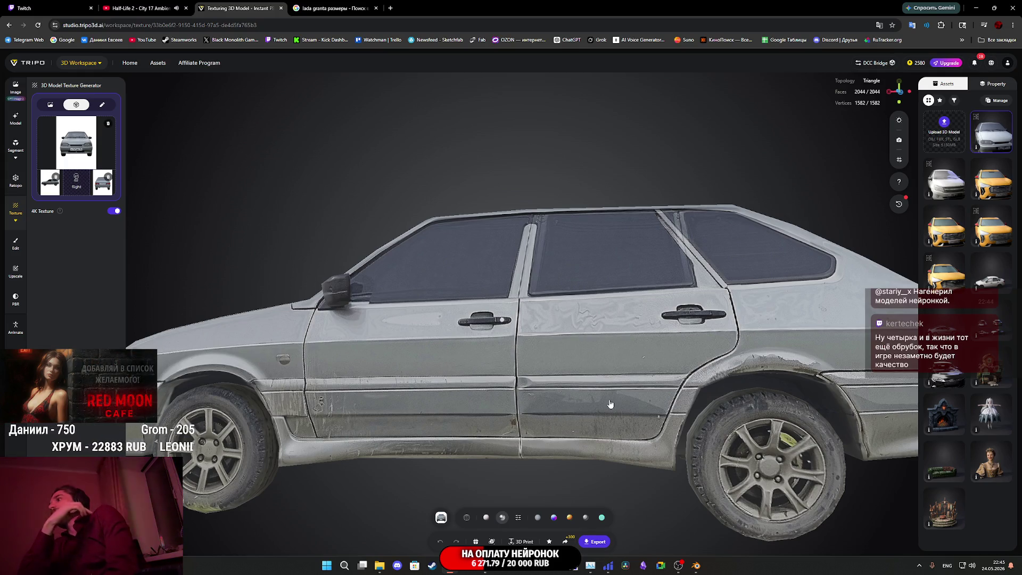
pyautogui.scroll(-5, 582, 401)
# Step: Orbit the textured car to a front view and compare it with the enlarged reference photo
pyautogui.moveTo(551, 386)
pyautogui.mouseDown()
pyautogui.moveTo(628, 368)
pyautogui.moveTo(751, 363)
pyautogui.moveTo(413, 363)
pyautogui.mouseUp()
pyautogui.scroll(-3, 628, 363)
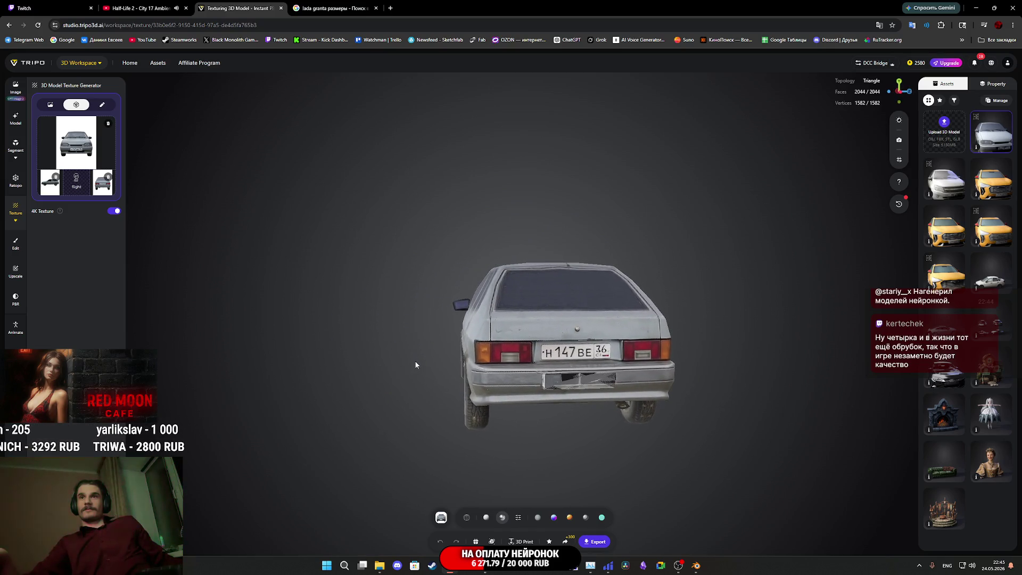
pyautogui.scroll(4, 411, 365)
pyautogui.moveTo(426, 366); pyautogui.dragTo(640, 356)
pyautogui.moveTo(489, 406); pyautogui.dragTo(410, 439)
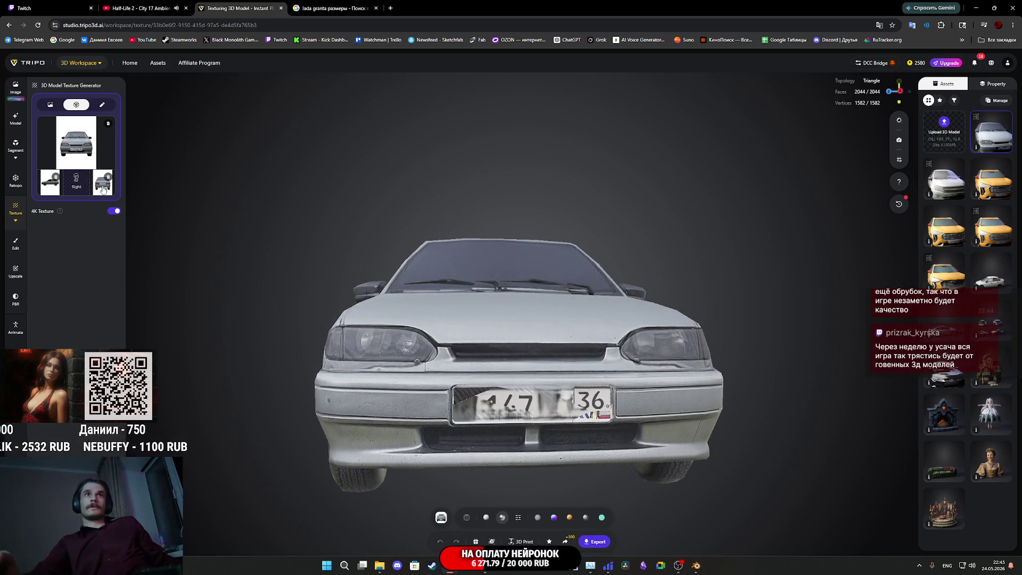
pyautogui.click(75, 149)
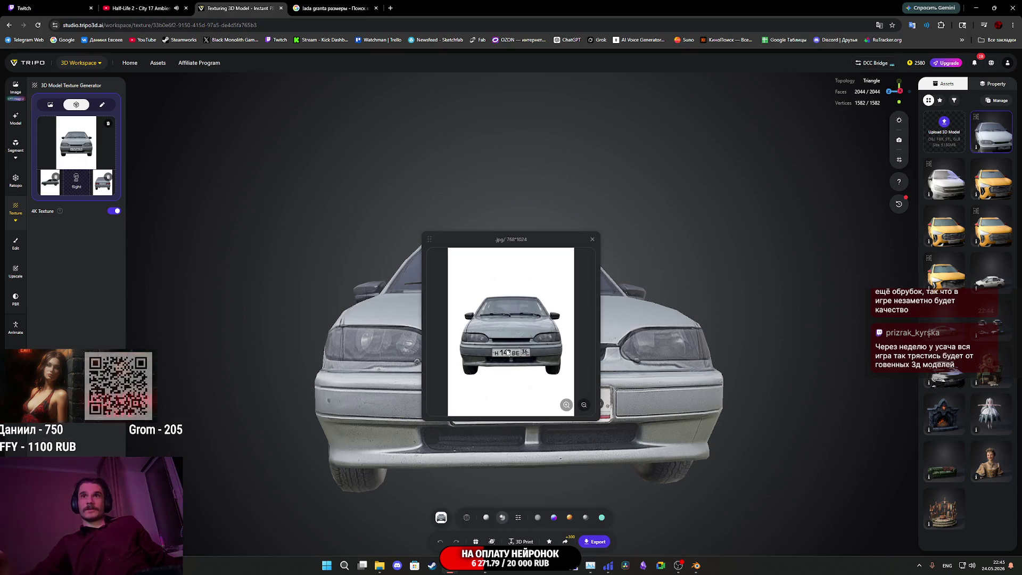
pyautogui.click(592, 241)
# Step: Inspect the car from underside, side and rear, then open the FBX export settings
pyautogui.moveTo(521, 468)
pyautogui.mouseDown()
pyautogui.moveTo(487, 395)
pyautogui.moveTo(508, 406)
pyautogui.mouseUp()
pyautogui.scroll(5, 513, 407)
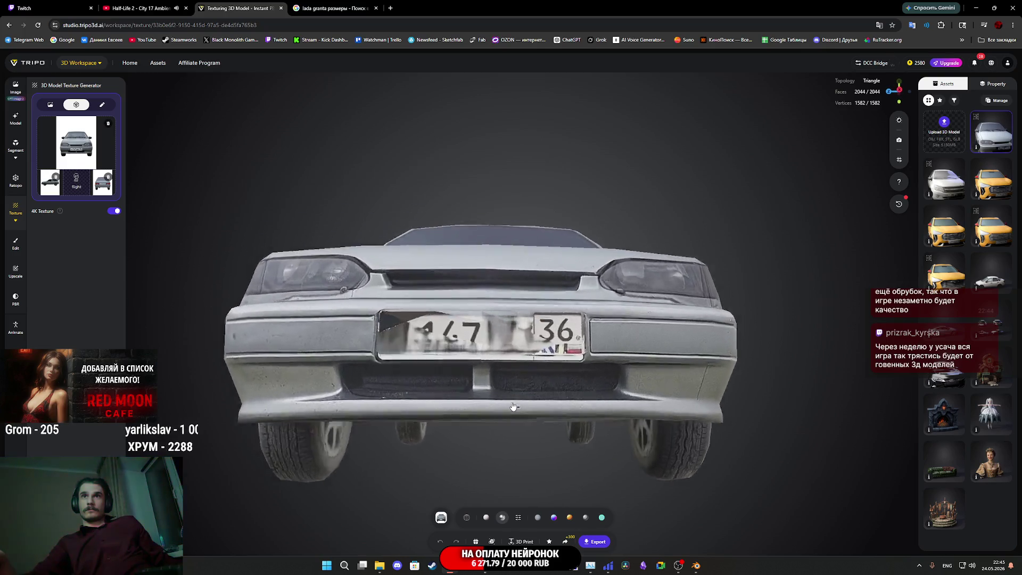
pyautogui.scroll(-3, 512, 407)
pyautogui.scroll(3, 512, 406)
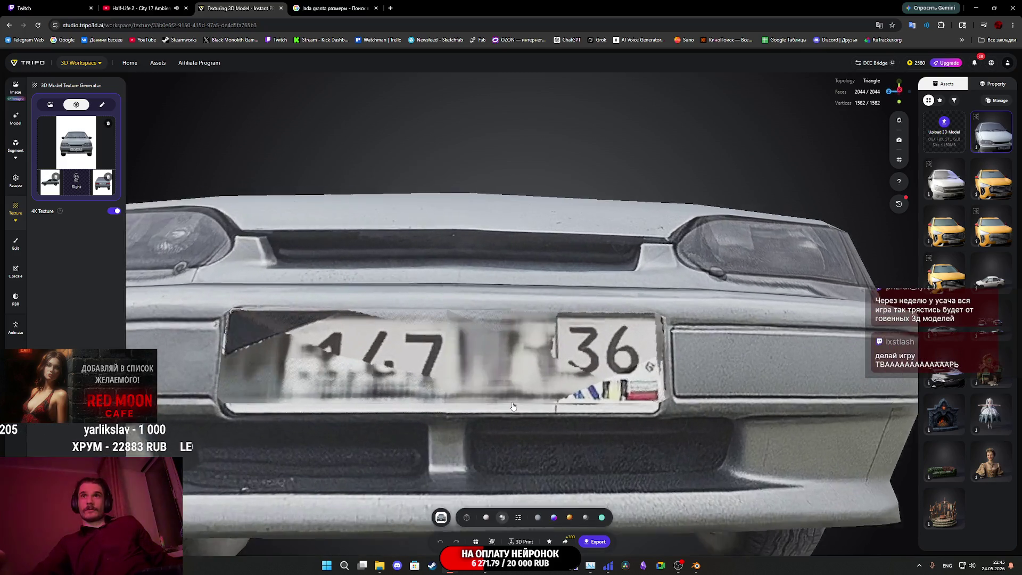
pyautogui.moveTo(513, 407); pyautogui.dragTo(520, 414)
pyautogui.scroll(-5, 521, 415)
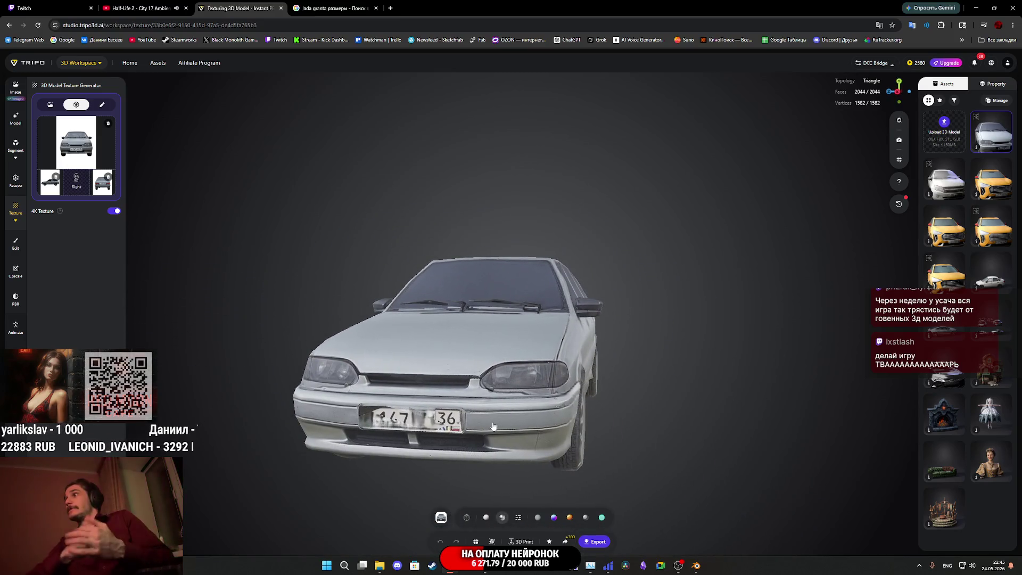
pyautogui.moveTo(485, 364)
pyautogui.mouseDown()
pyautogui.moveTo(543, 367)
pyautogui.moveTo(456, 372)
pyautogui.moveTo(484, 369)
pyautogui.moveTo(469, 367)
pyautogui.moveTo(477, 376)
pyautogui.mouseUp()
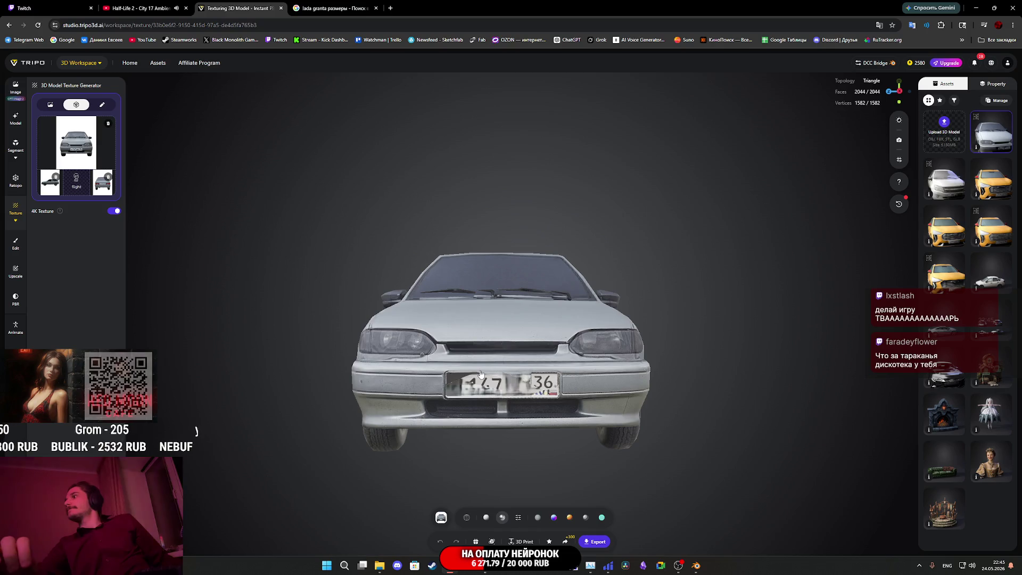
pyautogui.moveTo(485, 370); pyautogui.dragTo(238, 369)
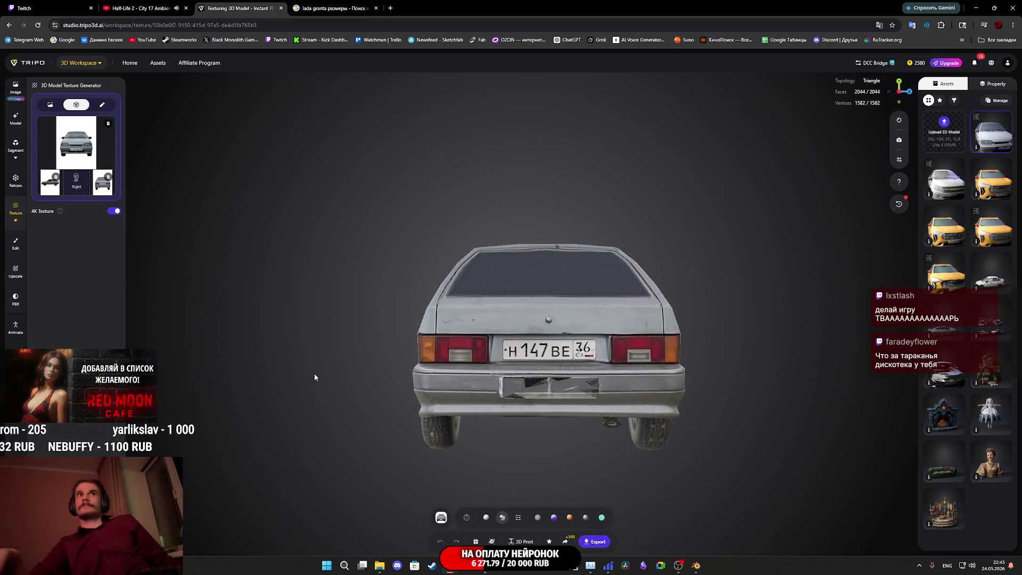
pyautogui.moveTo(314, 375); pyautogui.dragTo(354, 378)
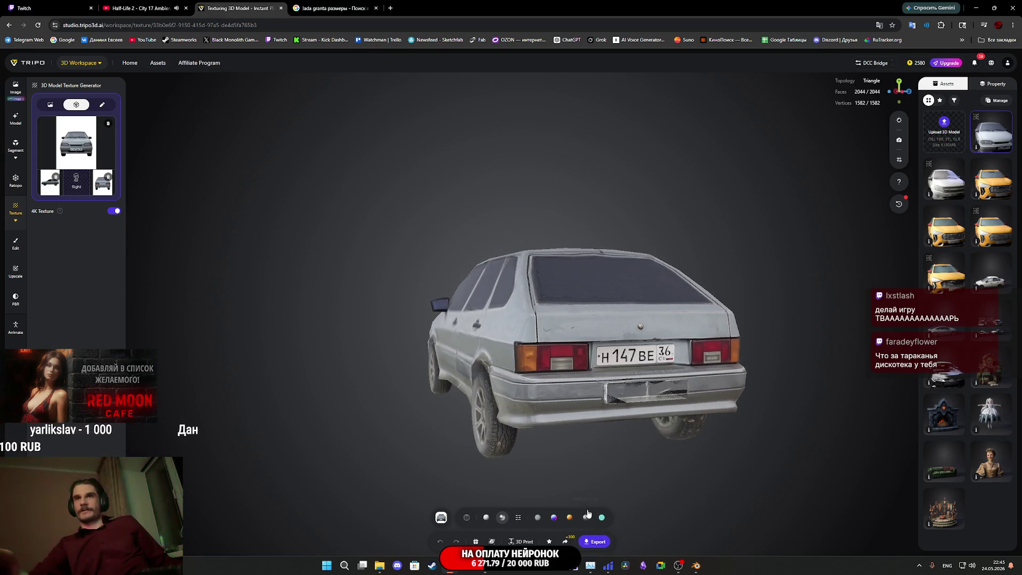
pyautogui.moveTo(599, 426); pyautogui.dragTo(698, 433)
pyautogui.click(594, 540)
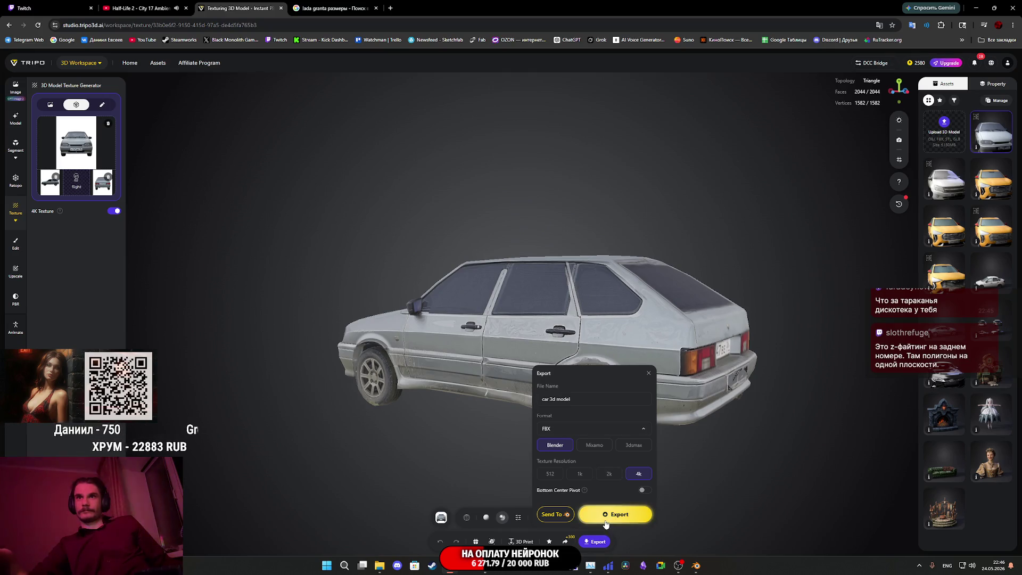
# Step: Export the car and save 'car 3d model.zip', then close the Export panel
pyautogui.click(606, 516)
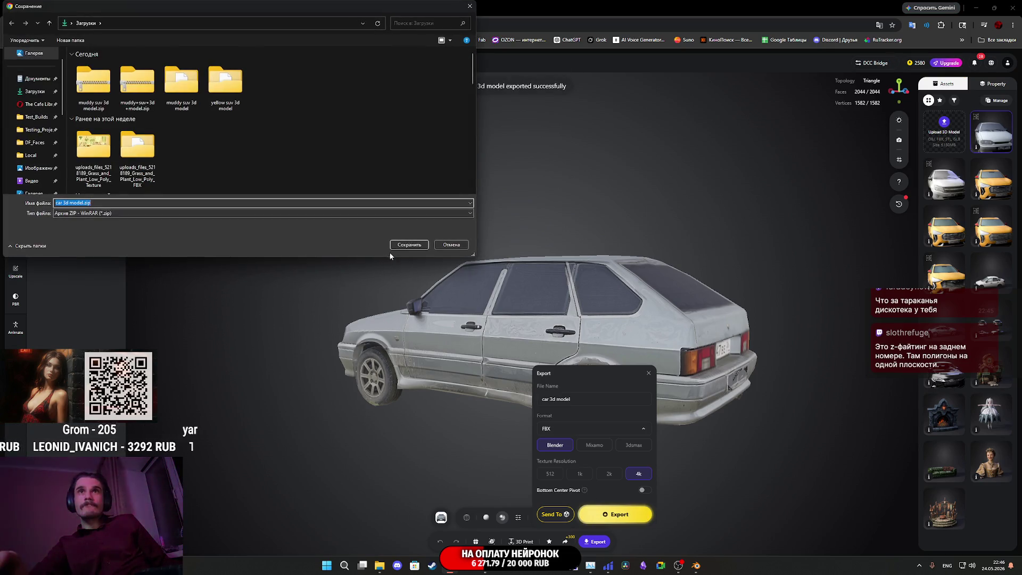
pyautogui.click(399, 246)
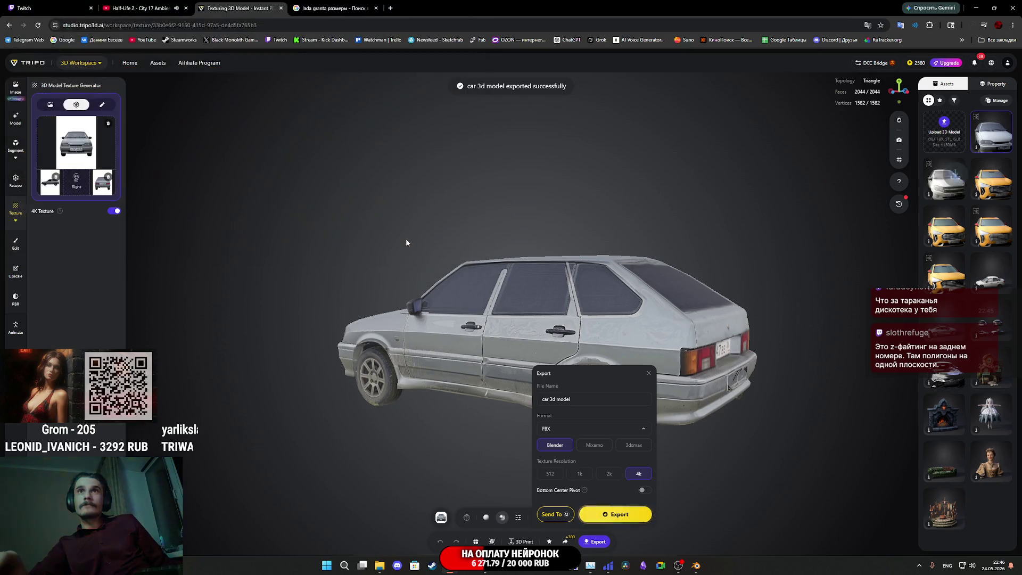
pyautogui.click(648, 374)
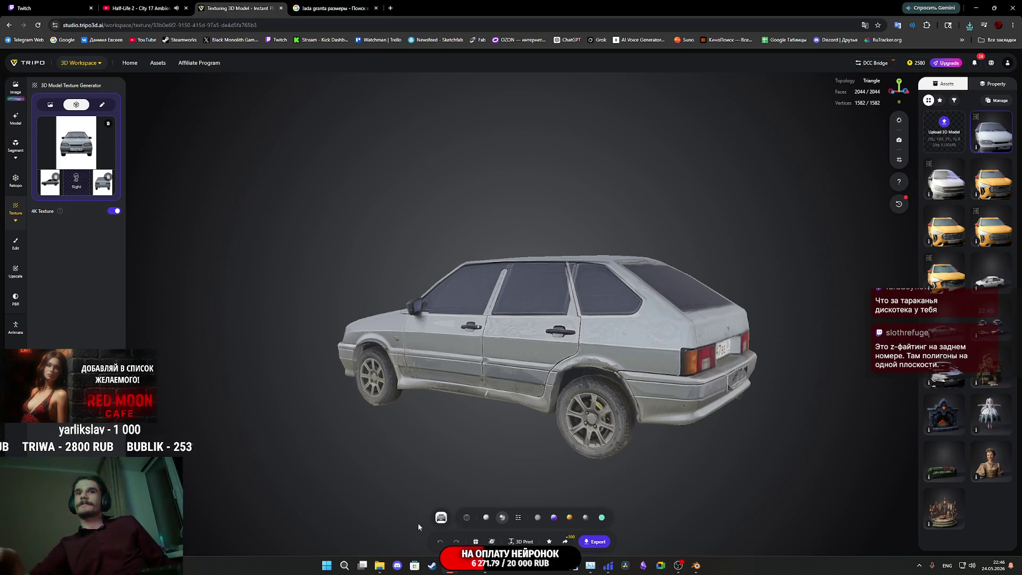
pyautogui.moveTo(378, 568)
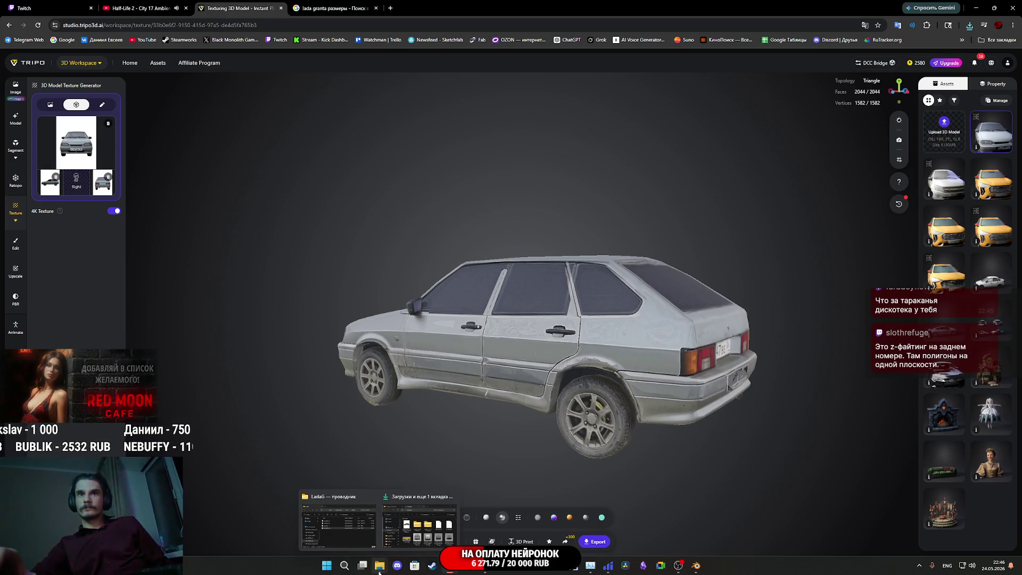
pyautogui.moveTo(362, 525)
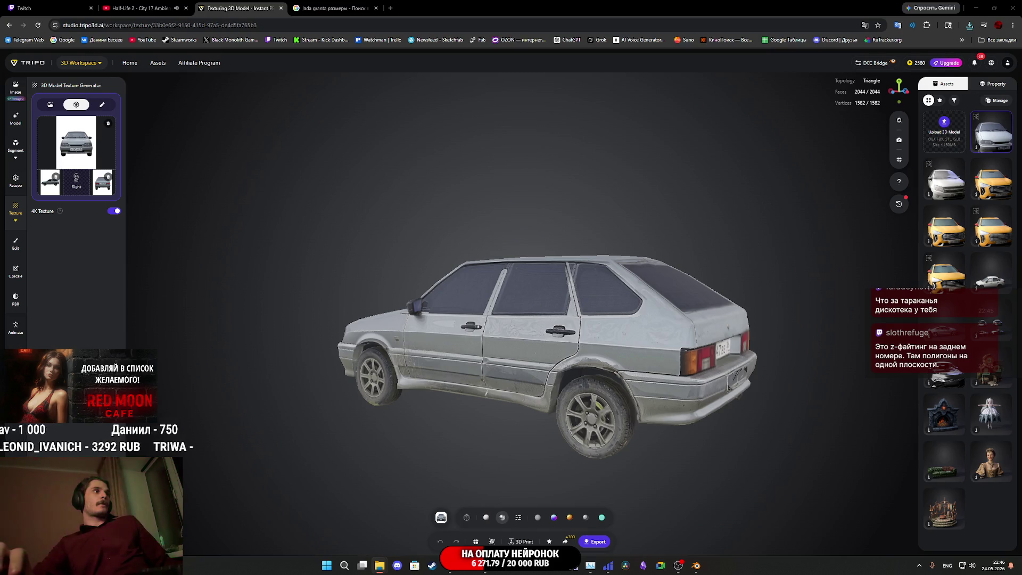
# Step: Back in Blender, deselect the LadaG sedan and hide it in the Outliner
pyautogui.hotkey('alt', 'Tab')
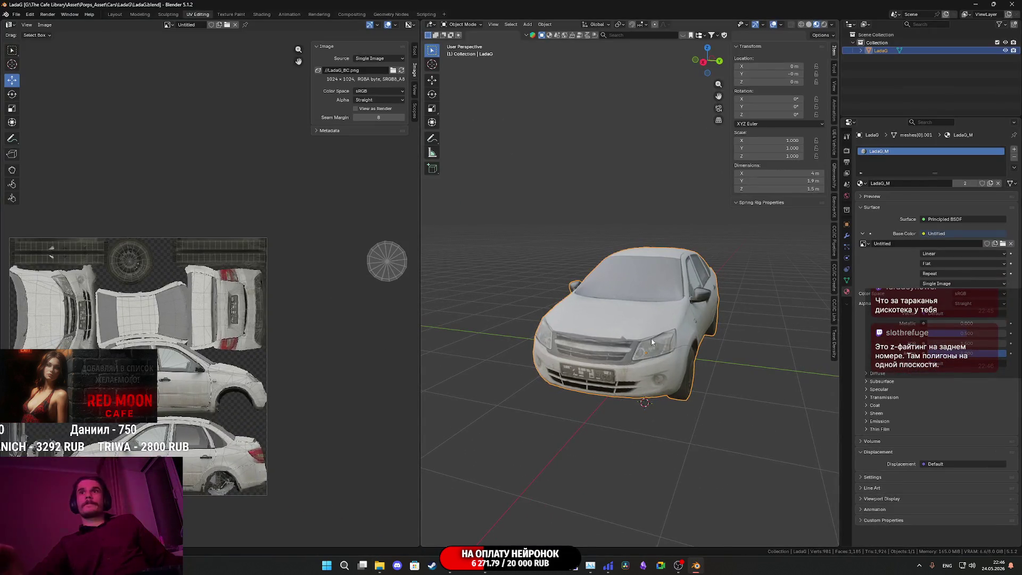
pyautogui.click(743, 388)
pyautogui.scroll(-3, 743, 387)
pyautogui.moveTo(715, 367)
pyautogui.mouseDown(button='middle')
pyautogui.moveTo(716, 348)
pyautogui.moveTo(625, 346)
pyautogui.moveTo(640, 342)
pyautogui.mouseUp(button='middle')
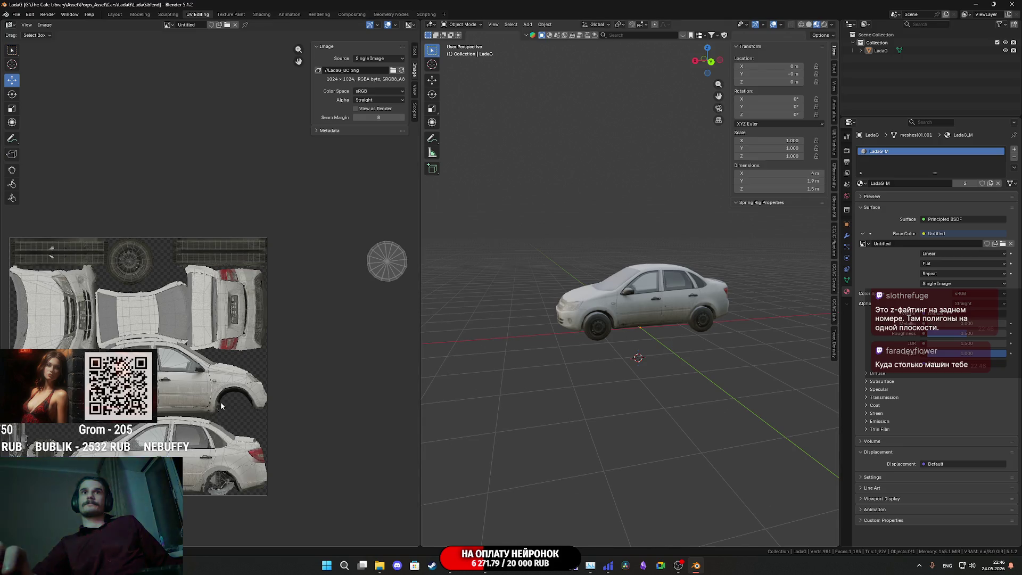
pyautogui.scroll(4, 222, 406)
pyautogui.moveTo(628, 319)
pyautogui.mouseDown(button='middle')
pyautogui.moveTo(663, 310)
pyautogui.moveTo(709, 318)
pyautogui.moveTo(657, 338)
pyautogui.mouseUp(button='middle')
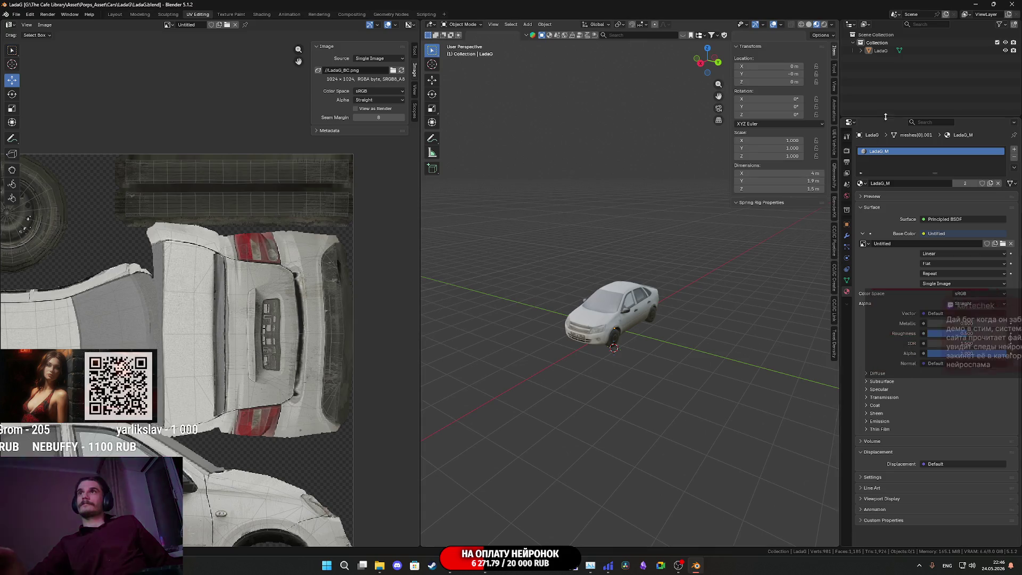
pyautogui.click(1006, 50)
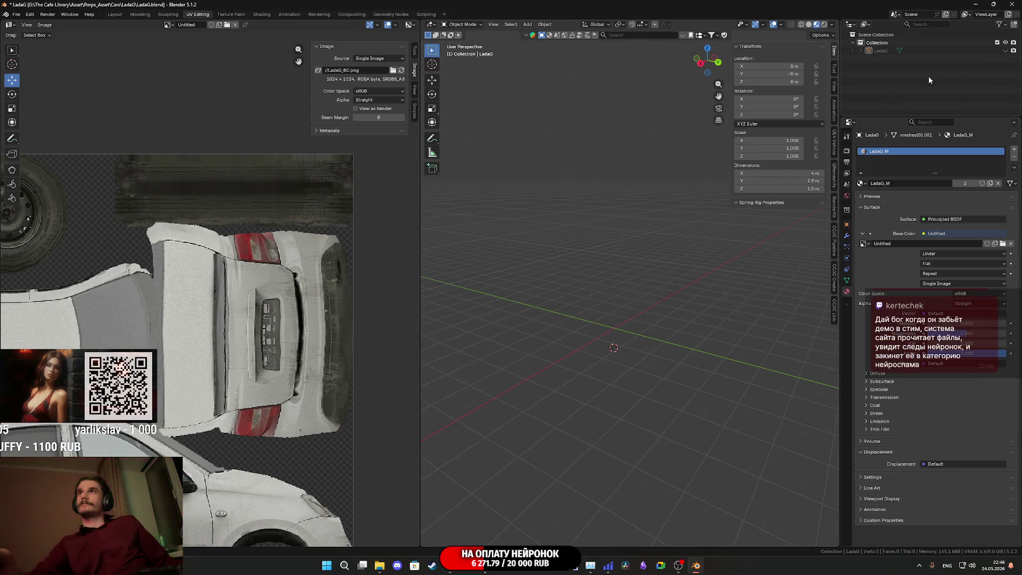
# Step: Import car+3d+model.fbx into the scene, inspect it, and unhide LadaG
pyautogui.moveTo(663, 317); pyautogui.dragTo(686, 317, button='middle')
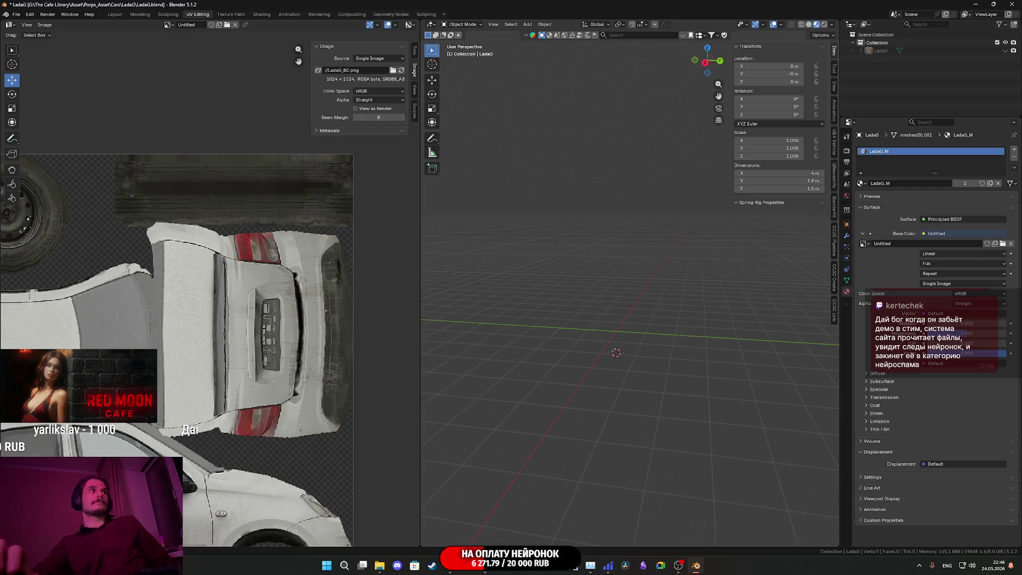
pyautogui.moveTo(661, 345); pyautogui.dragTo(652, 346)
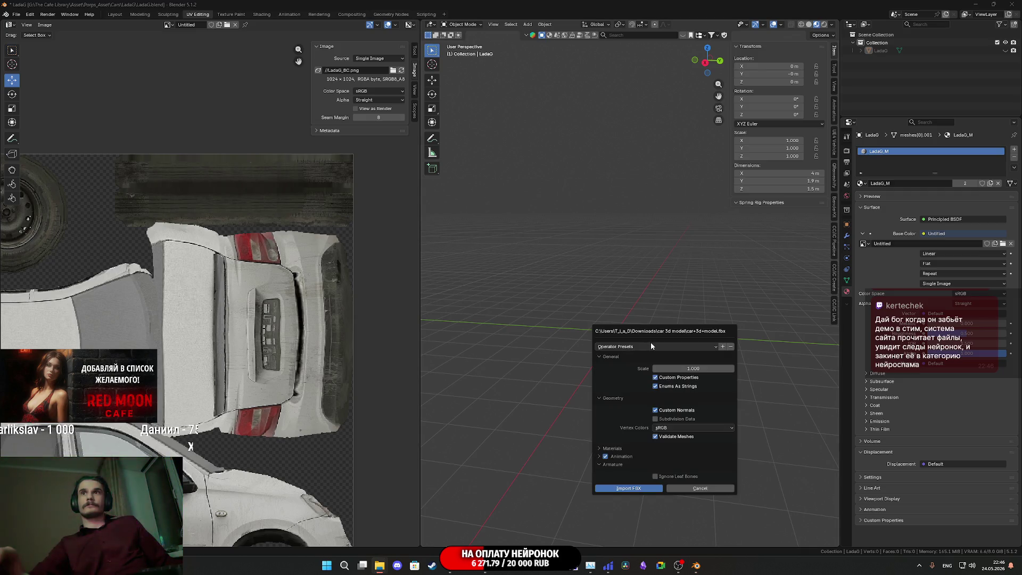
pyautogui.click(640, 488)
pyautogui.scroll(3, 639, 378)
pyautogui.moveTo(638, 383)
pyautogui.mouseDown(button='middle')
pyautogui.moveTo(605, 365)
pyautogui.moveTo(728, 321)
pyautogui.moveTo(695, 334)
pyautogui.moveTo(679, 367)
pyautogui.moveTo(620, 351)
pyautogui.mouseUp(button='middle')
pyautogui.scroll(3, 607, 375)
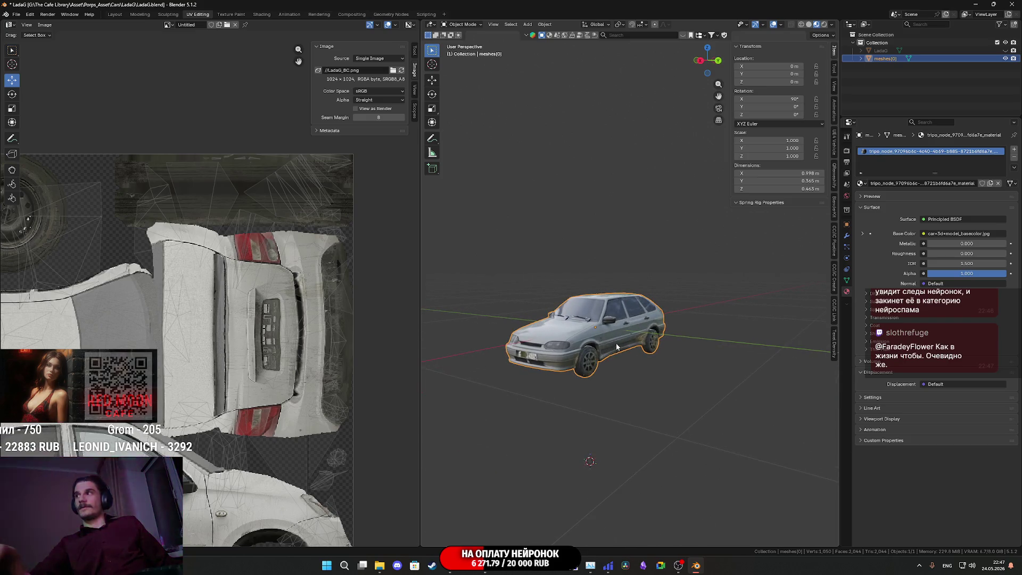
pyautogui.scroll(3, 605, 339)
pyautogui.moveTo(613, 327)
pyautogui.mouseDown(button='middle')
pyautogui.moveTo(460, 322)
pyautogui.moveTo(634, 324)
pyautogui.moveTo(707, 350)
pyautogui.mouseUp(button='middle')
pyautogui.scroll(-3, 707, 347)
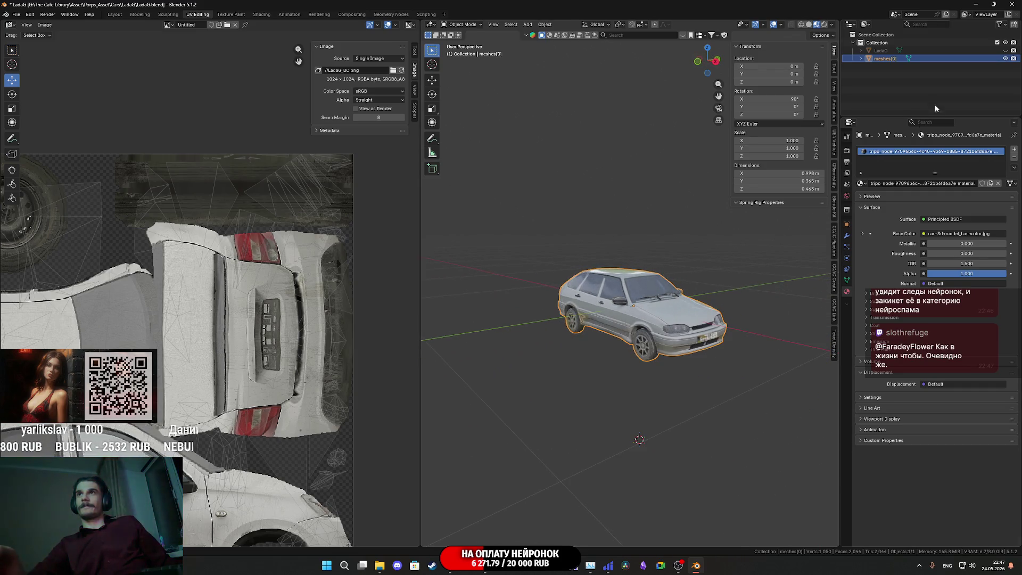
pyautogui.click(1005, 50)
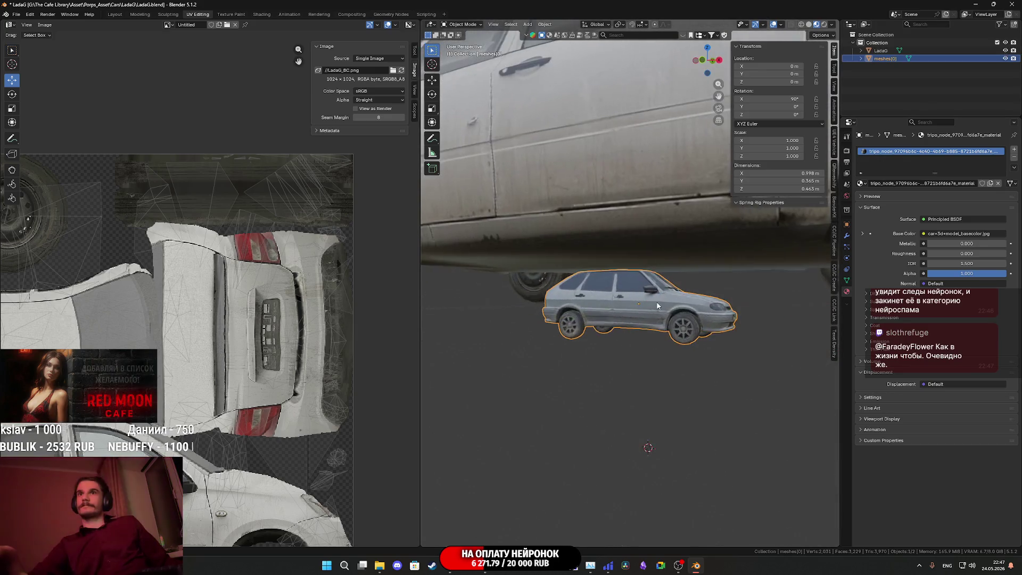
# Step: Scale the hatchback up to about 3.98 m long, fine-tuning by 0.971 in front view
pyautogui.scroll(-3, 655, 311)
pyautogui.moveTo(656, 318); pyautogui.dragTo(660, 324, button='middle')
pyautogui.press('s')
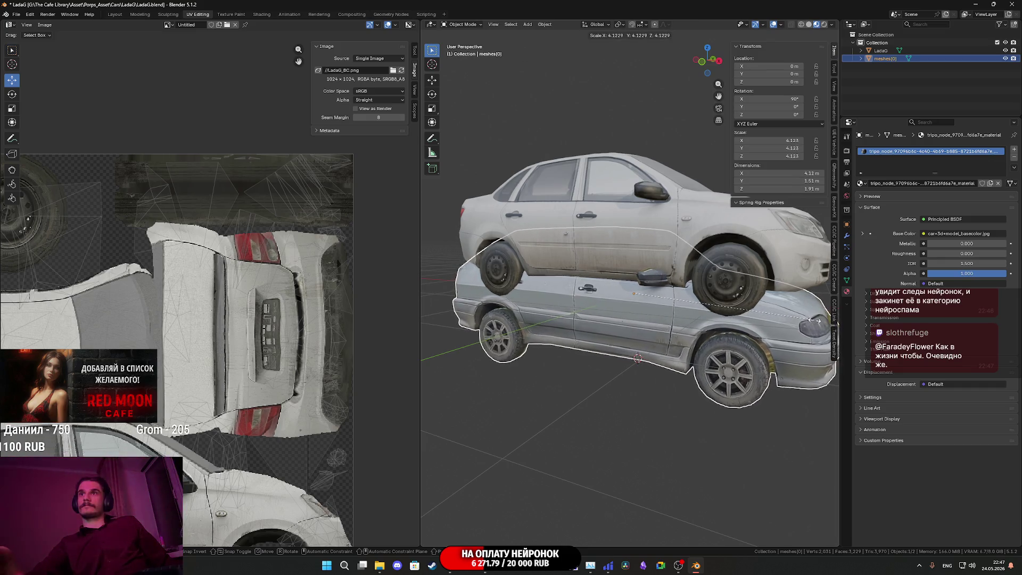
pyautogui.click(816, 325)
pyautogui.moveTo(815, 325)
pyautogui.mouseDown(button='middle')
pyautogui.moveTo(825, 328)
pyautogui.moveTo(780, 124)
pyautogui.mouseUp(button='middle')
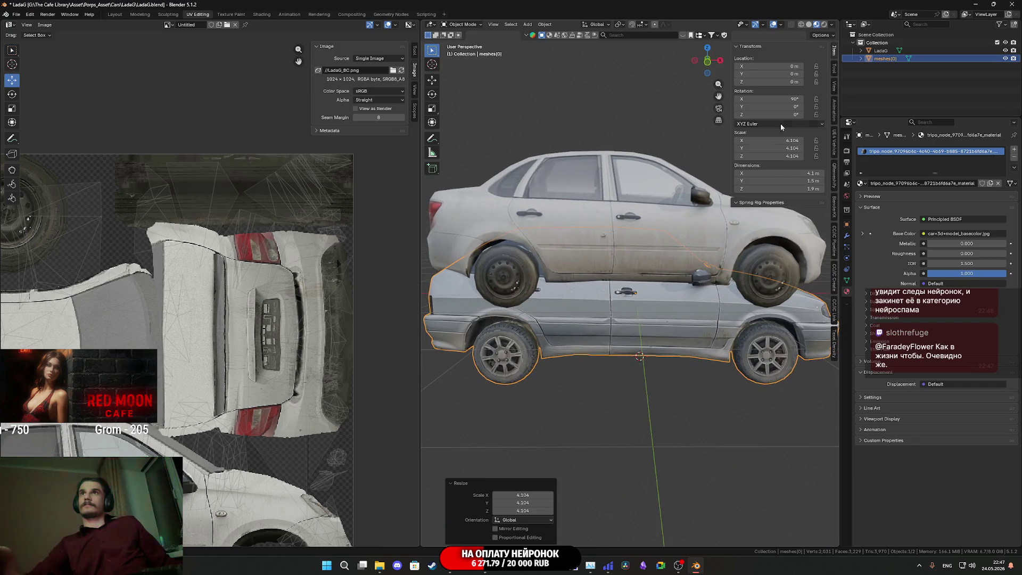
pyautogui.click(709, 65)
pyautogui.press('s')
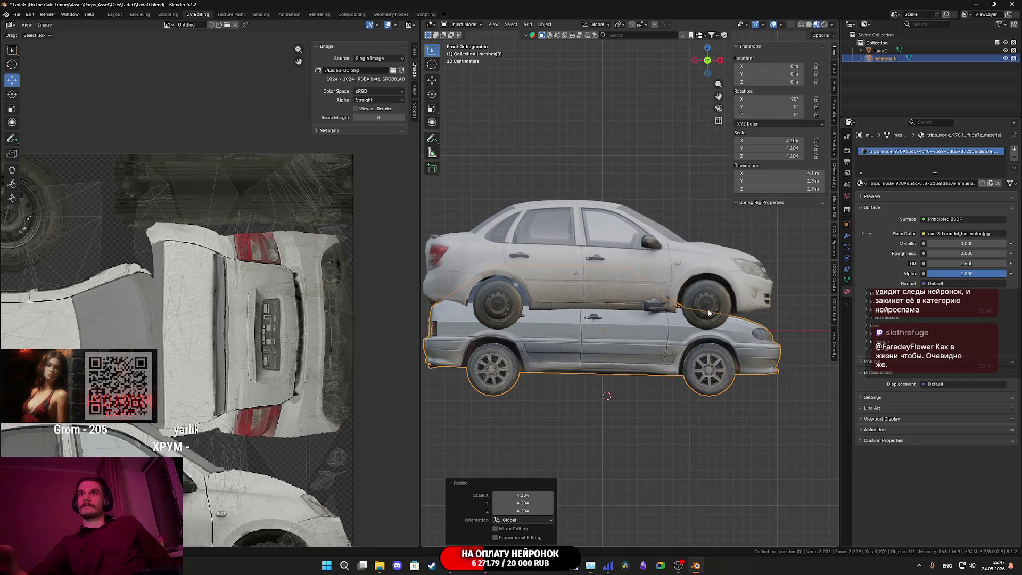
pyautogui.click(771, 334)
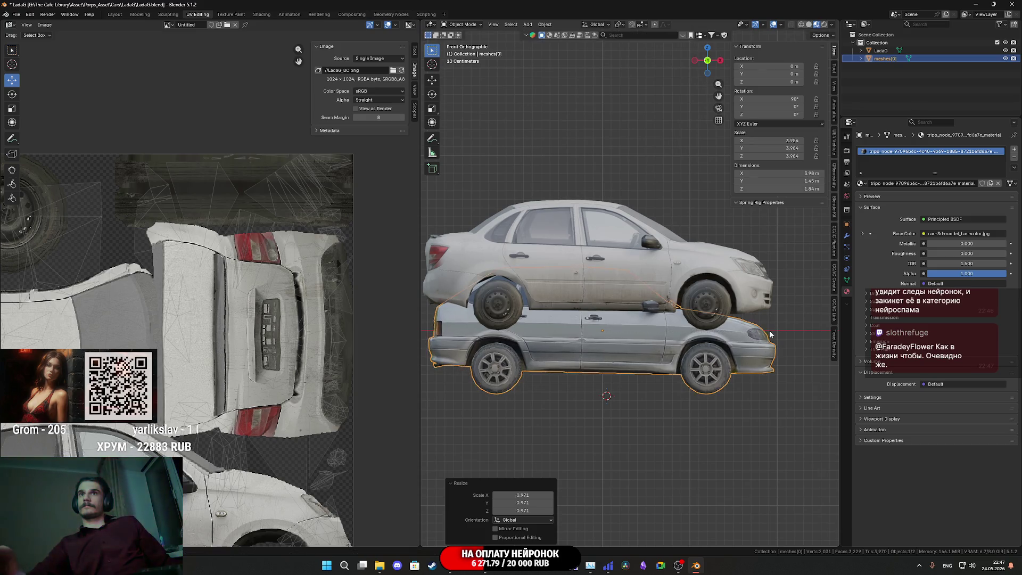
# Step: Lift the hatchback with the Move gizmo and set its Z height to 0.7284 m
pyautogui.click(433, 81)
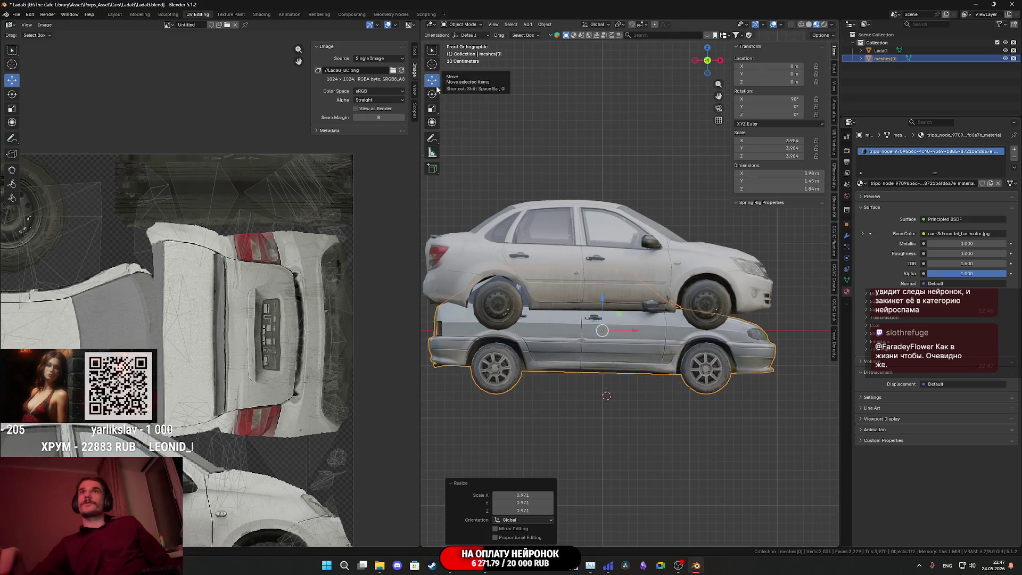
pyautogui.moveTo(604, 301); pyautogui.dragTo(609, 231)
pyautogui.scroll(5, 694, 286)
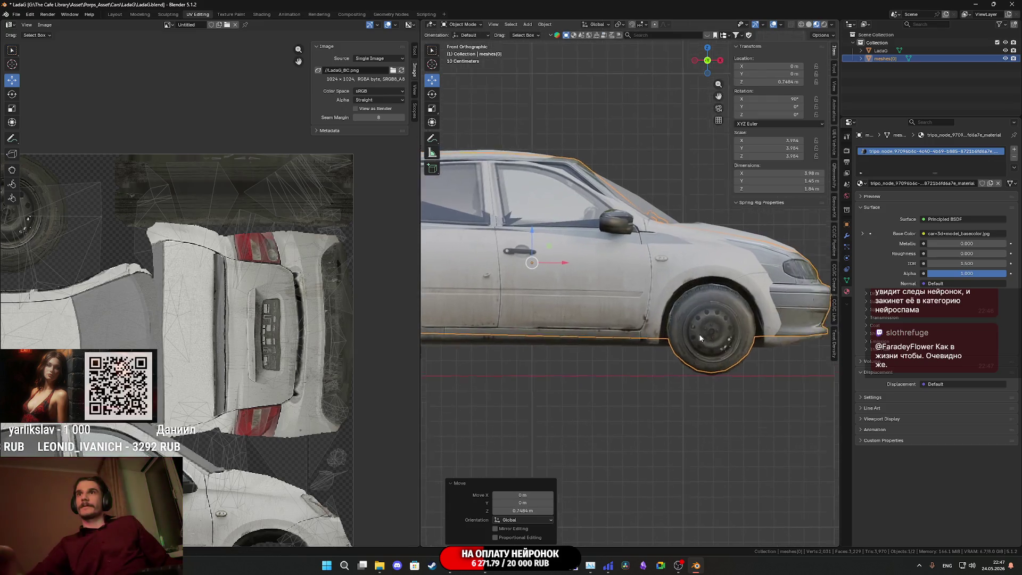
pyautogui.keyDown('shift'); pyautogui.moveTo(762, 384); pyautogui.dragTo(759, 365, button='middle'); pyautogui.keyUp('shift')
pyautogui.scroll(2, 769, 376)
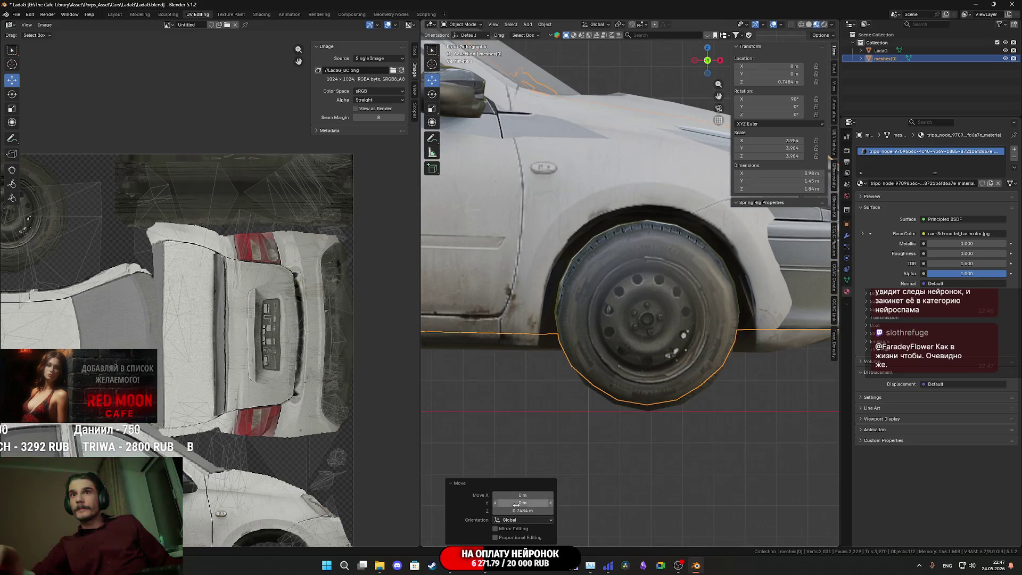
pyautogui.moveTo(525, 510); pyautogui.dragTo(511, 511)
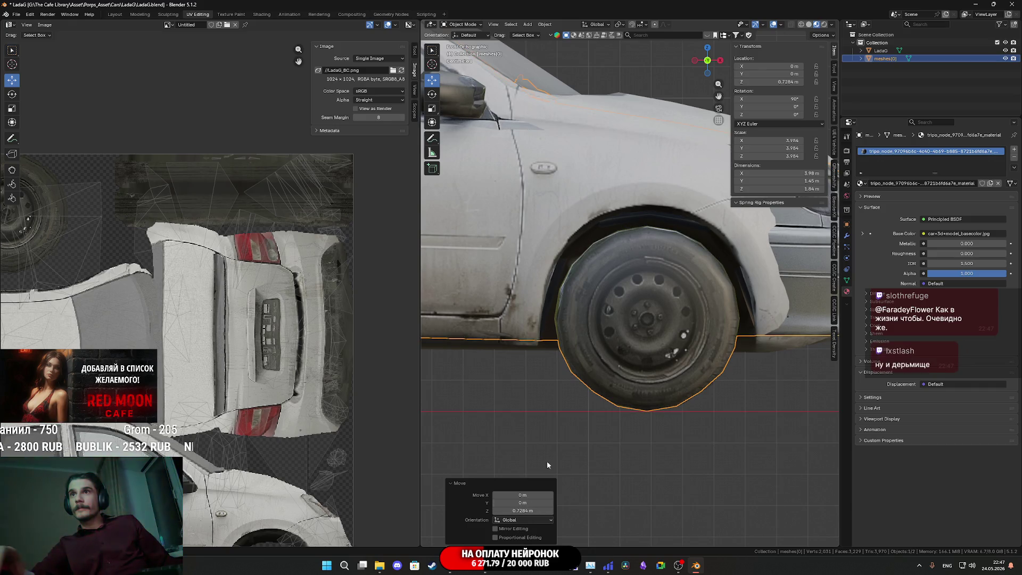
pyautogui.scroll(-6, 591, 357)
pyautogui.moveTo(591, 357)
pyautogui.mouseDown(button='middle')
pyautogui.moveTo(566, 343)
pyautogui.moveTo(654, 338)
pyautogui.moveTo(617, 362)
pyautogui.moveTo(642, 330)
pyautogui.mouseUp(button='middle')
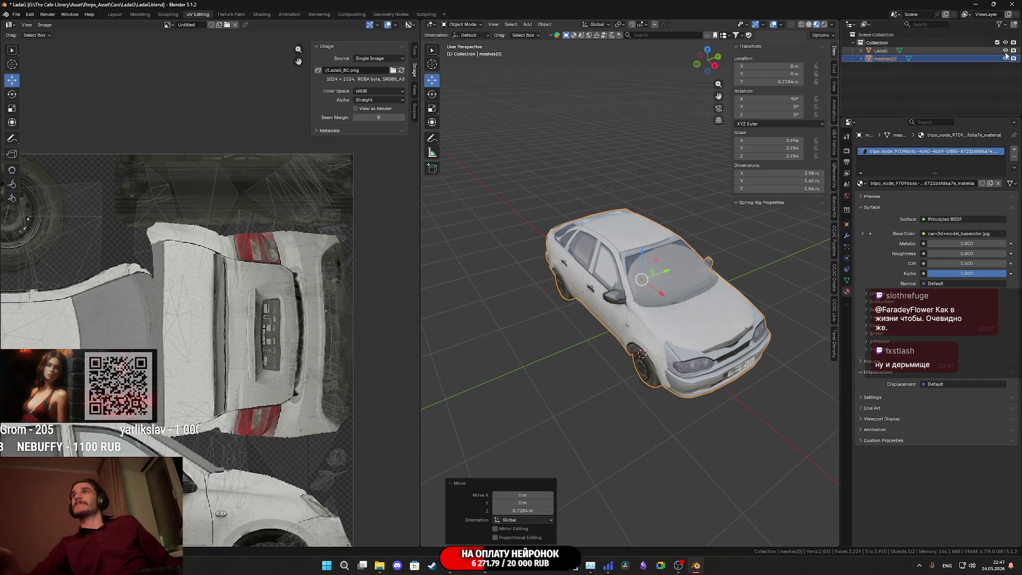
# Step: Hide the LadaG sedan, orbit around the hatchback, and enter Edit Mode
pyautogui.click(1005, 50)
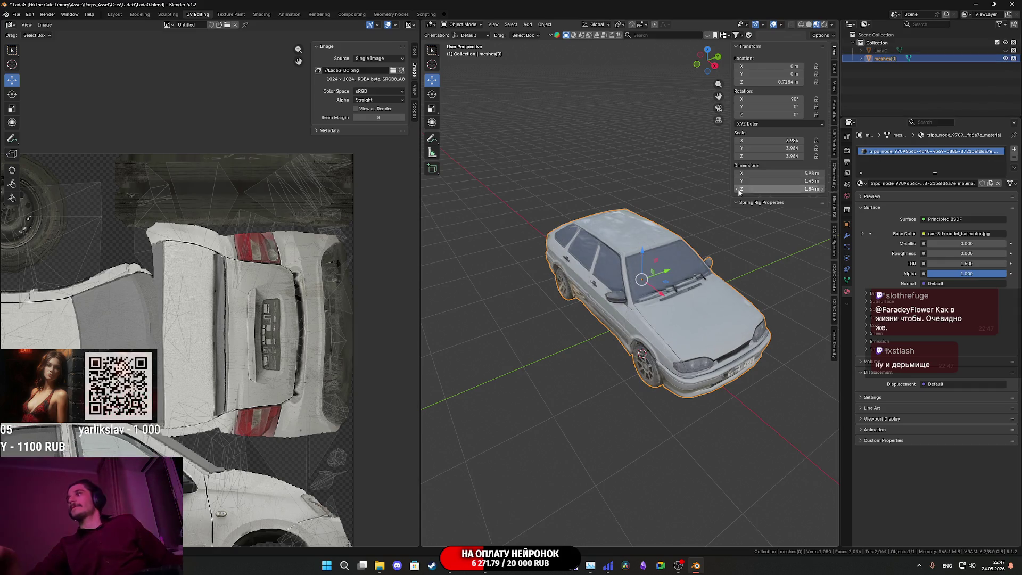
pyautogui.moveTo(650, 283); pyautogui.dragTo(669, 302, button='middle')
pyautogui.scroll(6, 669, 302)
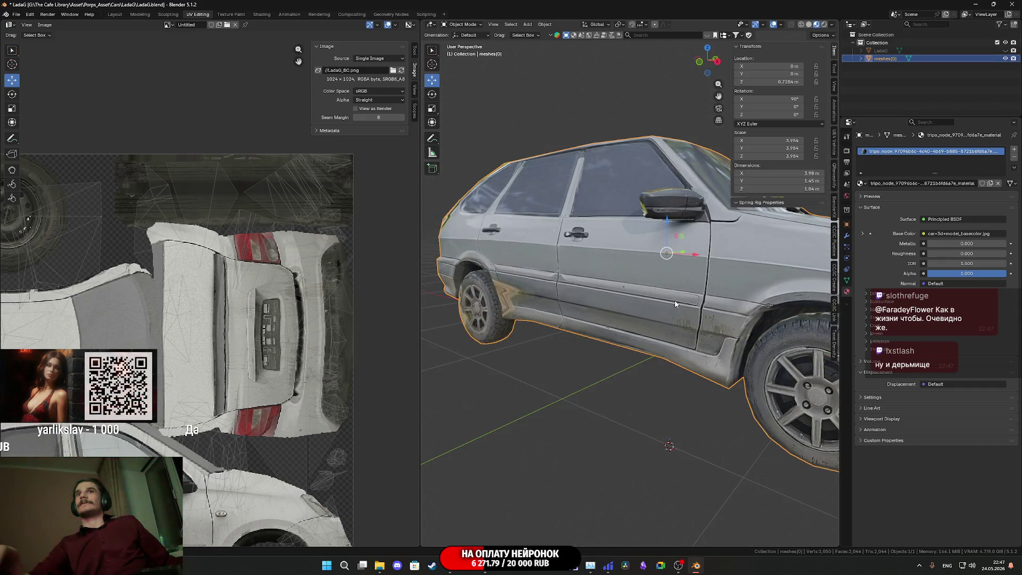
pyautogui.scroll(-5, 692, 295)
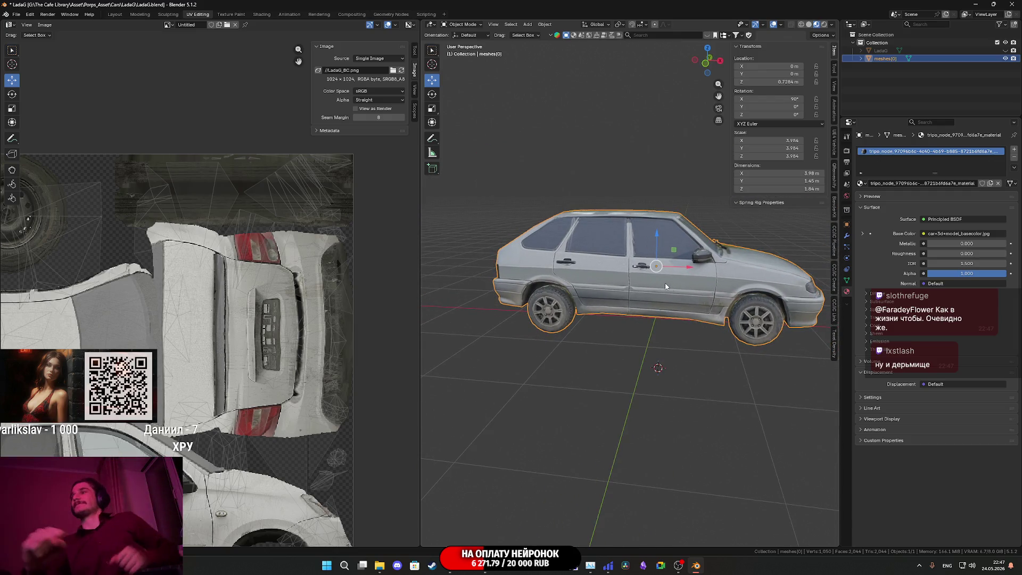
pyautogui.moveTo(646, 292)
pyautogui.mouseDown(button='middle')
pyautogui.moveTo(713, 288)
pyautogui.moveTo(662, 281)
pyautogui.moveTo(655, 291)
pyautogui.mouseUp(button='middle')
pyautogui.scroll(5, 668, 275)
pyautogui.scroll(-5, 668, 281)
pyautogui.press('Tab')
pyautogui.scroll(2, 655, 291)
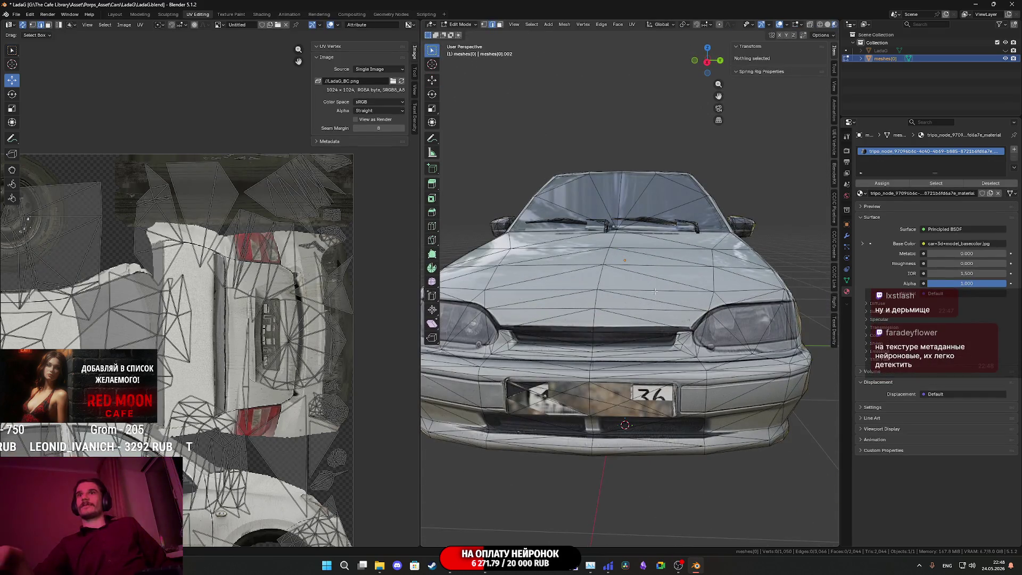
# Step: Select the linked front licence-plate piece in face mode, test-hide it, then reveal it
pyautogui.click(604, 399)
pyautogui.moveTo(605, 399); pyautogui.dragTo(625, 376, button='middle')
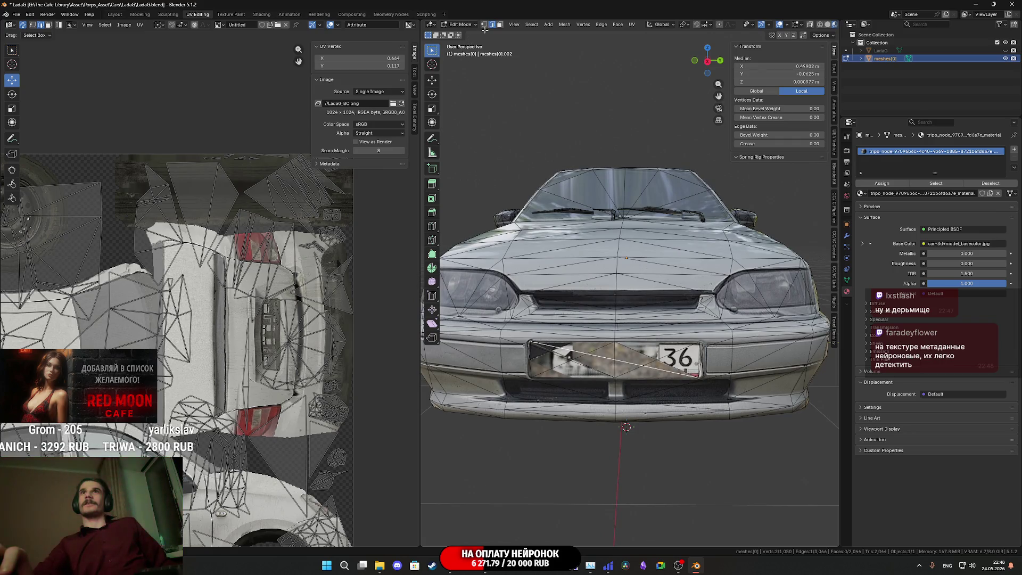
pyautogui.click(501, 25)
pyautogui.click(630, 353)
pyautogui.scroll(-5, 276, 282)
pyautogui.moveTo(316, 288); pyautogui.dragTo(285, 242, button='middle')
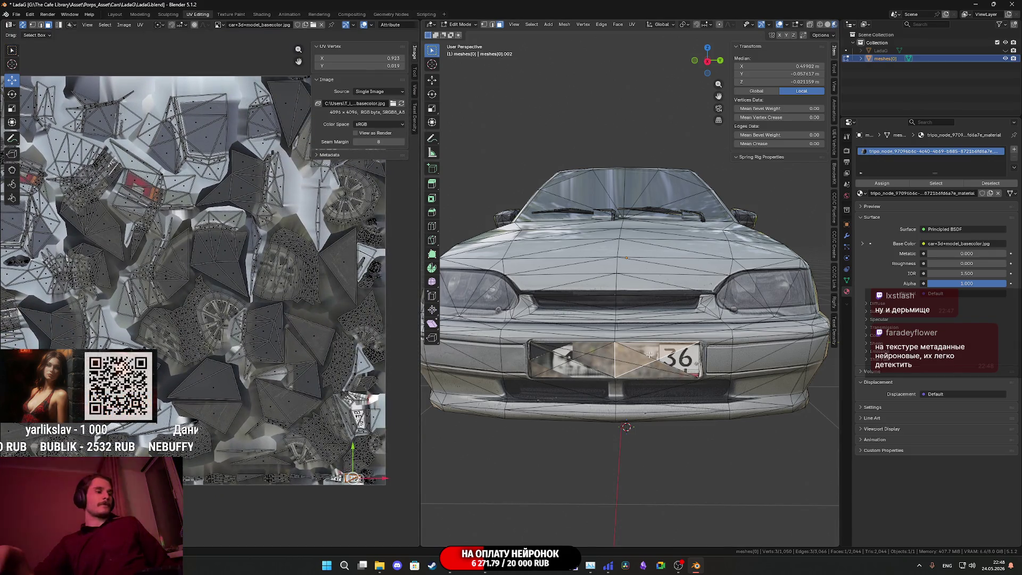
pyautogui.press('l')
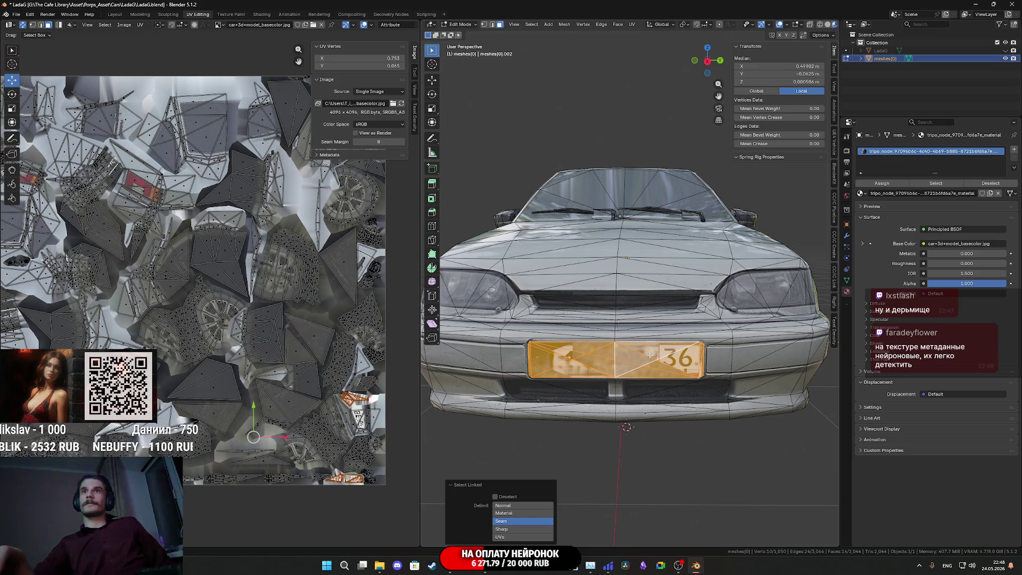
pyautogui.press('h')
pyautogui.scroll(-3, 649, 355)
pyautogui.moveTo(649, 356)
pyautogui.mouseDown(button='middle')
pyautogui.moveTo(612, 346)
pyautogui.moveTo(662, 330)
pyautogui.moveTo(612, 319)
pyautogui.moveTo(563, 363)
pyautogui.mouseUp(button='middle')
pyautogui.scroll(4, 648, 347)
pyautogui.hotkey('alt', 'h')
# Step: Try sliding the front plate sideways, undo it, and orbit around the car
pyautogui.press('c')
pyautogui.click(432, 79)
pyautogui.moveTo(536, 373); pyautogui.dragTo(523, 381)
pyautogui.hotkey('ctrl', 'z')
pyautogui.moveTo(523, 381)
pyautogui.mouseDown(button='middle')
pyautogui.moveTo(597, 359)
pyautogui.moveTo(642, 359)
pyautogui.mouseUp(button='middle')
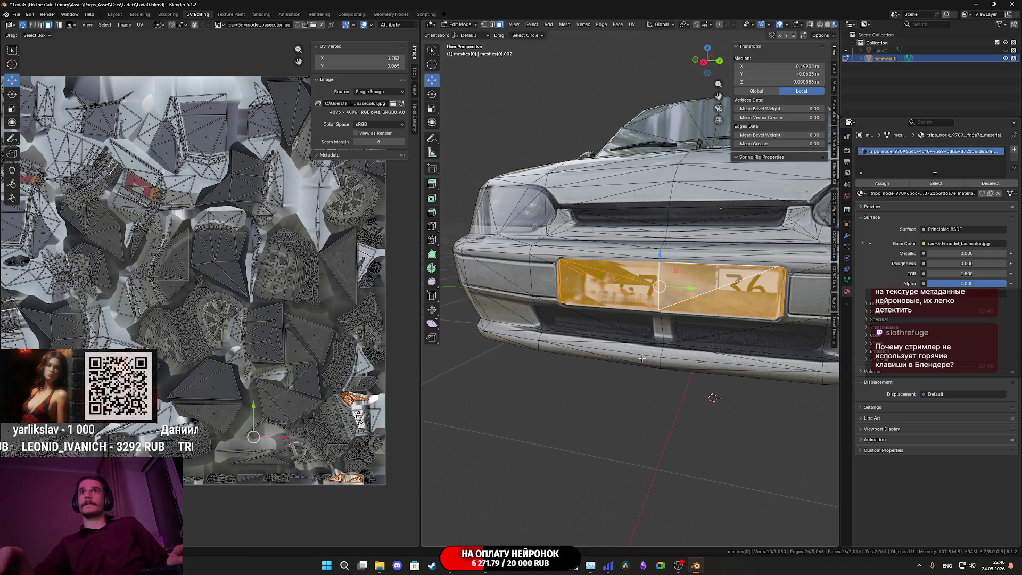
pyautogui.scroll(-3, 286, 288)
pyautogui.scroll(-5, 670, 304)
pyautogui.moveTo(670, 304); pyautogui.dragTo(548, 305, button='middle')
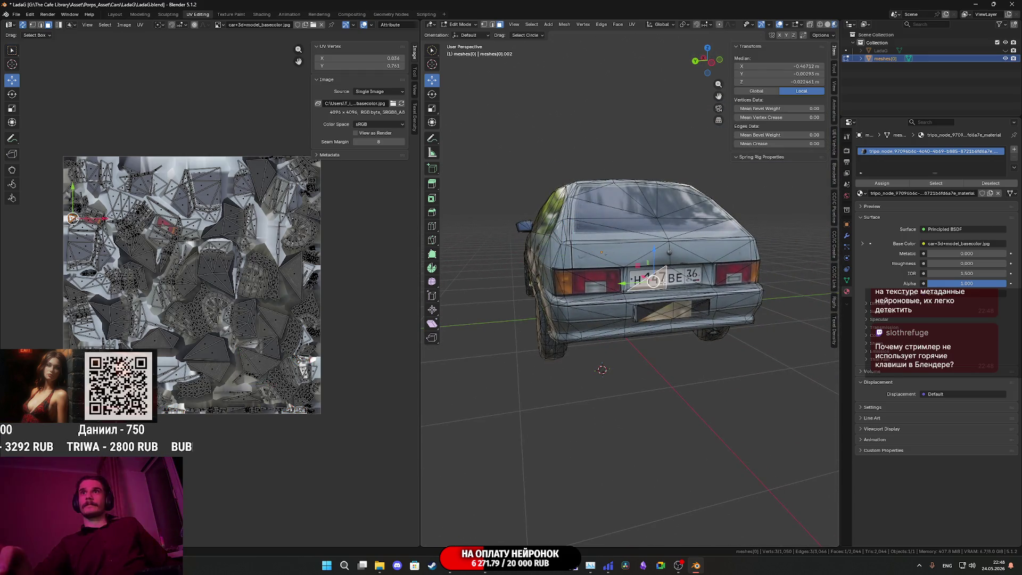
pyautogui.scroll(5, 652, 282)
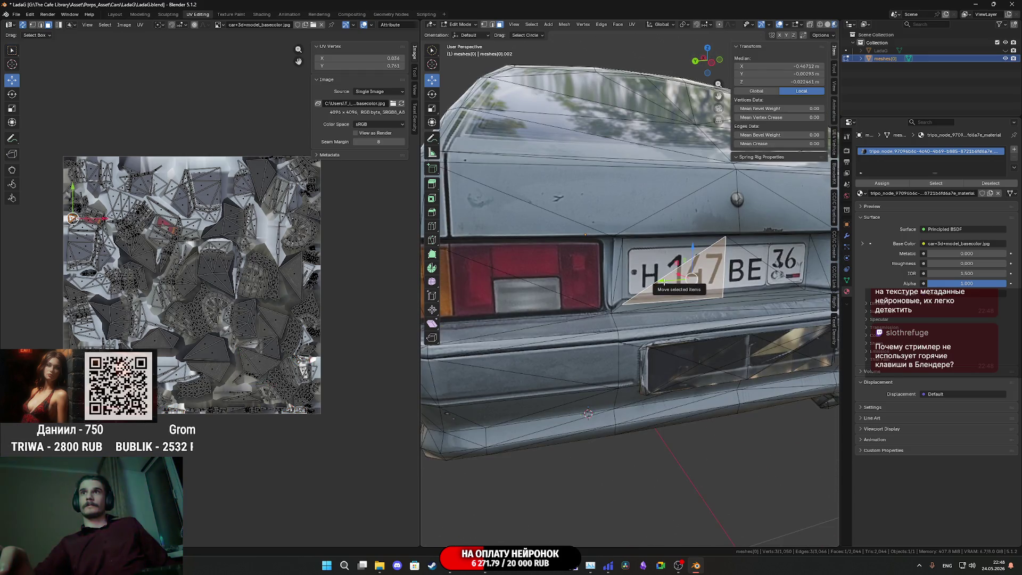
pyautogui.scroll(-5, 664, 281)
pyautogui.scroll(3, 516, 306)
pyautogui.moveTo(516, 306); pyautogui.dragTo(685, 300, button='middle')
# Step: Reselect the whole front plate piece with L and delete its faces
pyautogui.click(685, 300)
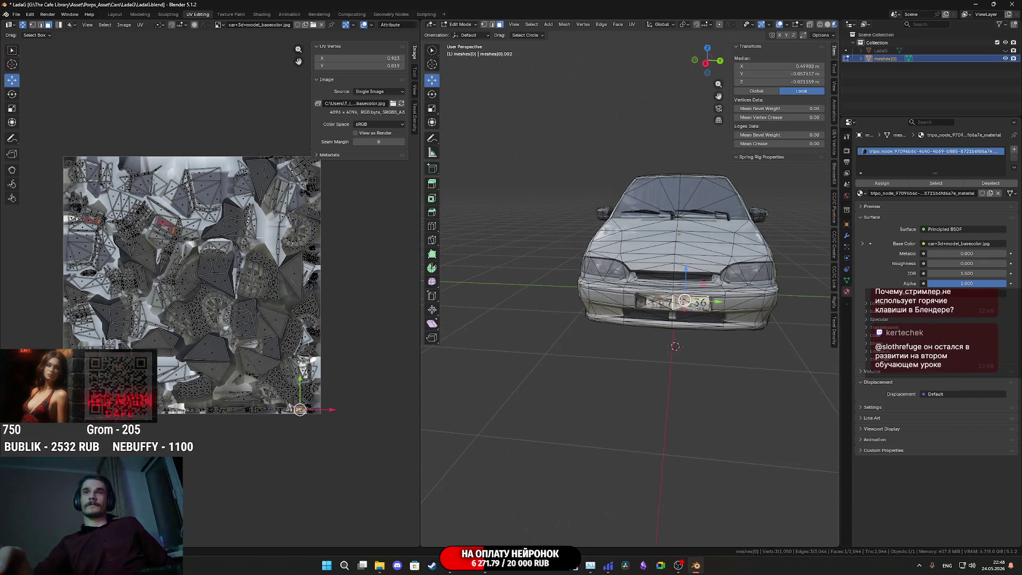
pyautogui.press('l')
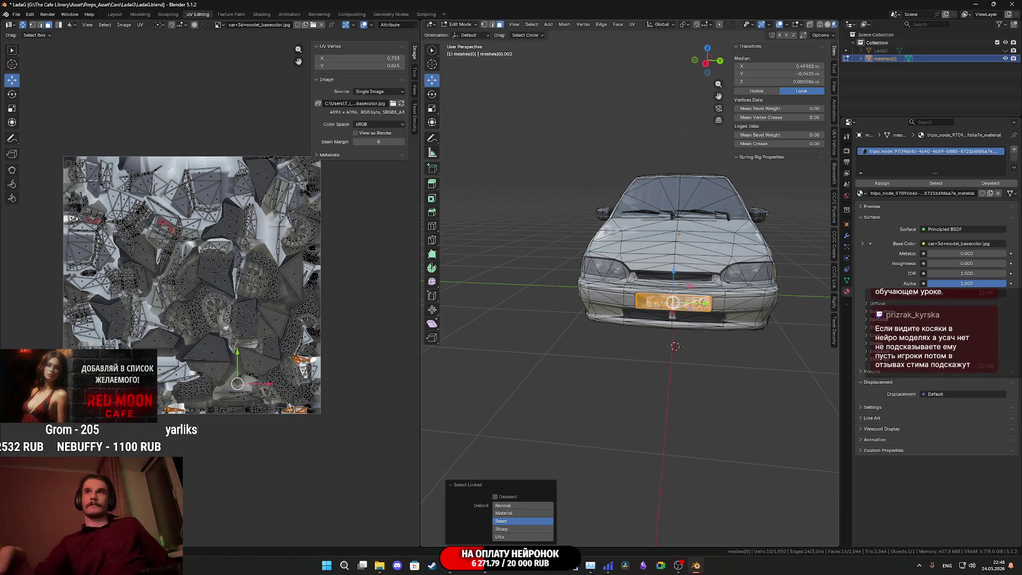
pyautogui.moveTo(679, 302); pyautogui.dragTo(566, 327, button='middle')
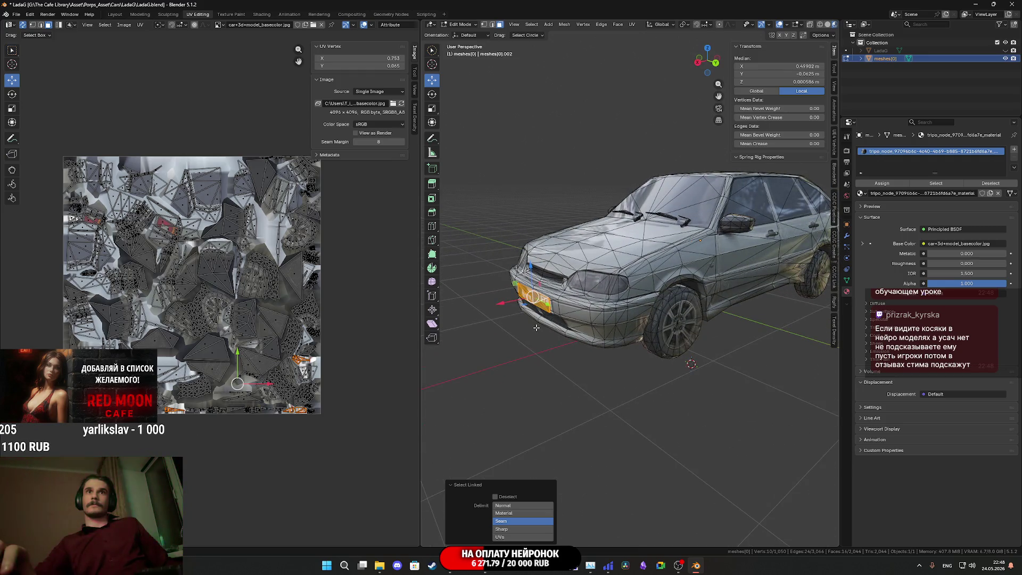
pyautogui.scroll(5, 272, 371)
pyautogui.moveTo(273, 371); pyautogui.dragTo(177, 427, button='middle')
pyautogui.moveTo(301, 413); pyautogui.dragTo(252, 436, button='middle')
pyautogui.moveTo(670, 323)
pyautogui.mouseDown(button='middle')
pyautogui.moveTo(632, 327)
pyautogui.moveTo(641, 331)
pyautogui.mouseUp(button='middle')
pyautogui.scroll(5, 633, 327)
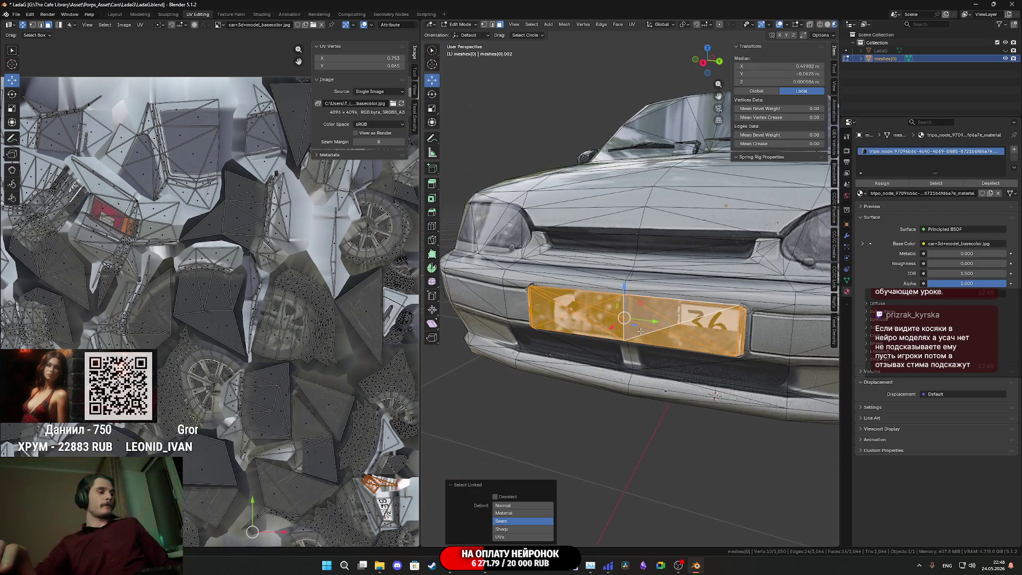
pyautogui.press('x')
pyautogui.click(678, 323)
# Step: Select leftover plate-area faces on the bumper, then return to Object Mode
pyautogui.moveTo(678, 324); pyautogui.dragTo(683, 325, button='middle')
pyautogui.click(713, 273)
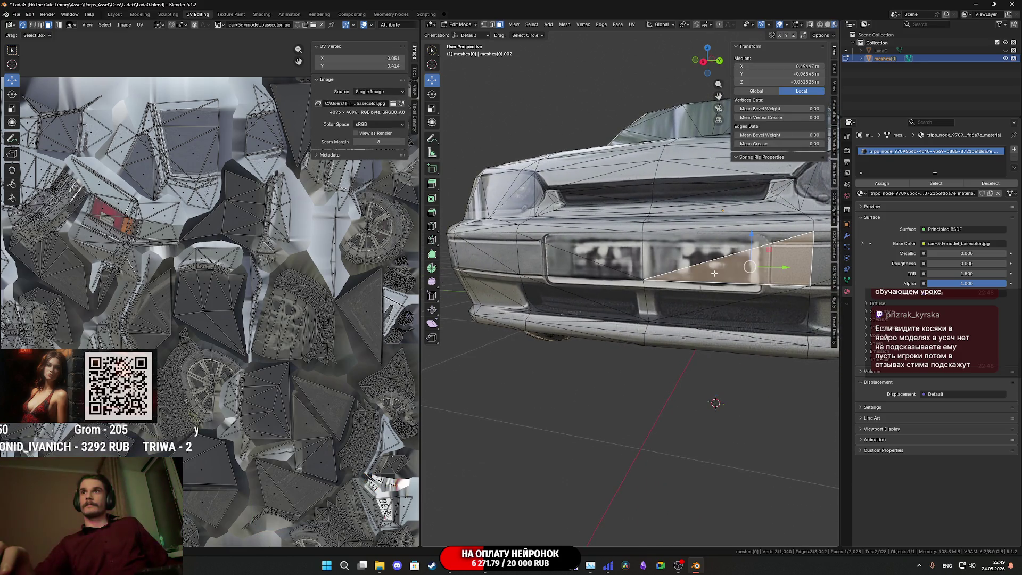
pyautogui.keyDown('shift'); pyautogui.click(686, 256); pyautogui.keyUp('shift')
pyautogui.keyDown('shift'); pyautogui.click(601, 249); pyautogui.keyUp('shift')
pyautogui.keyDown('shift'); pyautogui.click(583, 272); pyautogui.keyUp('shift')
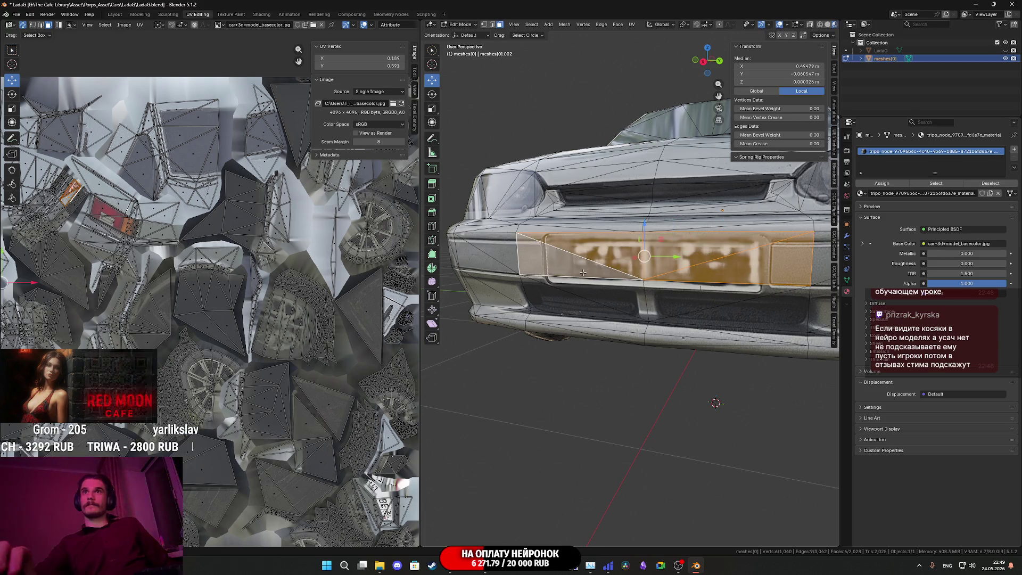
pyautogui.scroll(-4, 335, 283)
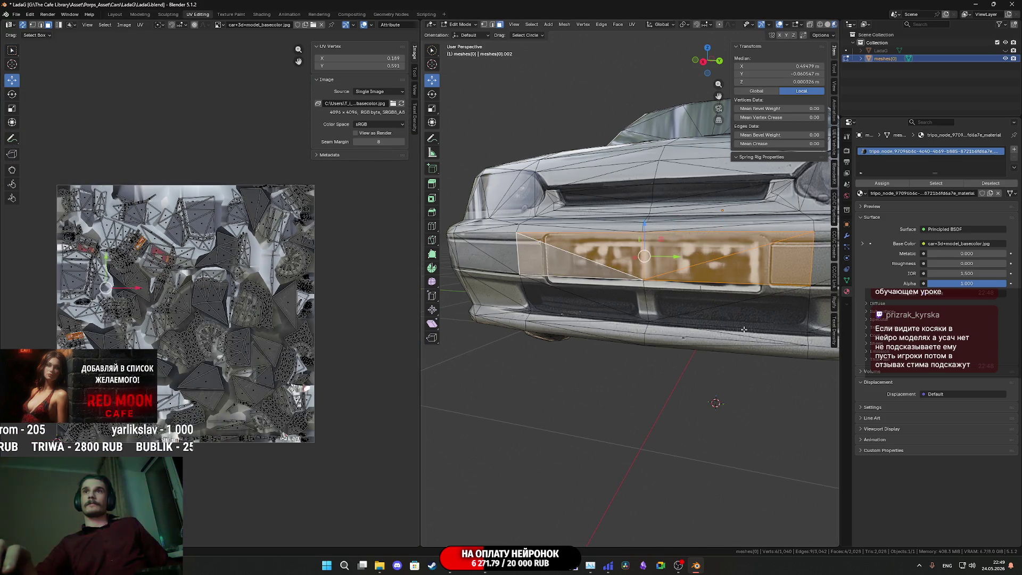
pyautogui.click(745, 331)
pyautogui.scroll(-3, 750, 332)
pyautogui.moveTo(750, 332); pyautogui.dragTo(710, 360, button='middle')
pyautogui.scroll(1, 709, 360)
pyautogui.press('Tab')
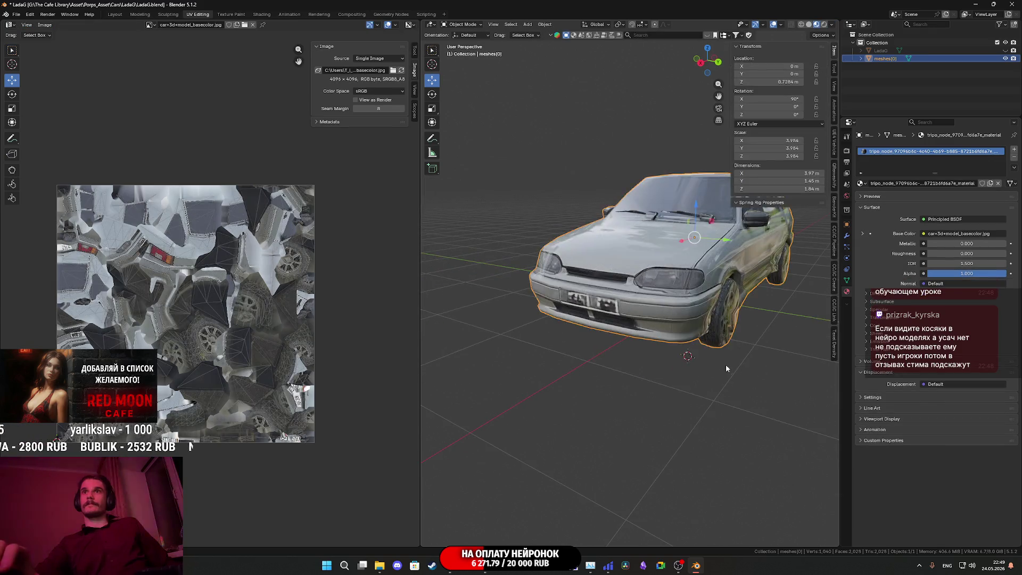
# Step: From rear view, select the lower rear plate piece with Ctrl+L and delete its faces
pyautogui.press('ctrl+KP_1')
pyautogui.scroll(-3, 615, 324)
pyautogui.scroll(4, 615, 324)
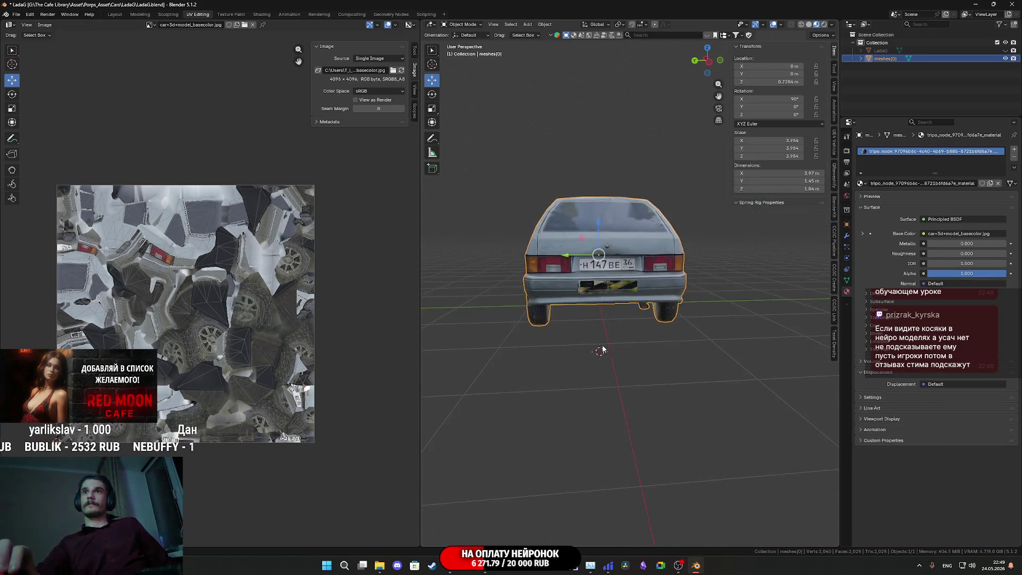
pyautogui.press('Tab')
pyautogui.click(607, 294)
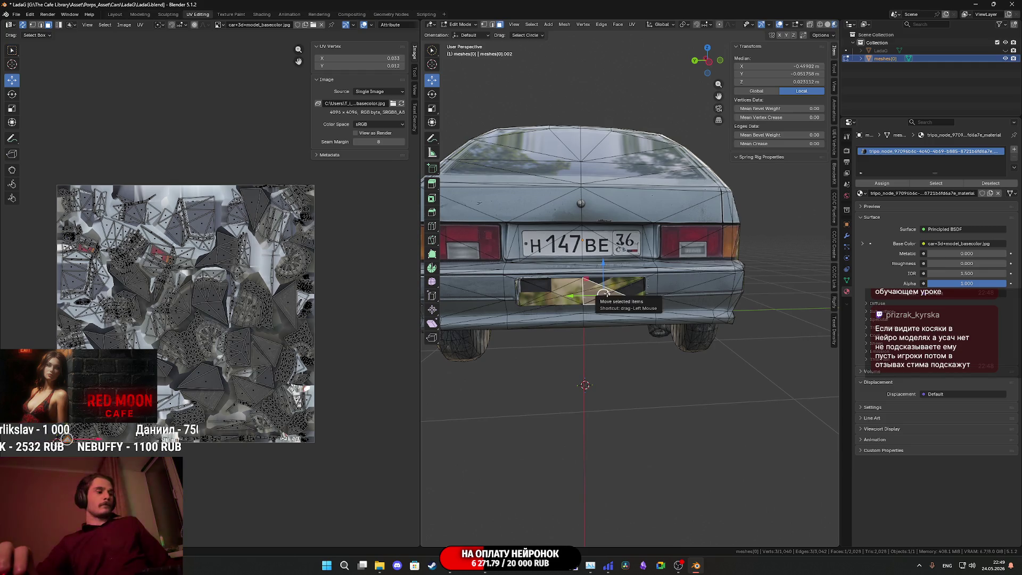
pyautogui.hotkey('ctrl', 'l')
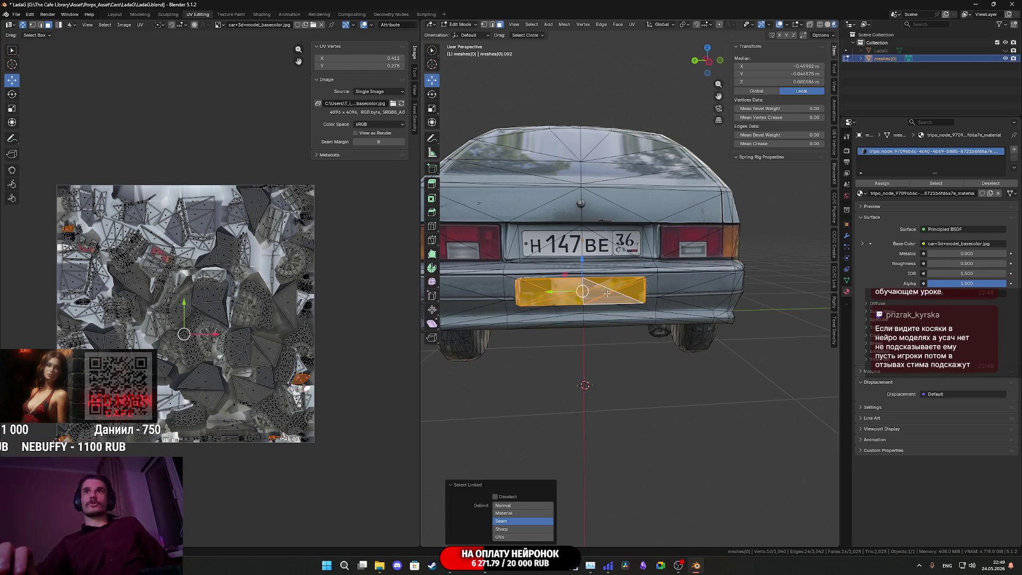
pyautogui.press('x')
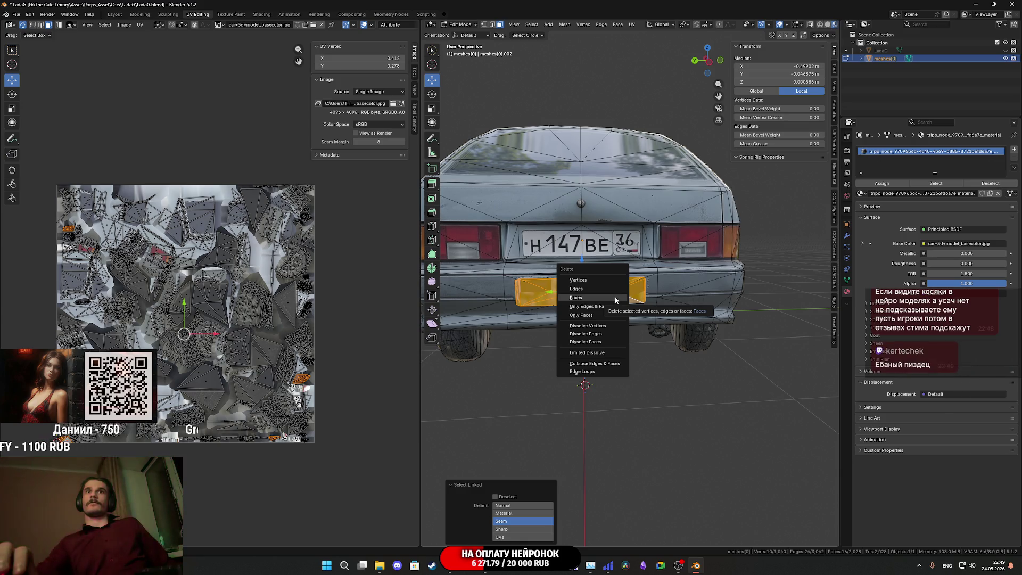
pyautogui.click(615, 297)
pyautogui.moveTo(615, 297)
pyautogui.mouseDown(button='middle')
pyautogui.moveTo(633, 282)
pyautogui.moveTo(643, 317)
pyautogui.moveTo(641, 301)
pyautogui.mouseUp(button='middle')
pyautogui.press('Tab')
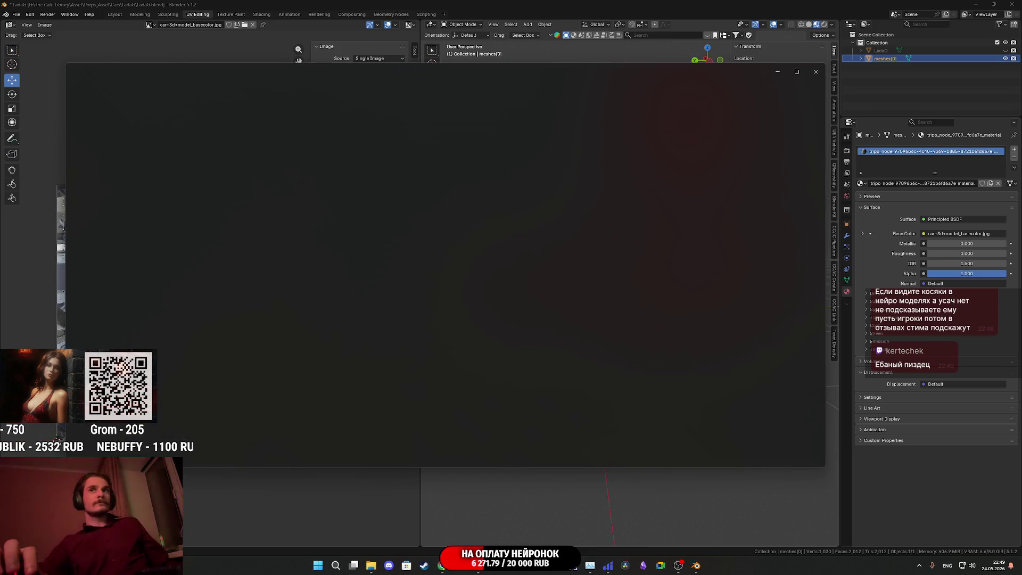
# Step: Zoom into the rear and front Lada reference photos and close each one
pyautogui.scroll(2, 456, 327)
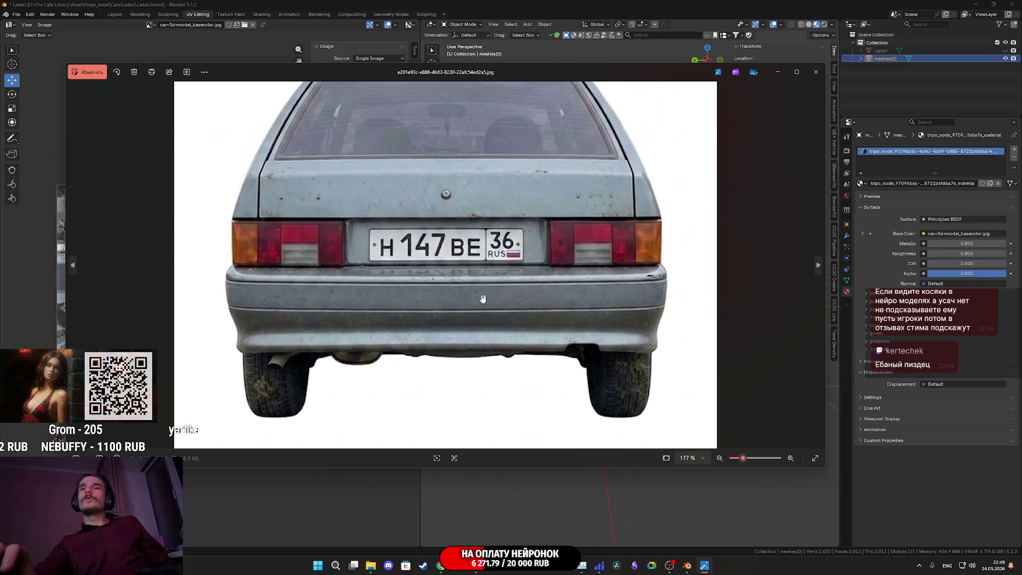
pyautogui.click(816, 73)
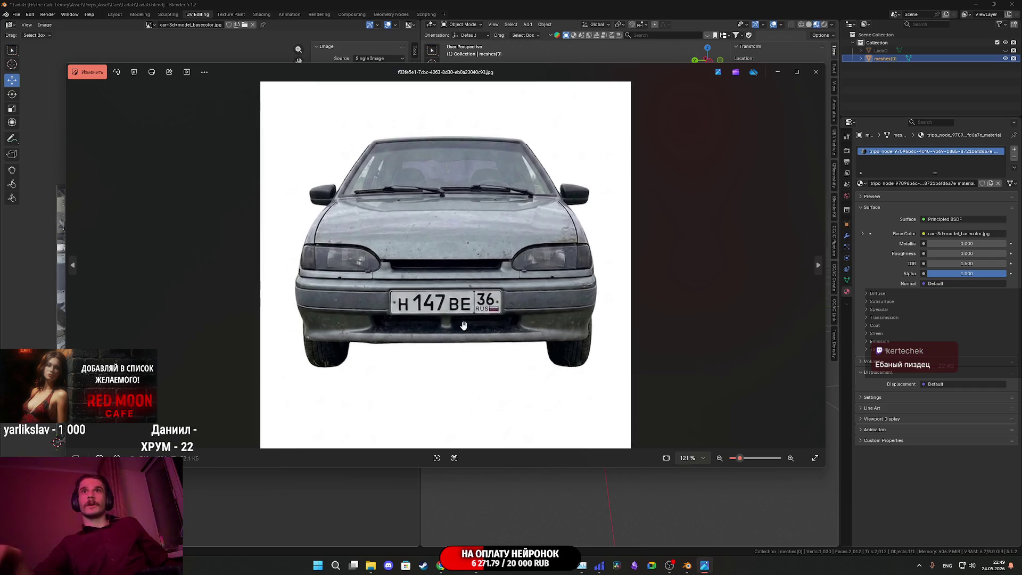
pyautogui.scroll(3, 464, 326)
pyautogui.scroll(-4, 592, 265)
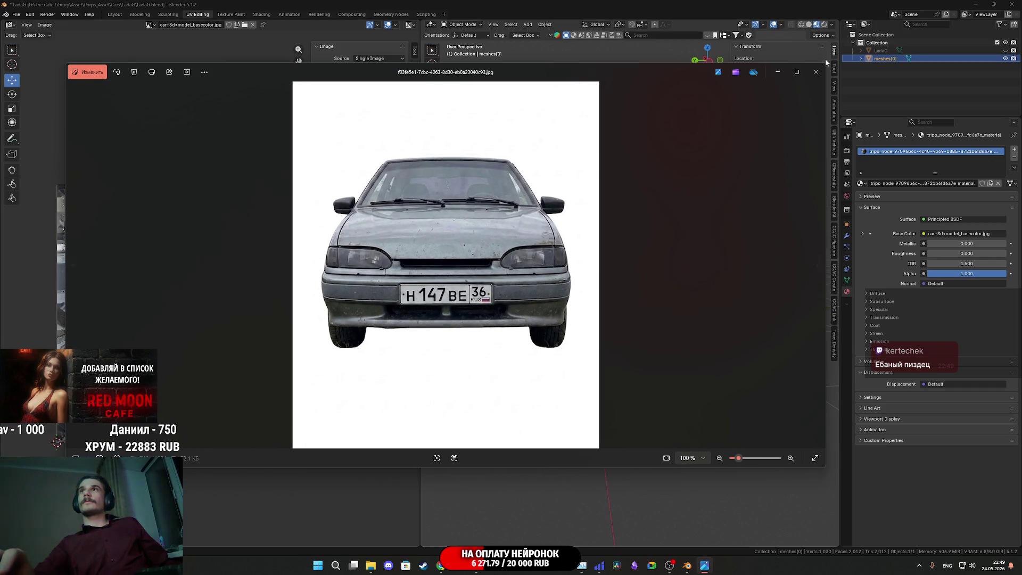
pyautogui.click(823, 75)
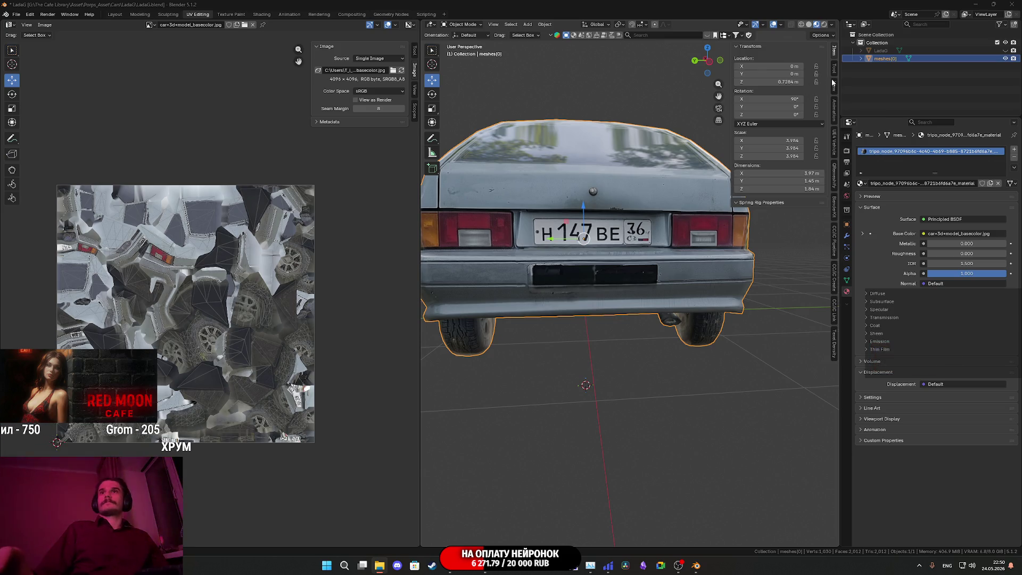
# Step: In Edit Mode with solid shading and vertex select, nudge the front wheel-centre vertex along Y
pyautogui.moveTo(626, 243)
pyautogui.mouseDown(button='middle')
pyautogui.moveTo(685, 282)
pyautogui.moveTo(827, 252)
pyautogui.moveTo(718, 281)
pyautogui.moveTo(633, 176)
pyautogui.mouseUp(button='middle')
pyautogui.scroll(5, 733, 272)
pyautogui.press('Tab')
pyautogui.press('z')
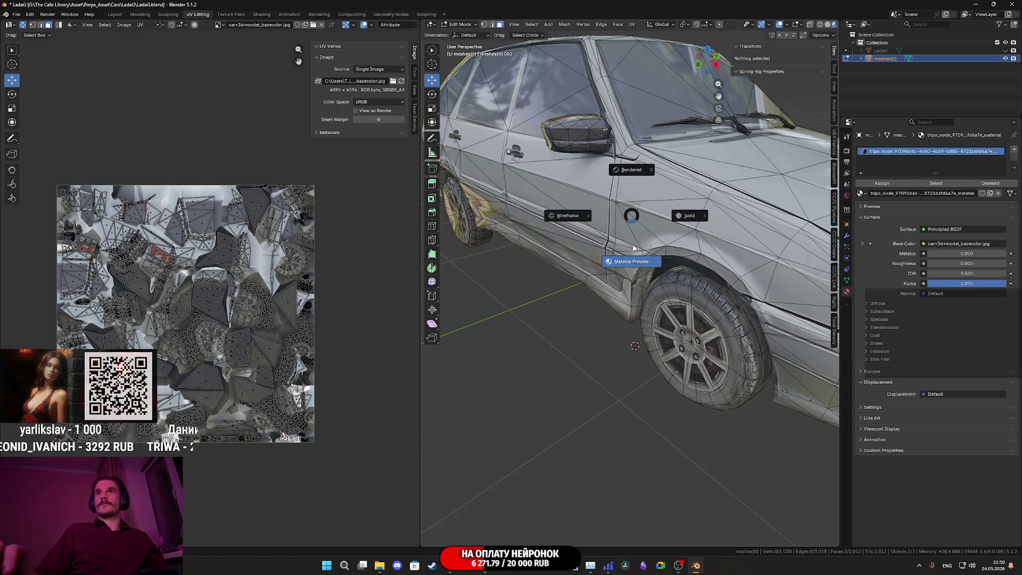
pyautogui.click(712, 228)
pyautogui.moveTo(692, 224); pyautogui.dragTo(638, 191, button='middle')
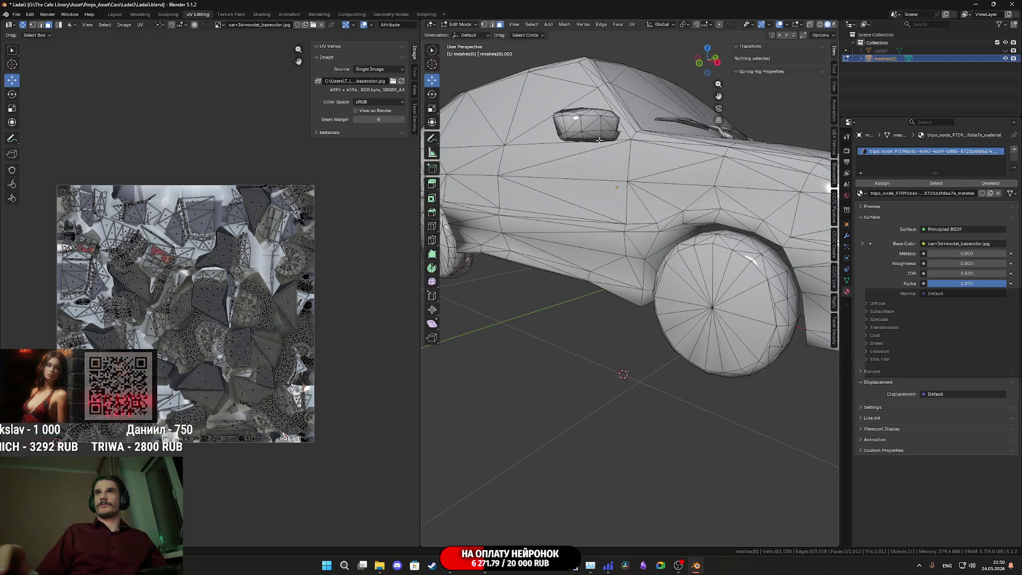
pyautogui.click(485, 24)
pyautogui.click(708, 302)
pyautogui.moveTo(708, 302)
pyautogui.mouseDown(button='middle')
pyautogui.moveTo(681, 288)
pyautogui.moveTo(564, 275)
pyautogui.moveTo(581, 229)
pyautogui.mouseUp(button='middle')
pyautogui.moveTo(662, 257); pyautogui.dragTo(750, 317, button='middle')
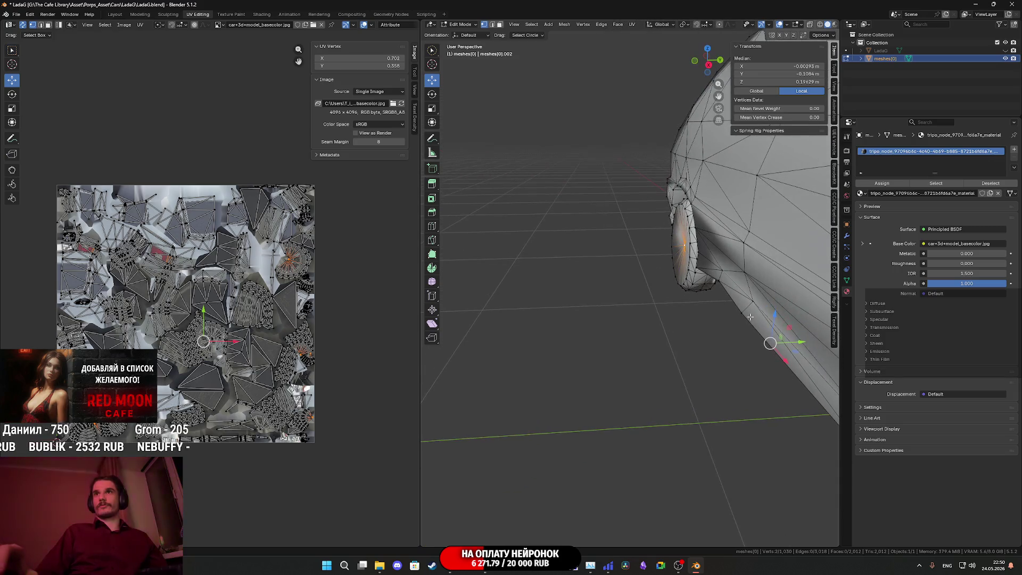
pyautogui.moveTo(800, 338); pyautogui.dragTo(791, 341)
# Step: Using X-ray, shift both mirrored wheel-centre vertices 0.0355 m along Y and return to Object Mode
pyautogui.moveTo(747, 299)
pyautogui.mouseDown(button='middle')
pyautogui.moveTo(682, 230)
pyautogui.moveTo(727, 273)
pyautogui.moveTo(559, 225)
pyautogui.mouseUp(button='middle')
pyautogui.scroll(3, 560, 224)
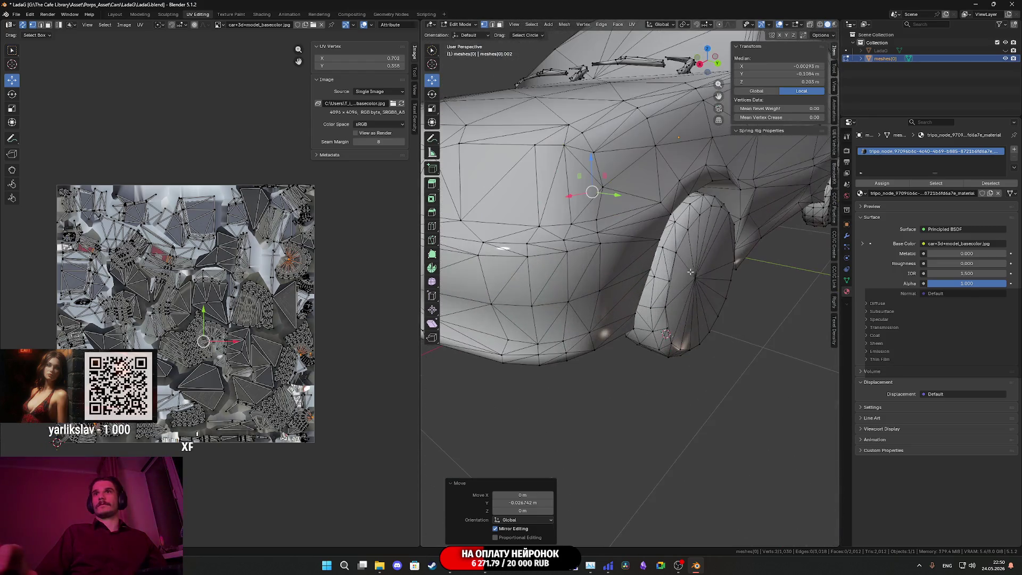
pyautogui.moveTo(719, 288); pyautogui.dragTo(669, 301, button='middle')
pyautogui.click(663, 300)
pyautogui.moveTo(765, 283)
pyautogui.mouseDown(button='middle')
pyautogui.moveTo(735, 356)
pyautogui.moveTo(689, 264)
pyautogui.moveTo(793, 252)
pyautogui.mouseUp(button='middle')
pyautogui.hotkey('alt', 'z')
pyautogui.keyDown('shift'); pyautogui.click(737, 272); pyautogui.keyUp('shift')
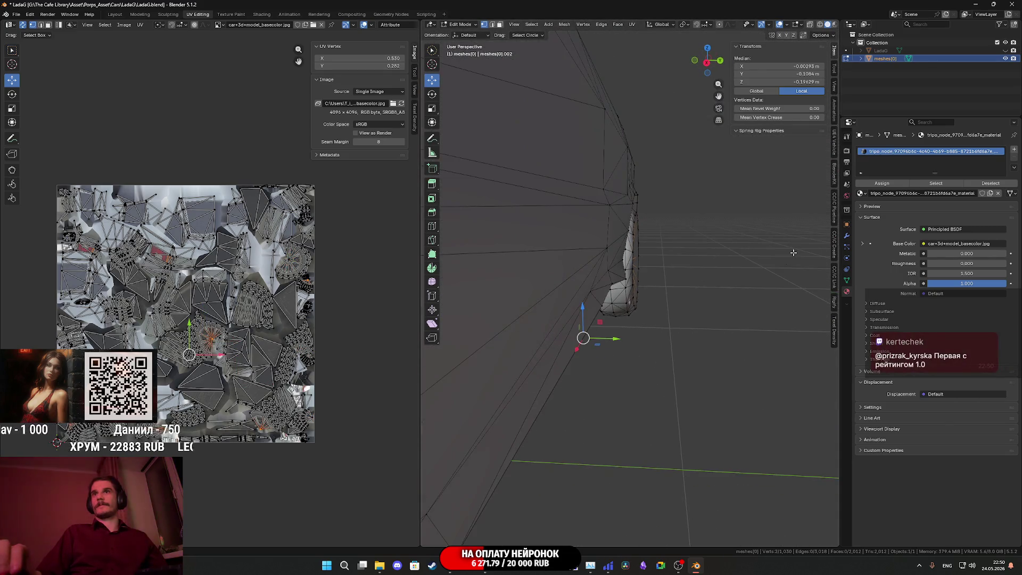
pyautogui.moveTo(605, 338); pyautogui.dragTo(633, 330)
pyautogui.moveTo(633, 331)
pyautogui.mouseDown(button='middle')
pyautogui.moveTo(619, 277)
pyautogui.moveTo(727, 318)
pyautogui.mouseUp(button='middle')
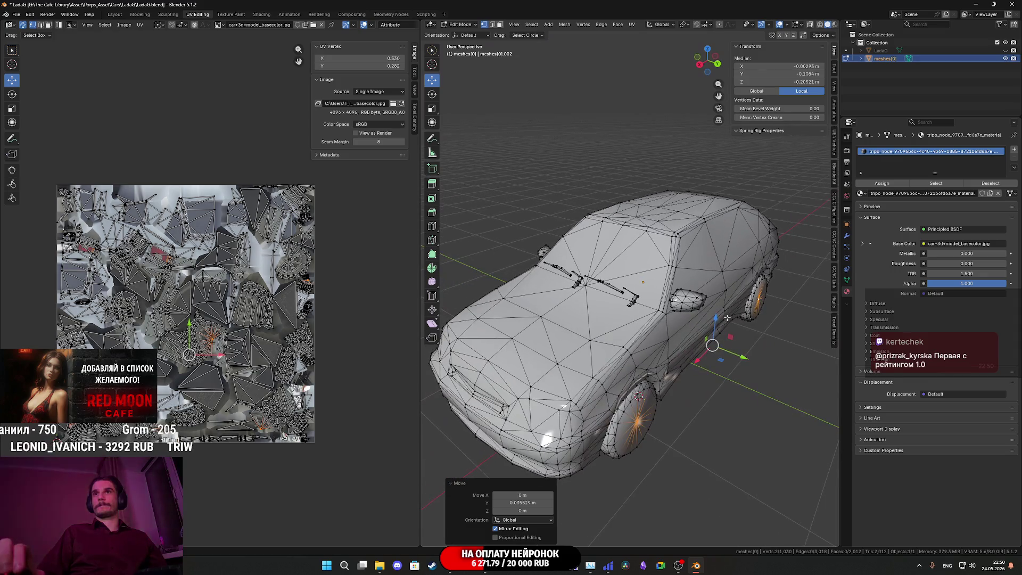
pyautogui.press('Tab')
pyautogui.scroll(-2, 692, 314)
# Step: Switch the viewport back to Material Preview so the car shows its textures
pyautogui.press('z')
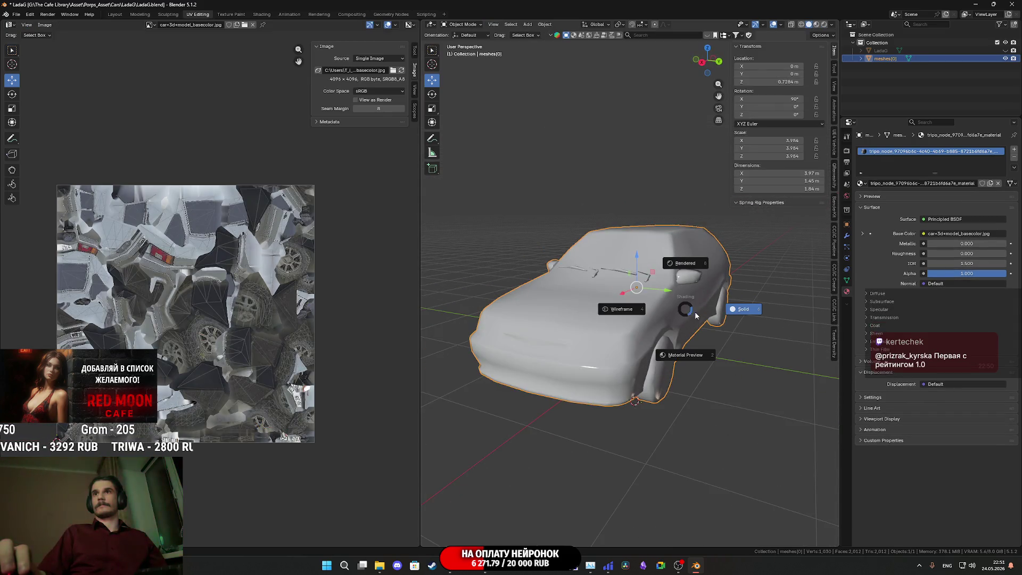
pyautogui.click(690, 359)
pyautogui.moveTo(690, 359)
pyautogui.mouseDown(button='middle')
pyautogui.moveTo(701, 335)
pyautogui.moveTo(666, 324)
pyautogui.mouseUp(button='middle')
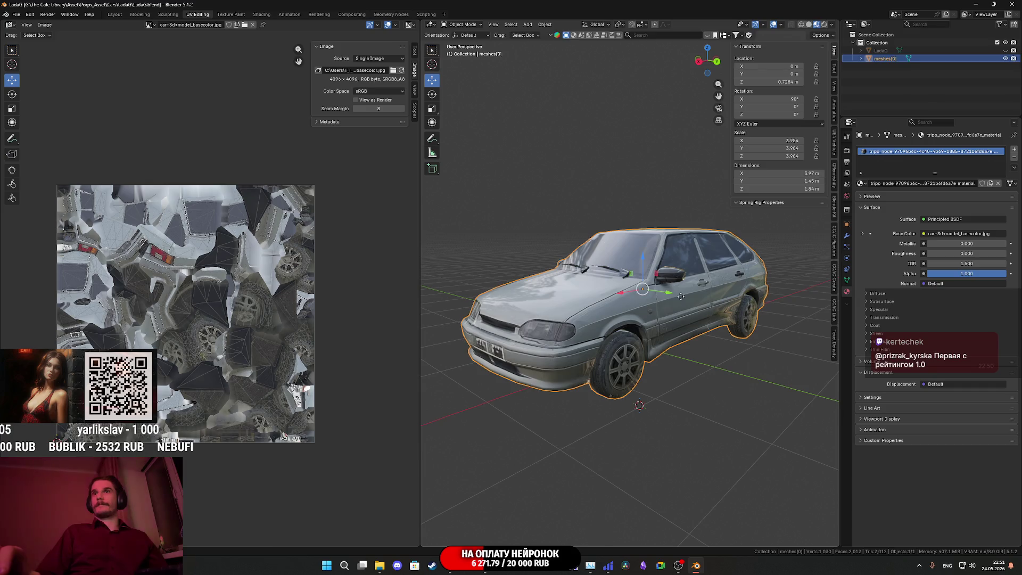
# Step: Duplicate the car in place and rename the copy Bake
pyautogui.hotkey('shift', 'd')
pyautogui.press('Escape')
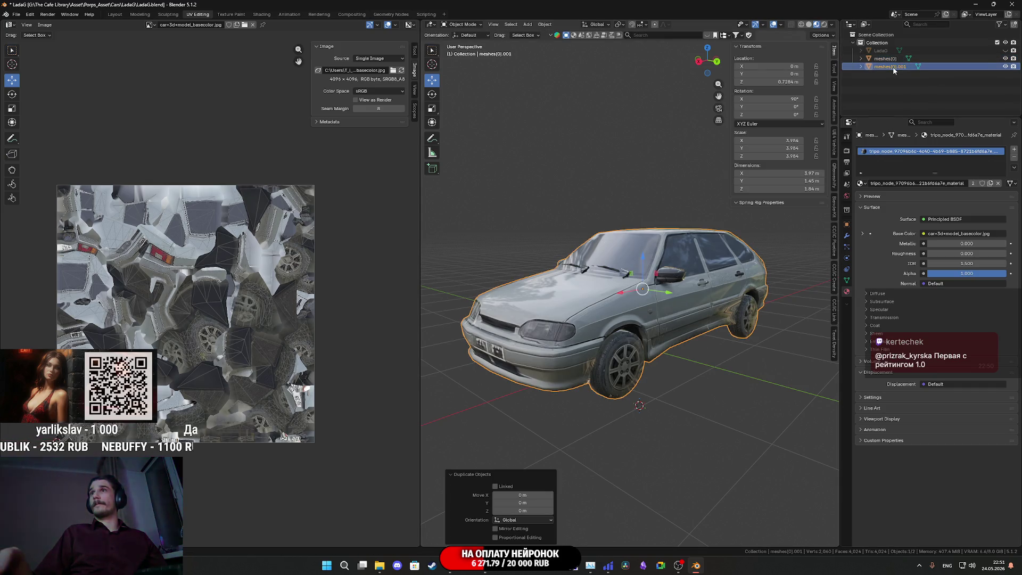
pyautogui.doubleClick(893, 67)
pyautogui.write('Base')
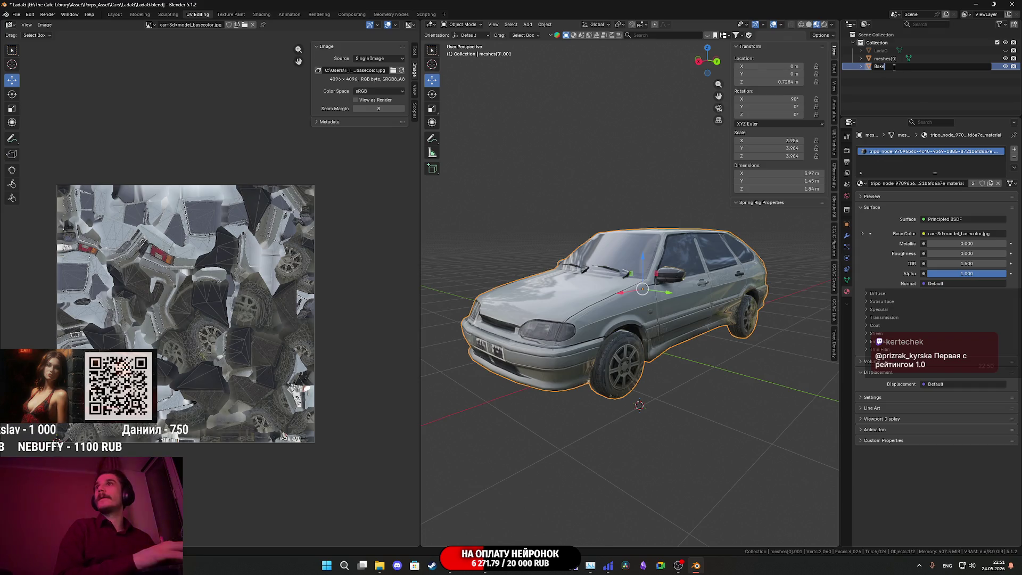
pyautogui.press('Return')
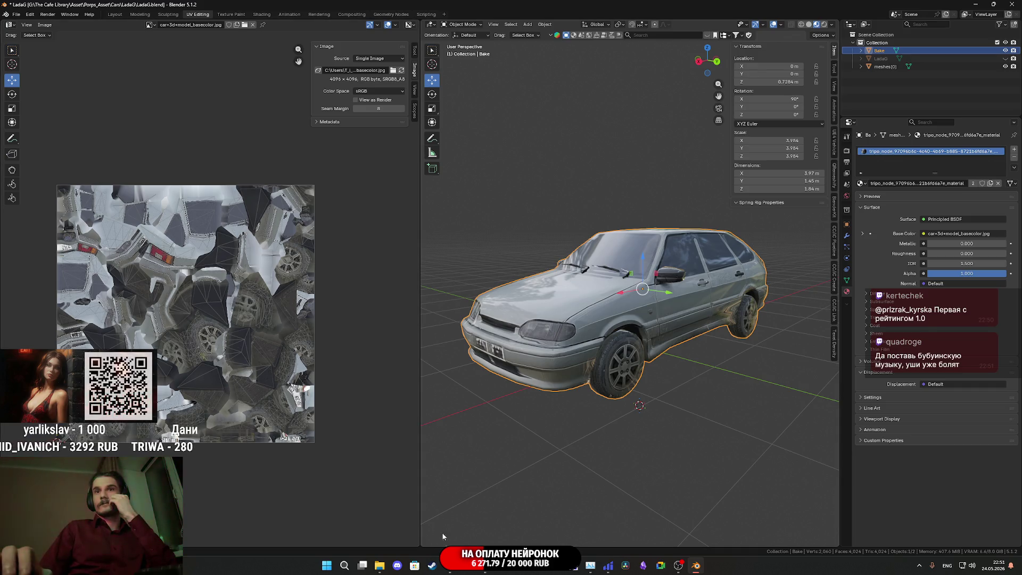
pyautogui.click(450, 566)
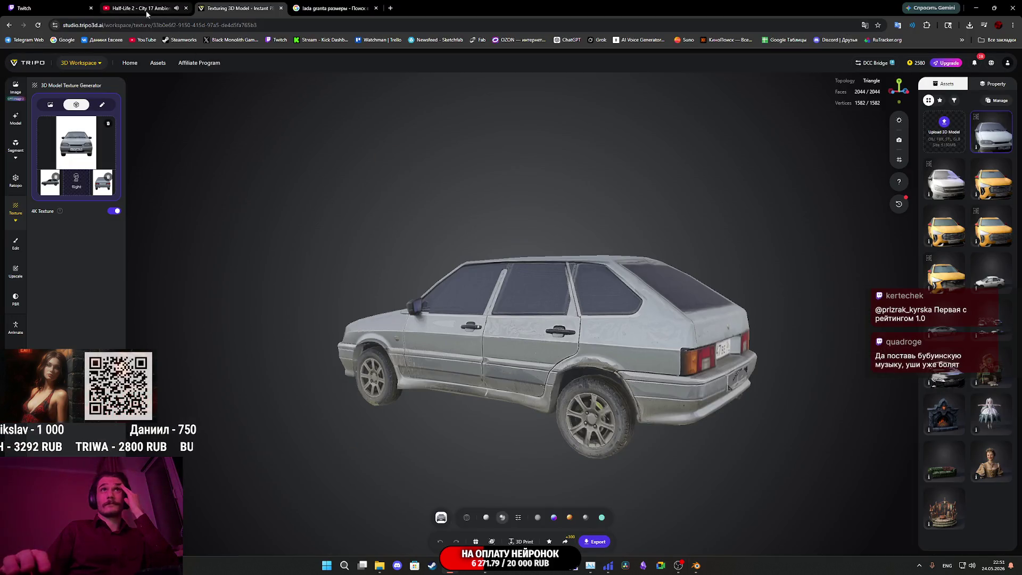
# Step: Check the Twitch stream manager and pause the City 17 ambience video tab
pyautogui.click(48, 8)
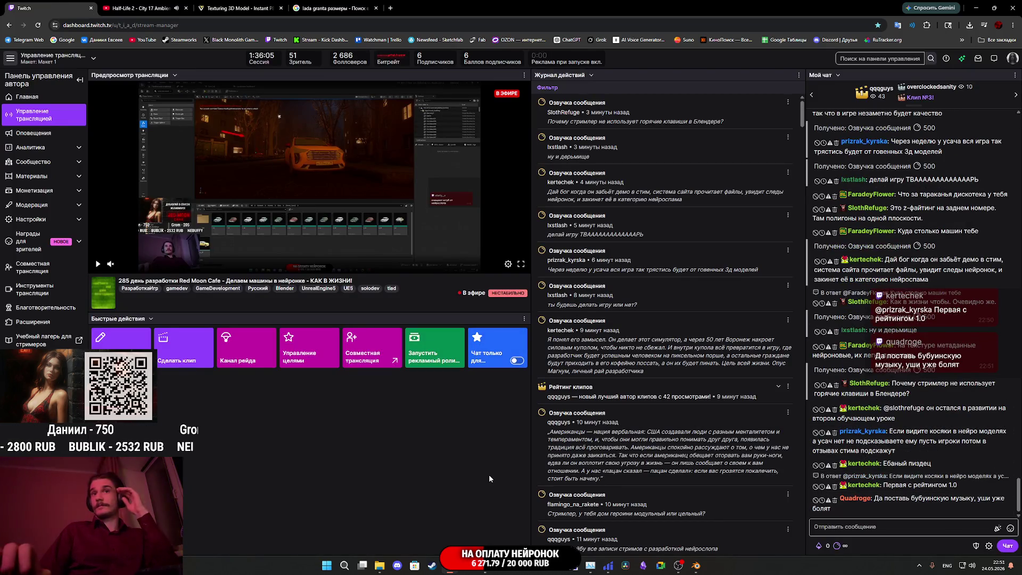
pyautogui.click(381, 567)
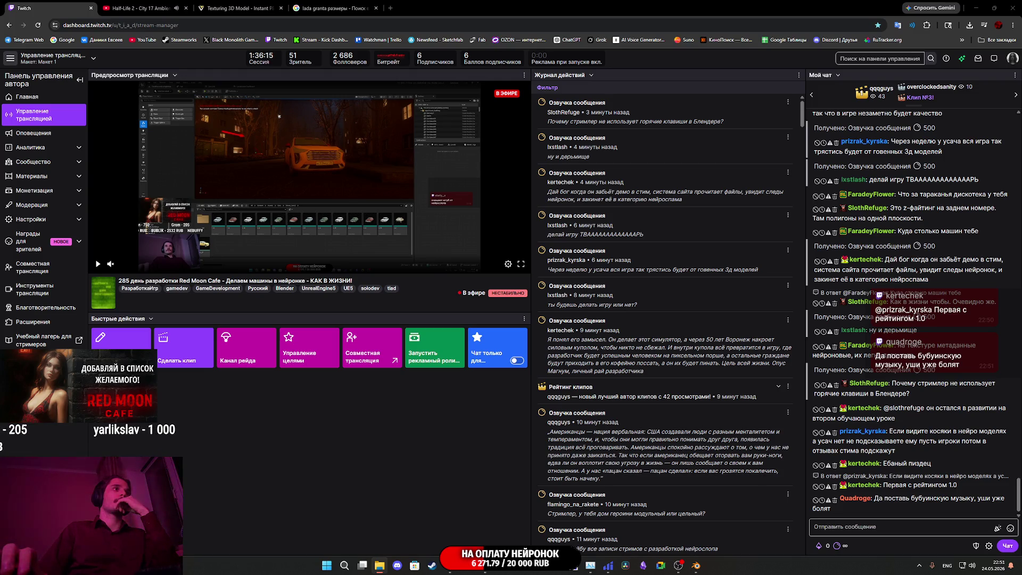
pyautogui.click(139, 8)
pyautogui.click(325, 198)
pyautogui.click(32, 8)
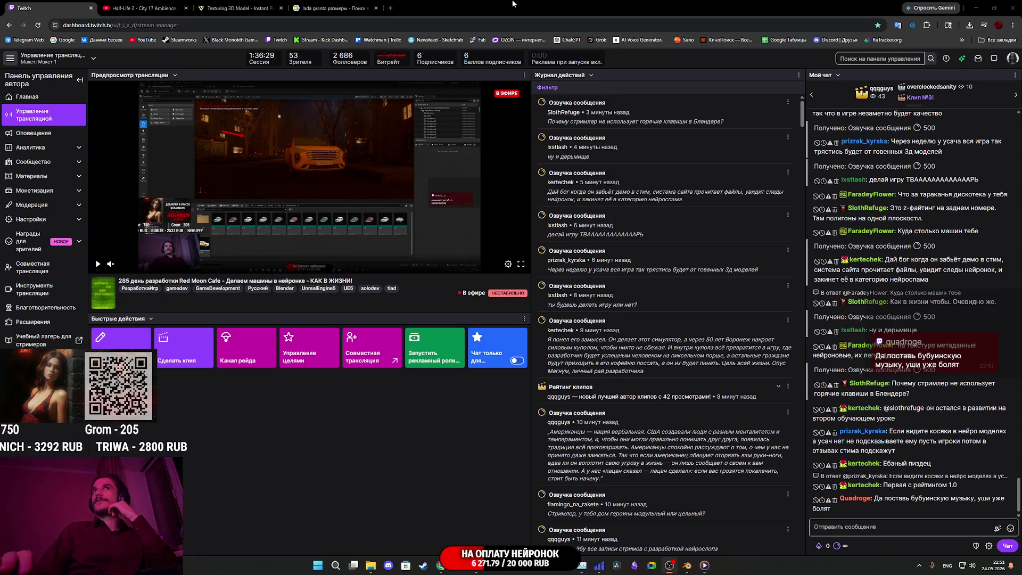
# Step: Cycle through the Tripo tab and Unreal Engine back to Blender's car view
pyautogui.click(261, 8)
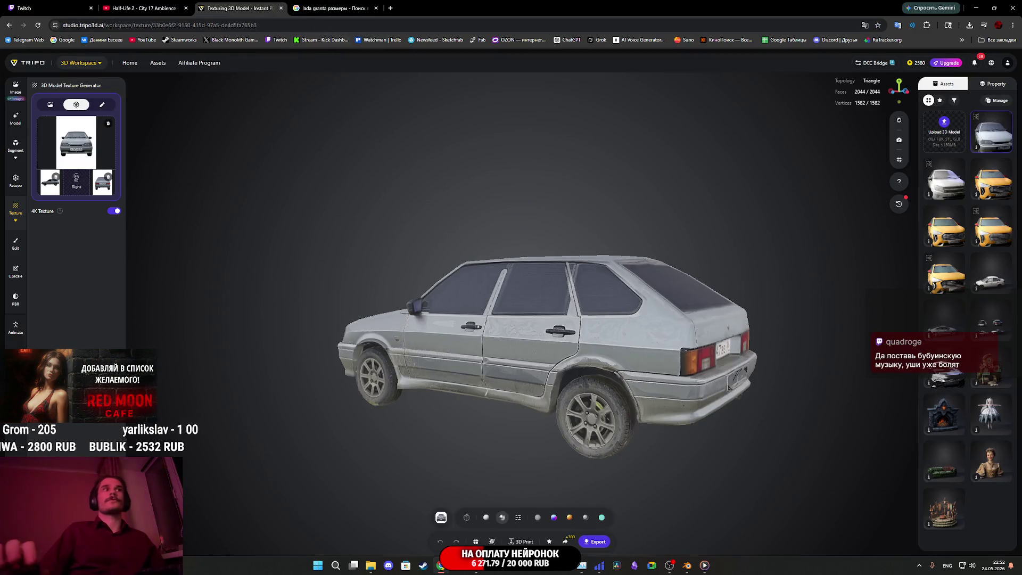
pyautogui.hotkey('alt', 'Tab')
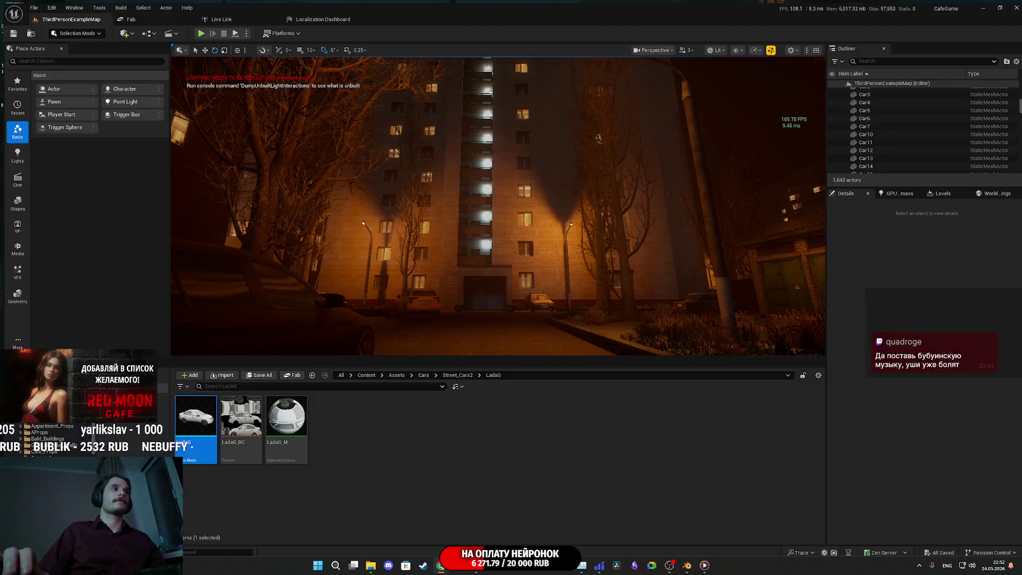
pyautogui.hotkey('alt', 'Tab')
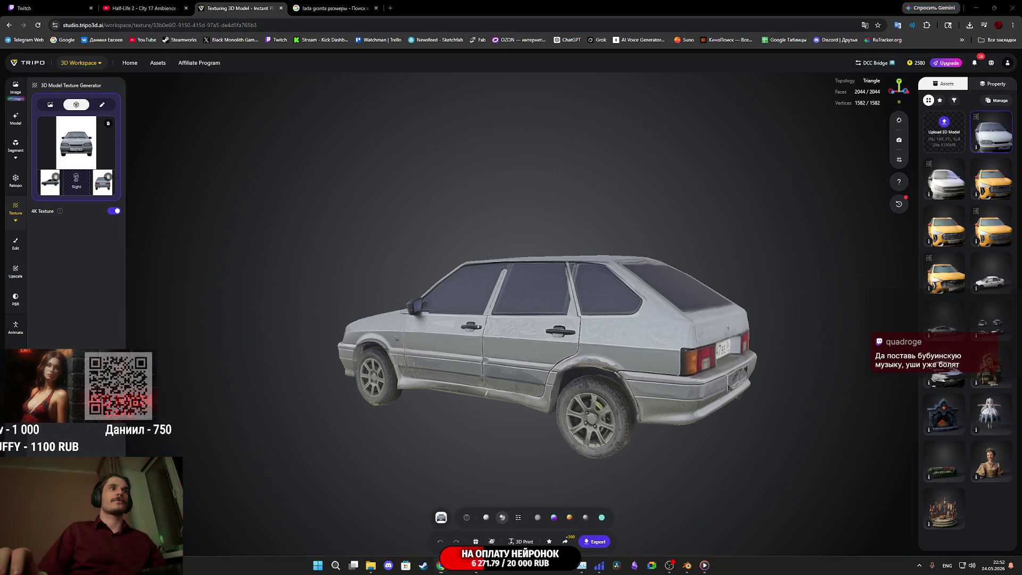
pyautogui.hotkey('alt', 'Tab')
pyautogui.moveTo(696, 364); pyautogui.dragTo(705, 363, button='middle')
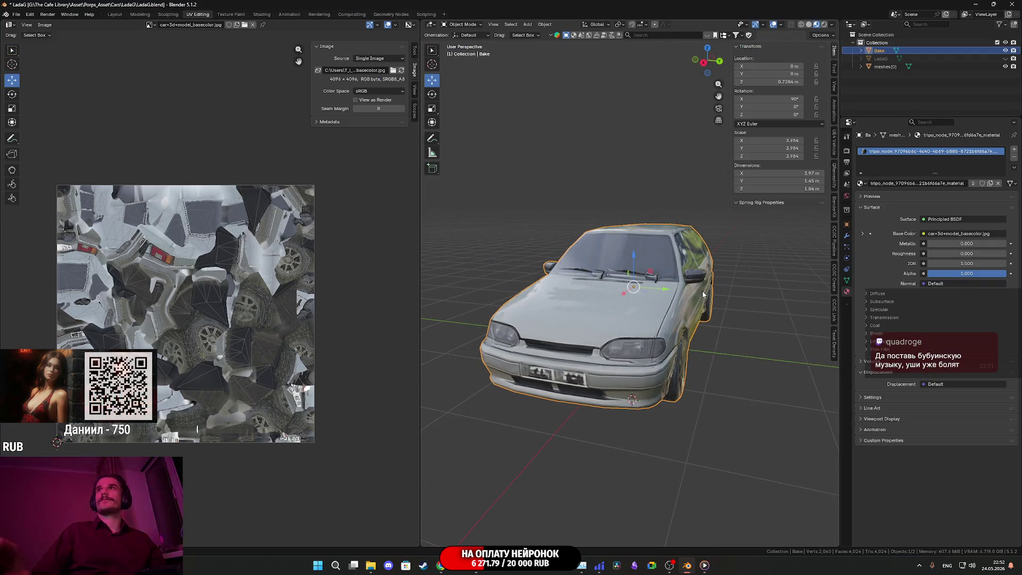
# Step: Save the blend file and hide the original meshes[0] car in the Outliner
pyautogui.hotkey('ctrl', 's')
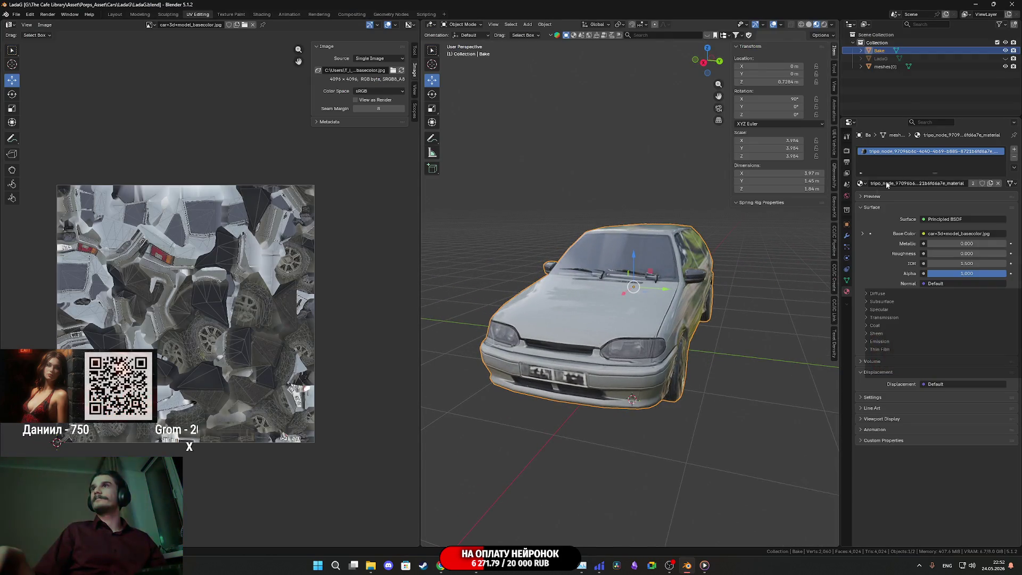
pyautogui.click(1005, 66)
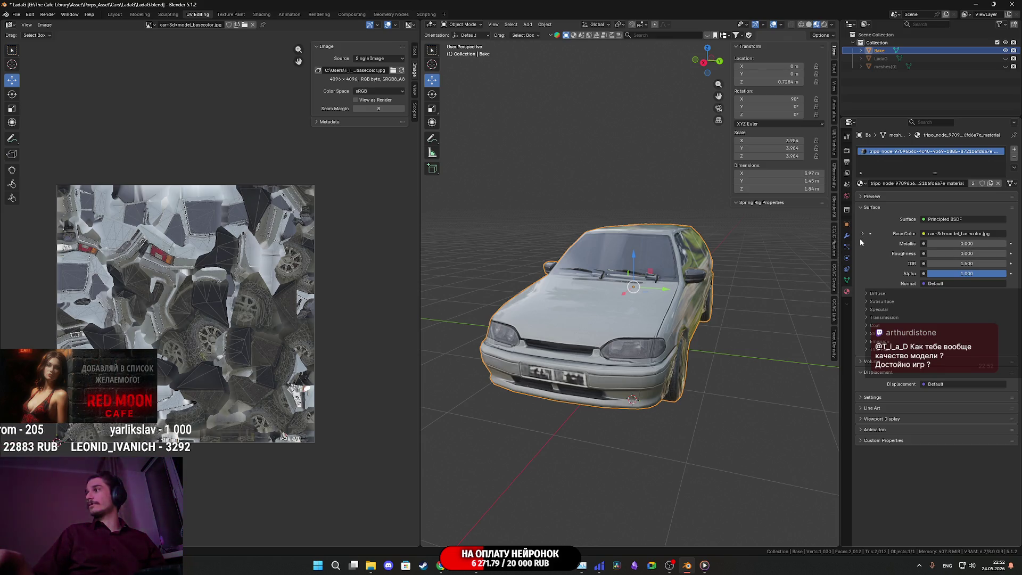
pyautogui.scroll(2, 672, 357)
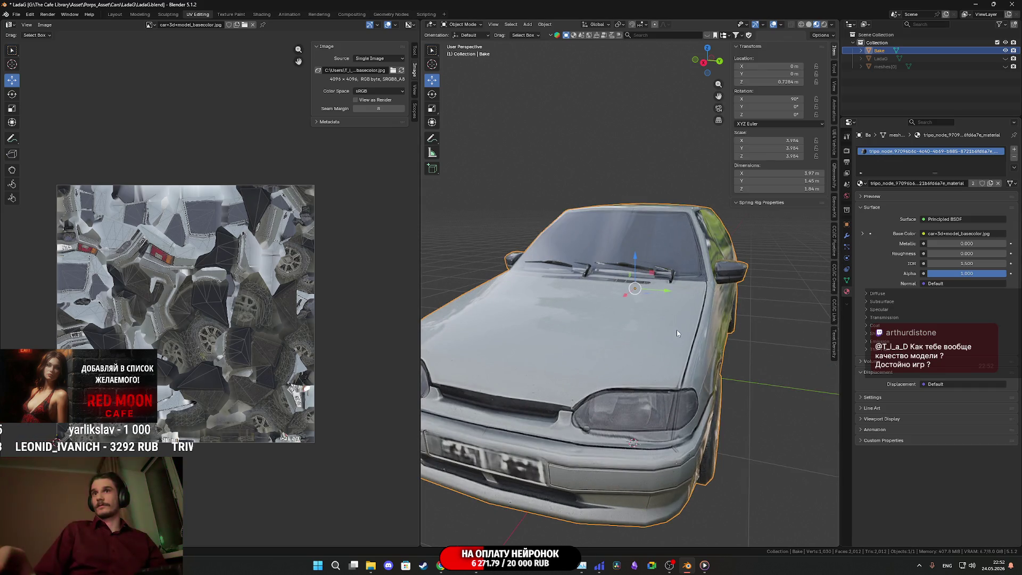
pyautogui.scroll(-1, 677, 333)
pyautogui.moveTo(770, 260)
pyautogui.mouseDown(button='middle')
pyautogui.moveTo(753, 246)
pyautogui.moveTo(706, 252)
pyautogui.mouseUp(button='middle')
# Step: Browse the list of materials available for the Bake car
pyautogui.click(861, 183)
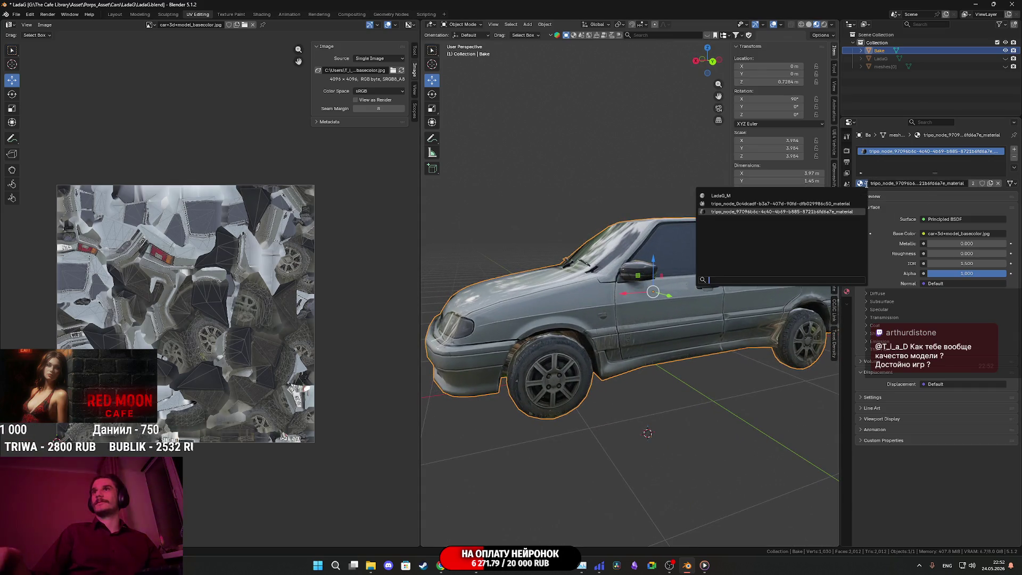
pyautogui.click(899, 193)
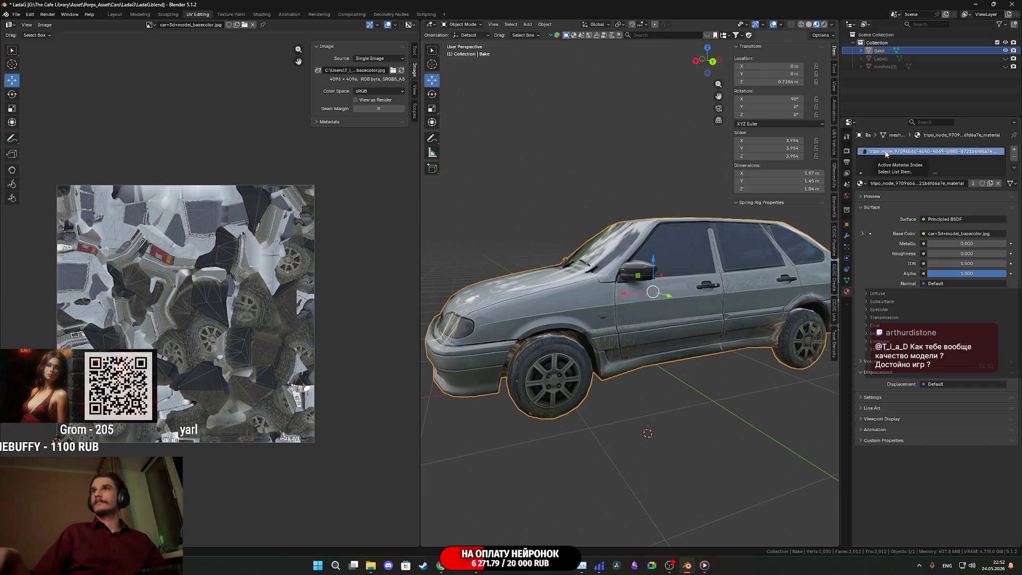
pyautogui.click(861, 184)
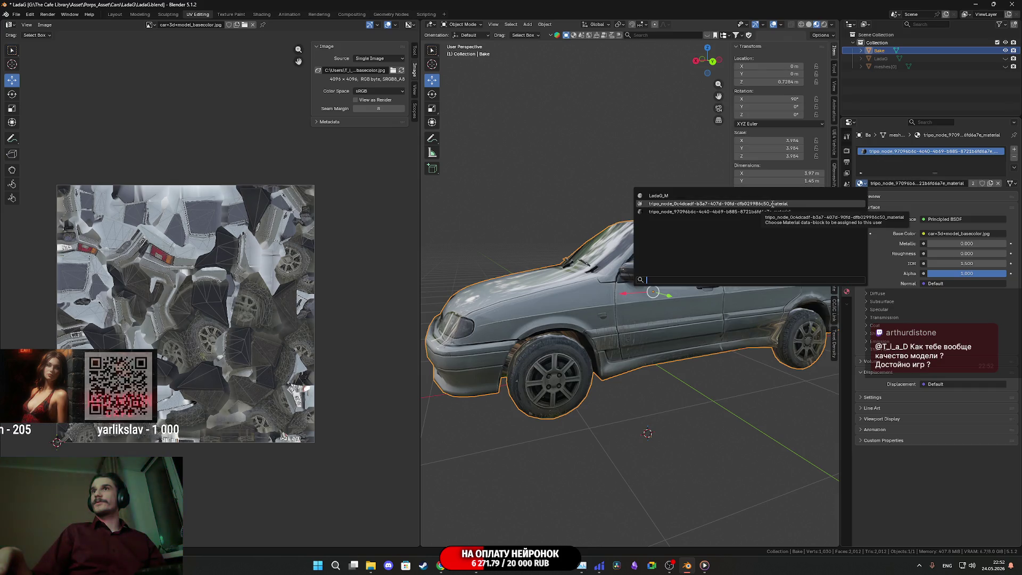
# Step: Assign the other tripo material to Bake and rename that material Test
pyautogui.click(804, 205)
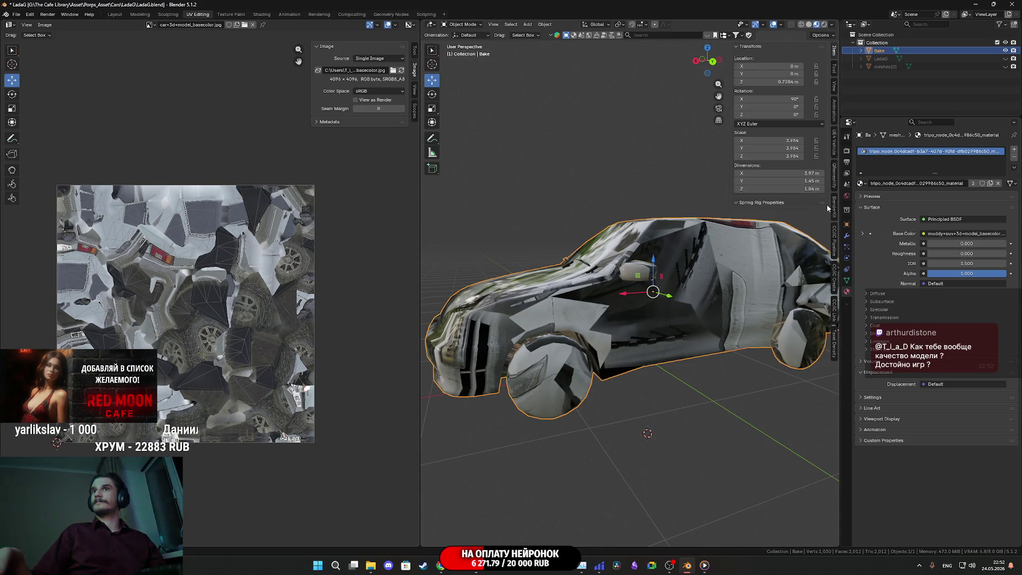
pyautogui.doubleClick(932, 151)
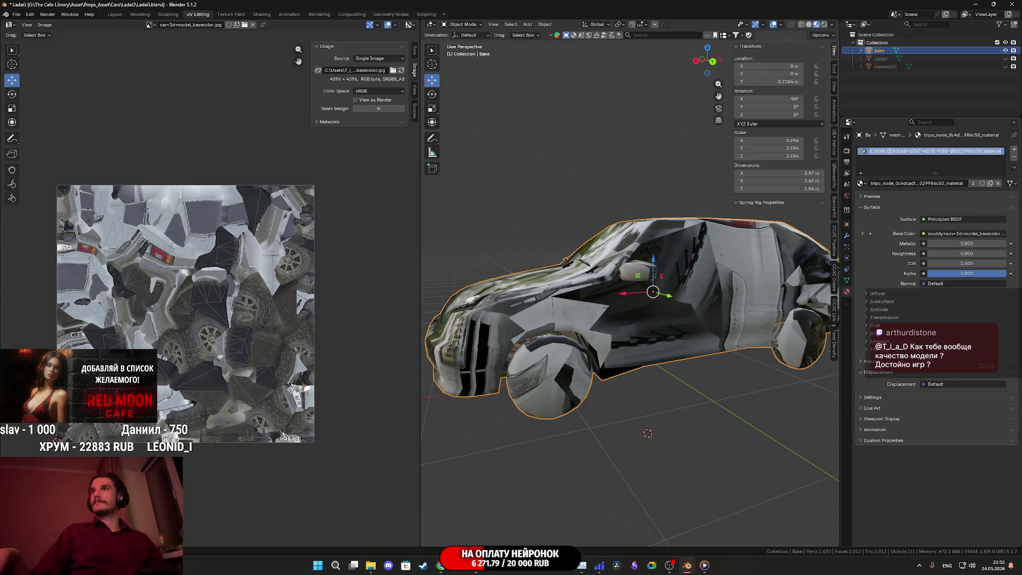
pyautogui.write('Test')
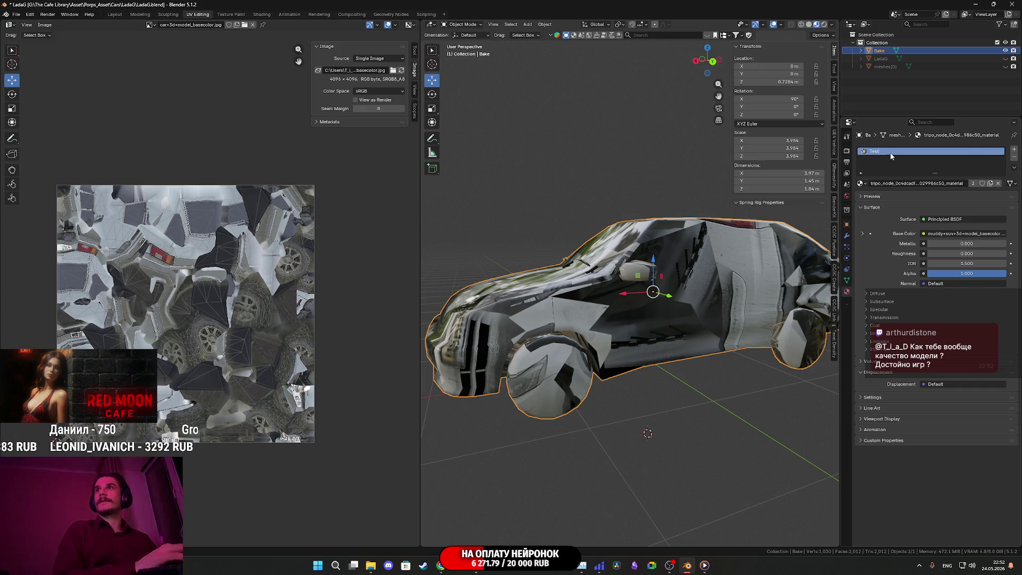
pyautogui.press('Return')
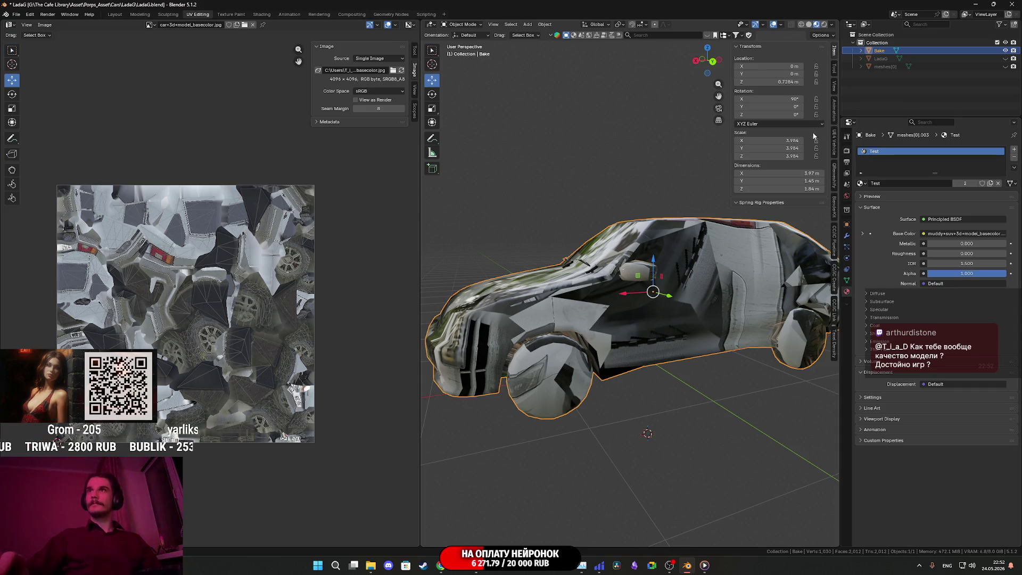
pyautogui.rightClick(742, 265)
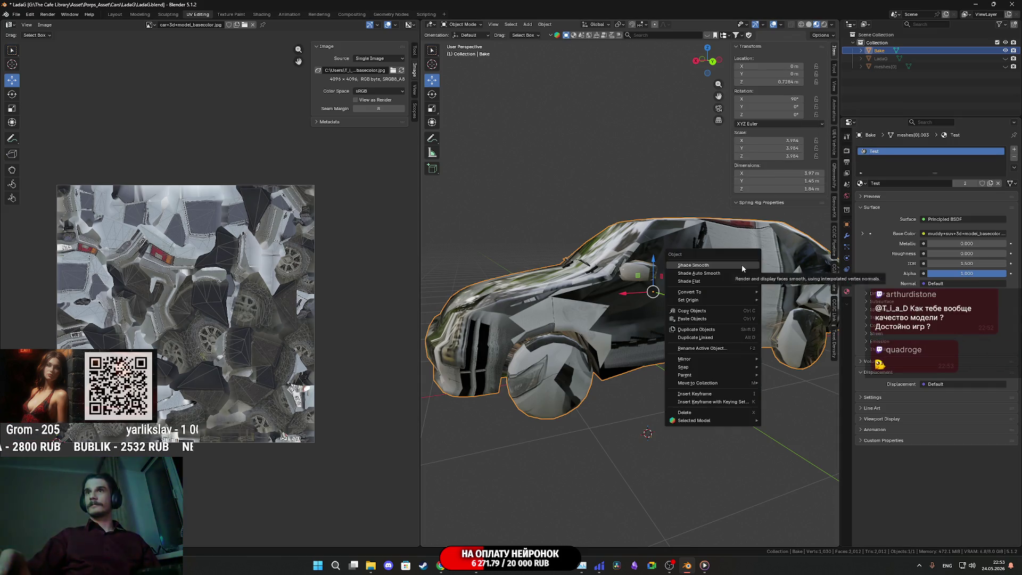
# Step: Shade the Bake car smooth and apply its scale and rotation
pyautogui.click(742, 265)
pyautogui.click(544, 24)
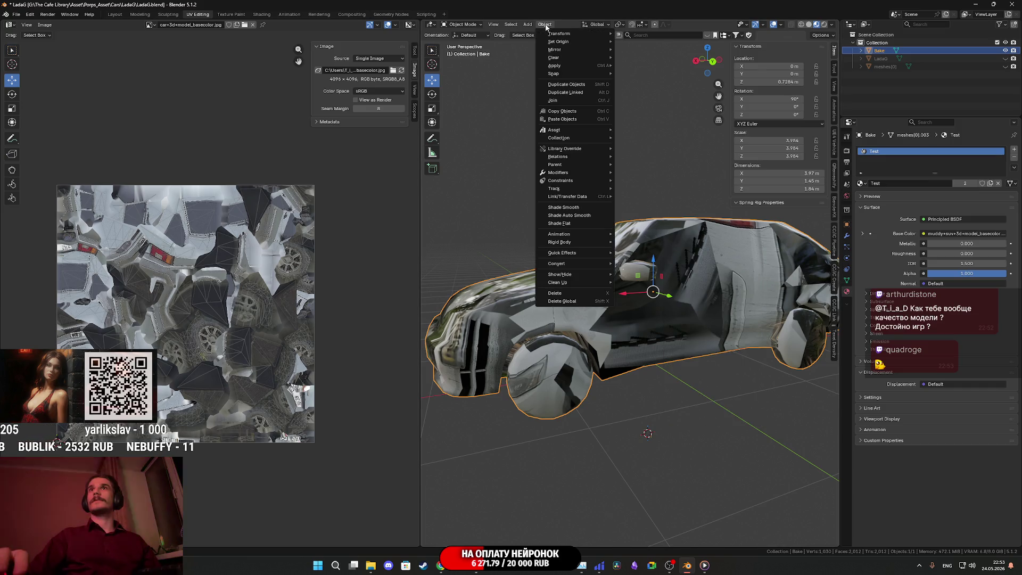
pyautogui.moveTo(575, 65)
pyautogui.click(646, 81)
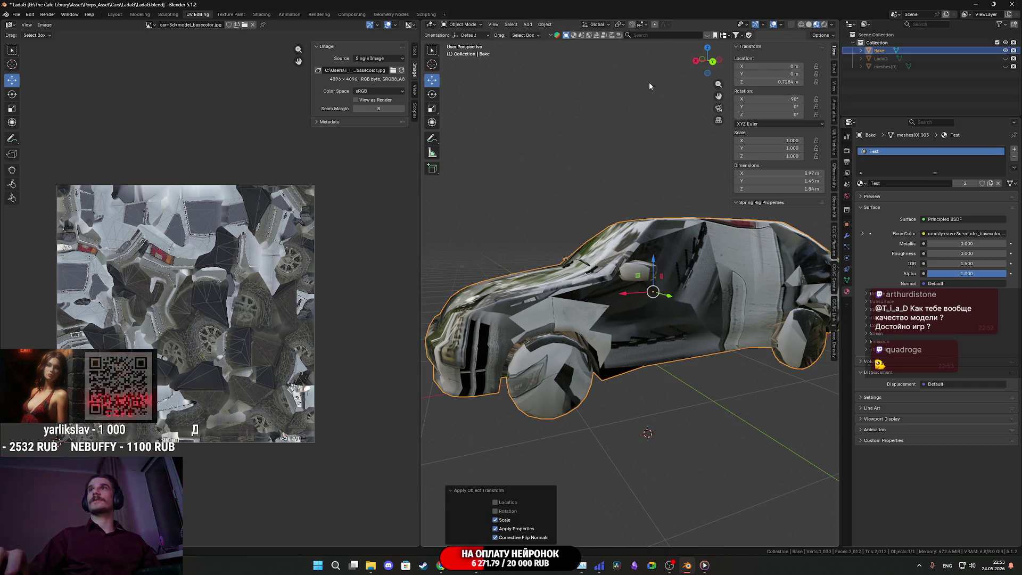
pyautogui.rightClick(678, 257)
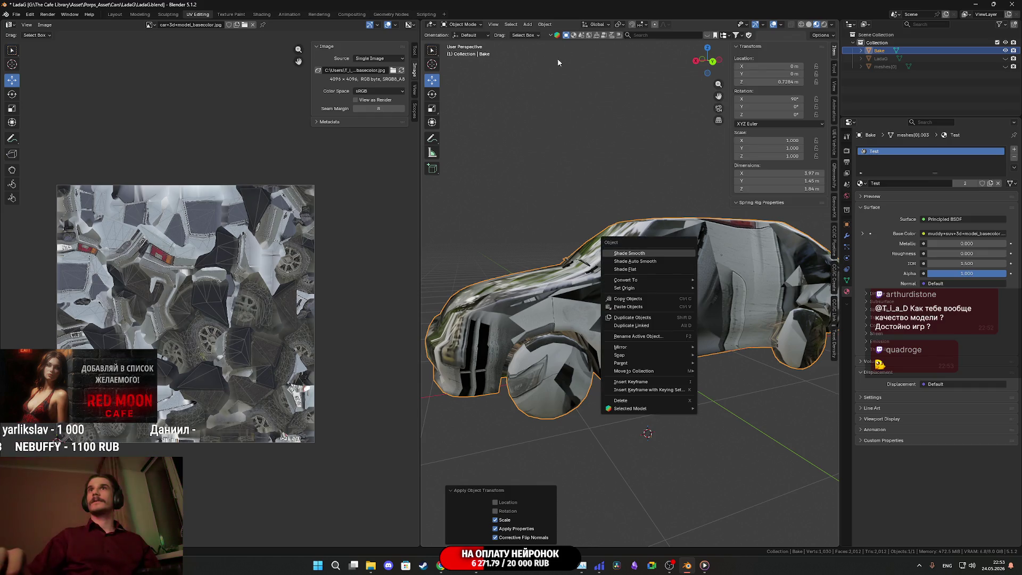
pyautogui.click(544, 24)
pyautogui.moveTo(565, 67)
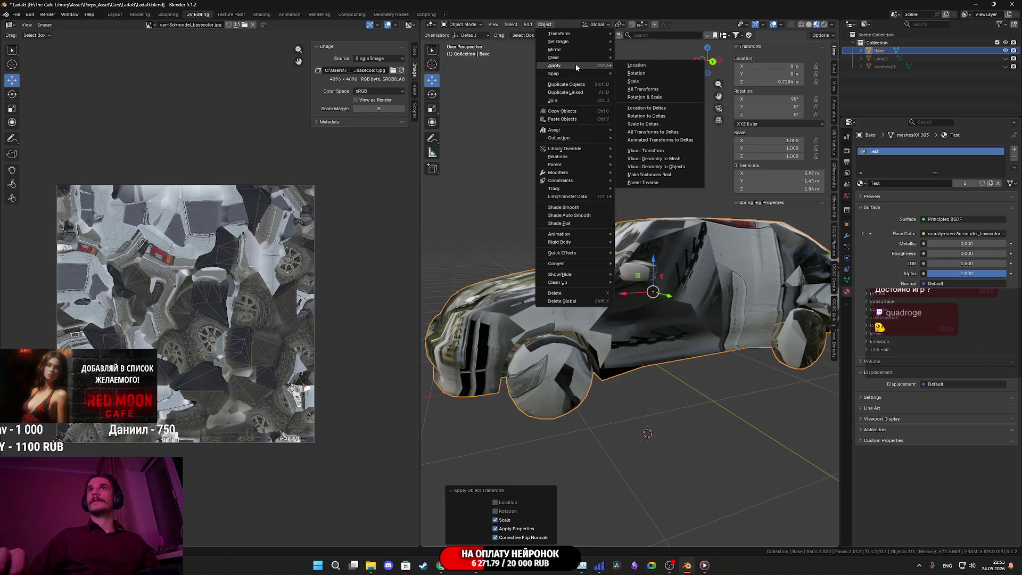
pyautogui.click(654, 74)
# Step: Unhide meshes[0], apply its scale and rotation, hide it again and reselect Bake
pyautogui.click(940, 67)
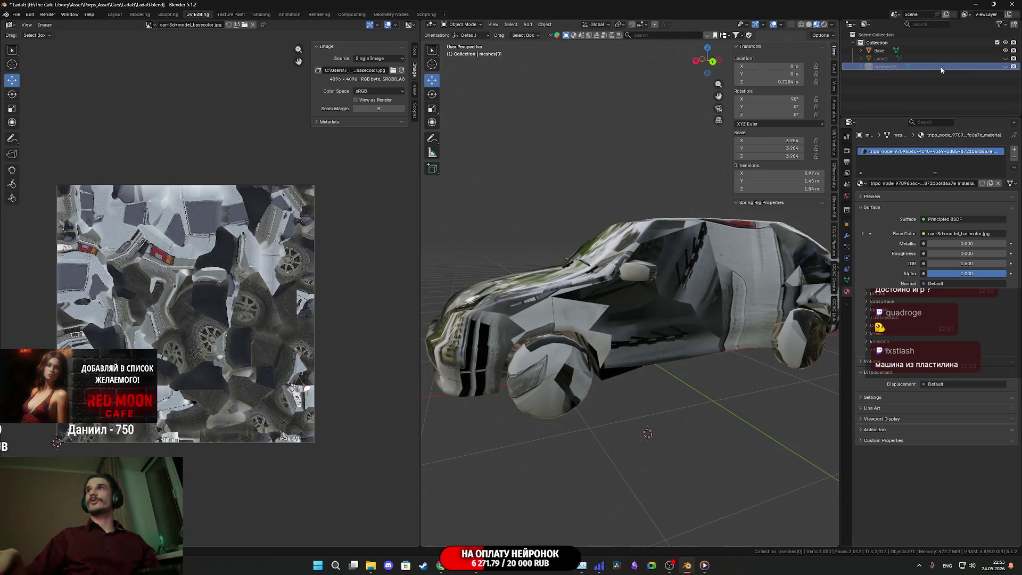
pyautogui.click(1005, 66)
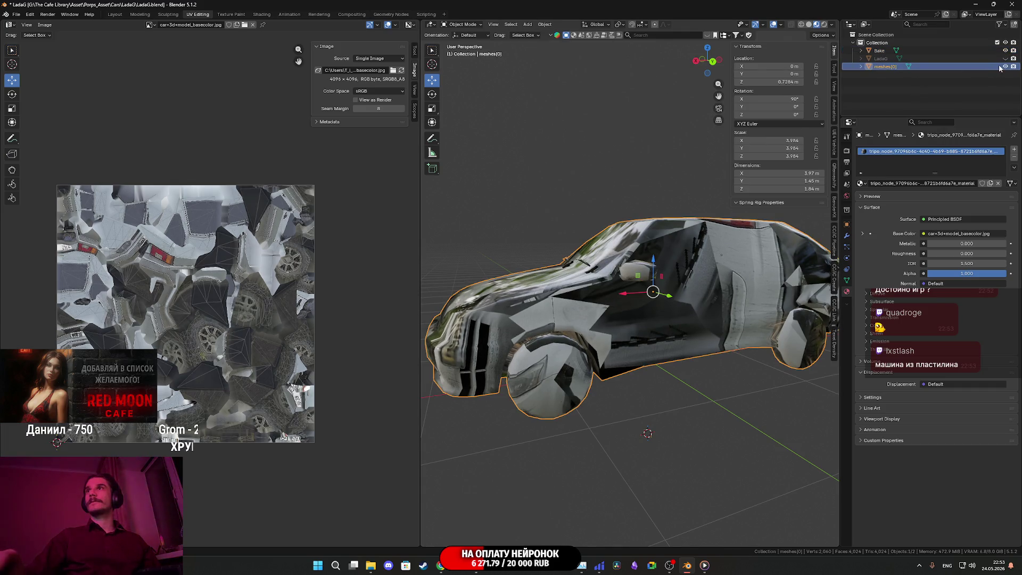
pyautogui.click(544, 25)
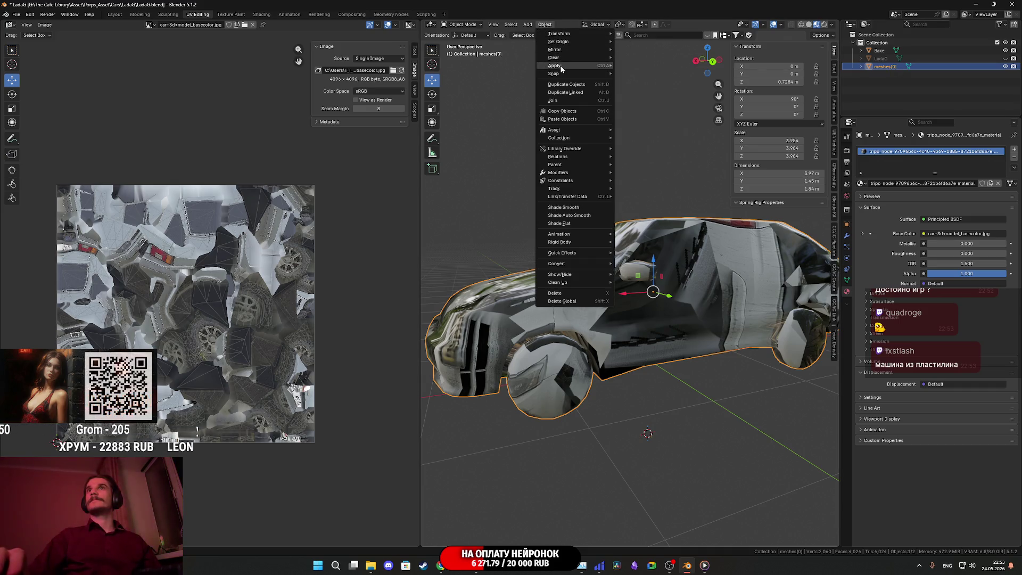
pyautogui.moveTo(567, 66)
pyautogui.click(645, 82)
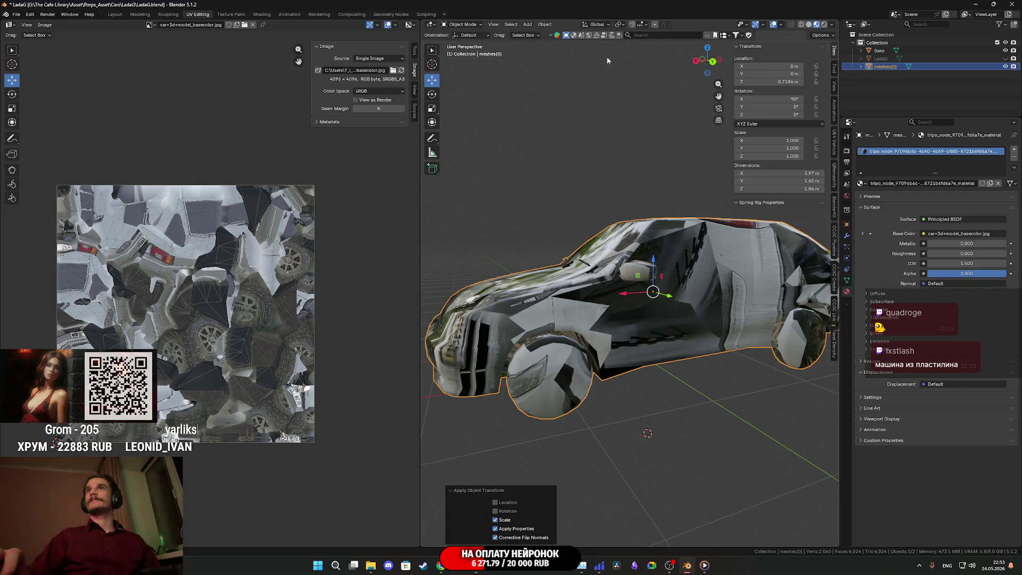
pyautogui.click(545, 24)
pyautogui.click(638, 72)
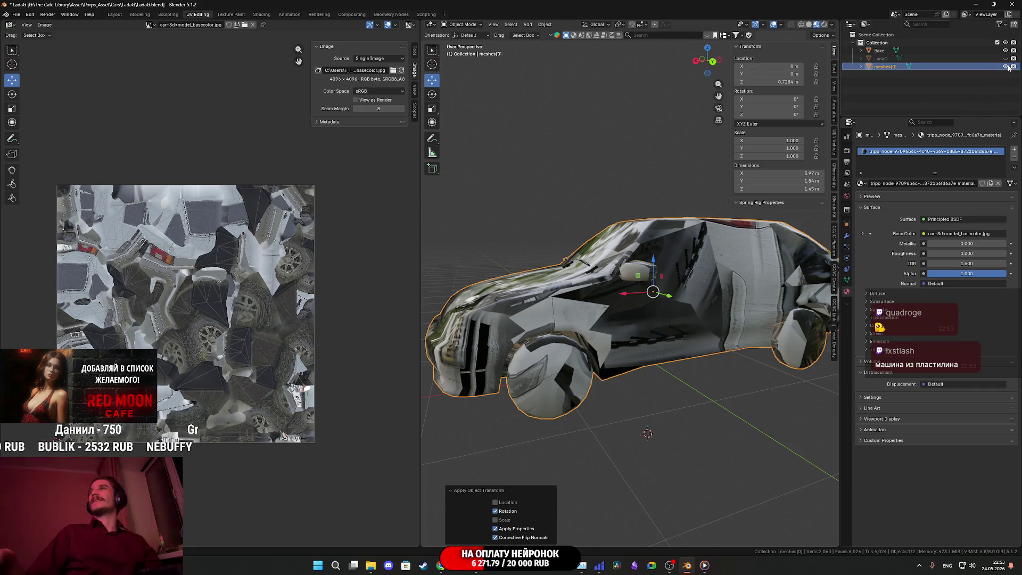
pyautogui.click(1006, 66)
pyautogui.click(924, 51)
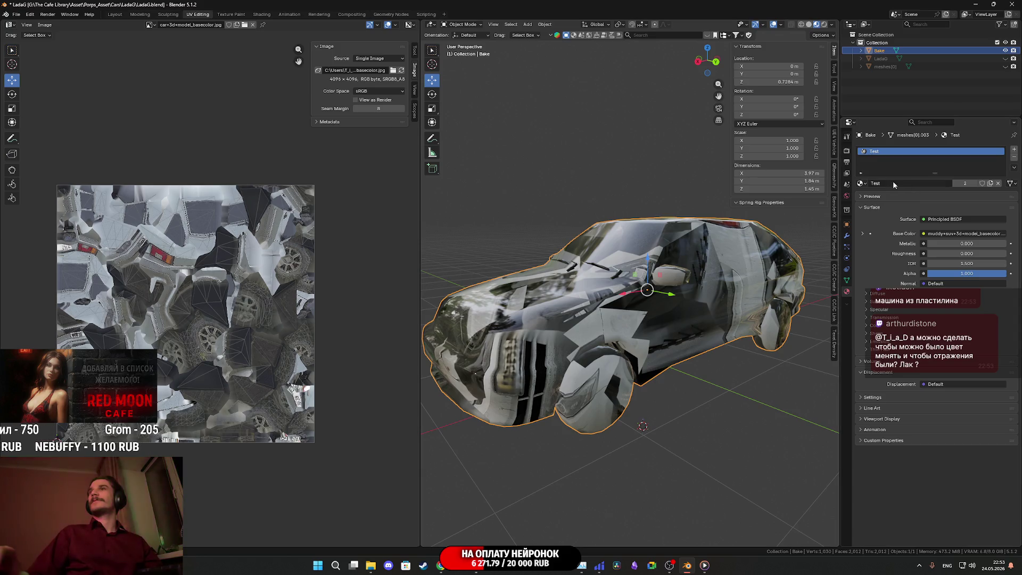
# Step: Plug an Image Texture node into the Test material's Base Color
pyautogui.click(924, 234)
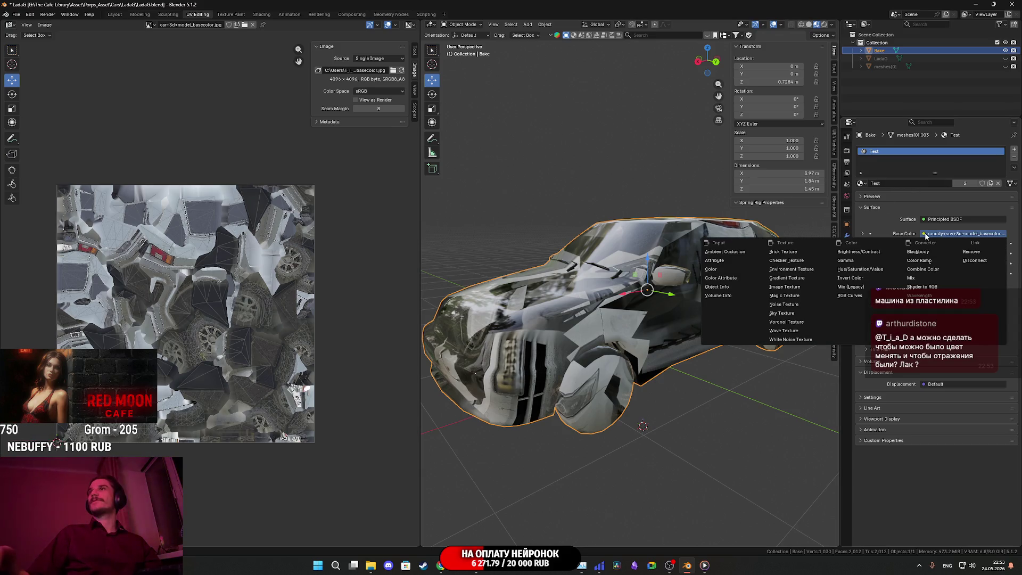
pyautogui.click(791, 288)
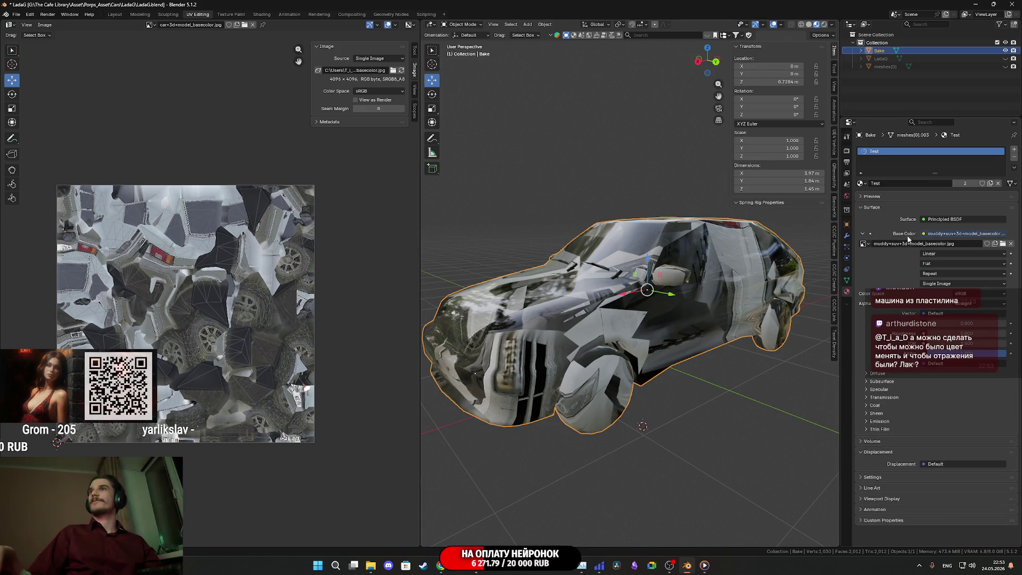
pyautogui.click(866, 244)
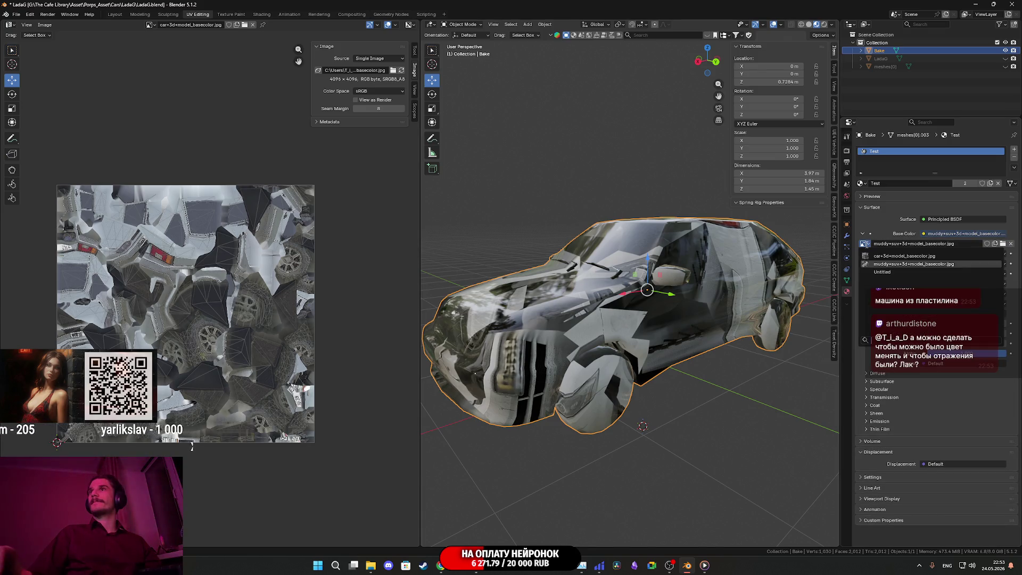
pyautogui.click(866, 245)
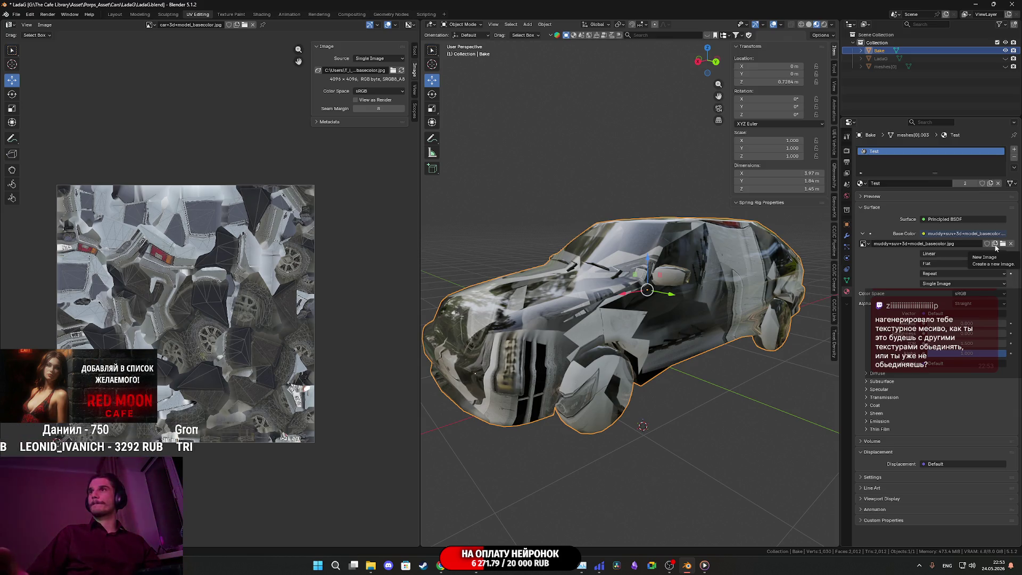
# Step: Create a new 1024×1024 Color Grid image, Untitled.001, for the Base Color texture
pyautogui.click(995, 244)
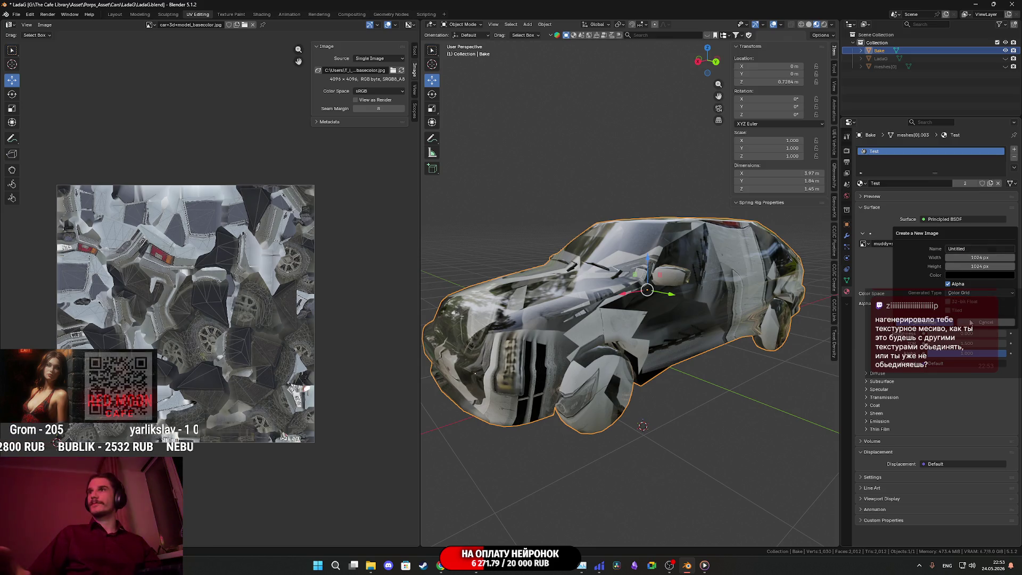
pyautogui.click(936, 323)
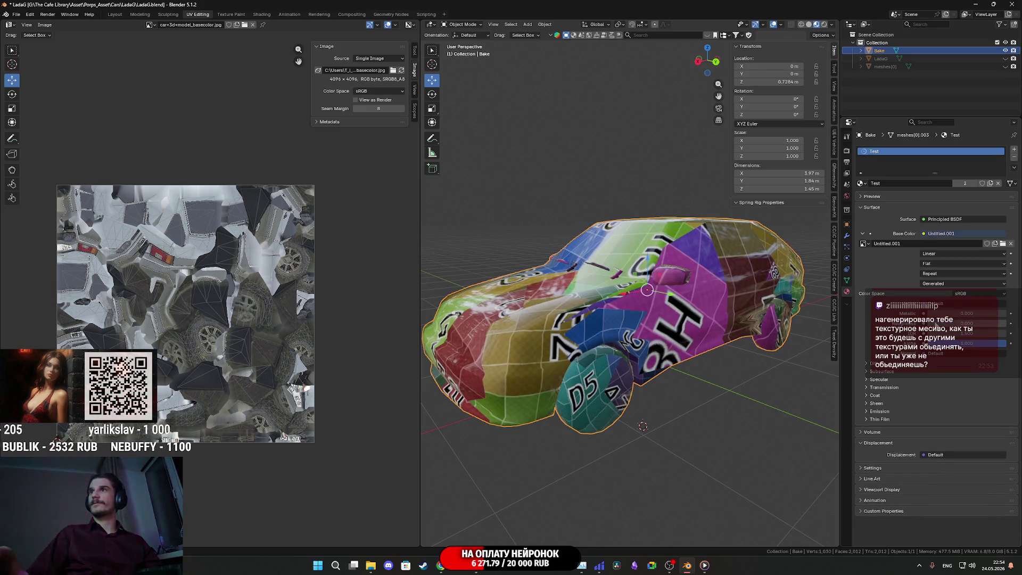
pyautogui.moveTo(740, 315); pyautogui.dragTo(646, 315, button='middle')
pyautogui.moveTo(683, 319)
pyautogui.mouseDown(button='middle')
pyautogui.moveTo(700, 298)
pyautogui.moveTo(722, 296)
pyautogui.moveTo(701, 292)
pyautogui.mouseUp(button='middle')
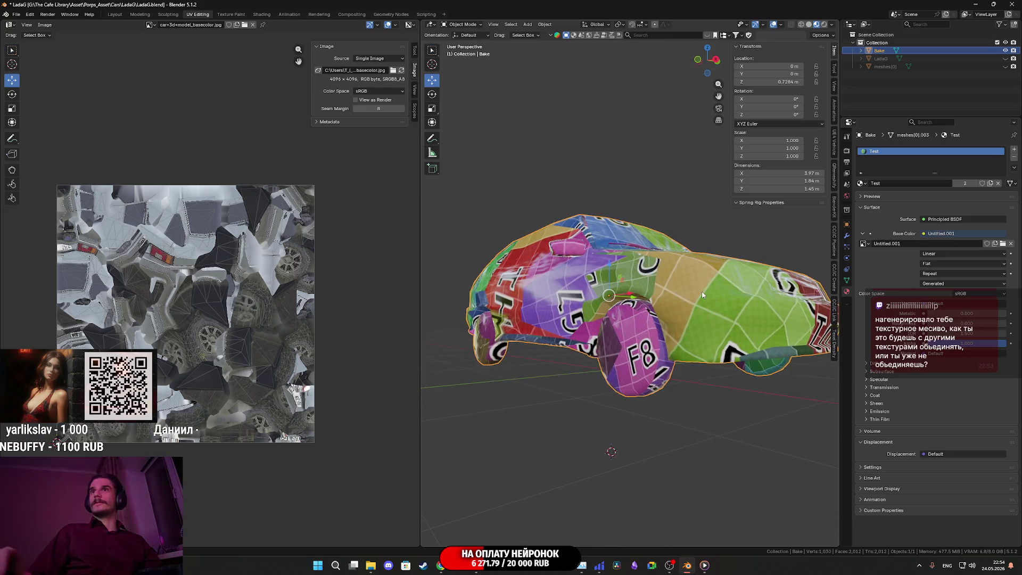
# Step: Enter Edit Mode on the car and select the whole mesh
pyautogui.press('Tab')
pyautogui.moveTo(687, 205); pyautogui.dragTo(652, 277, button='middle')
pyautogui.press('a')
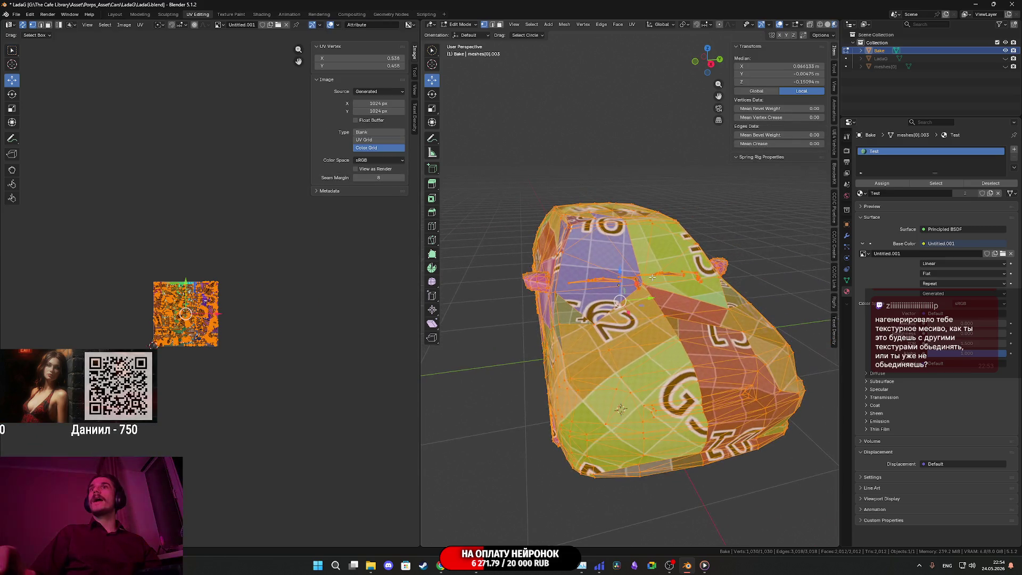
# Step: Convert the mesh's triangles to quads in face mode and switch to solid shading
pyautogui.click(500, 25)
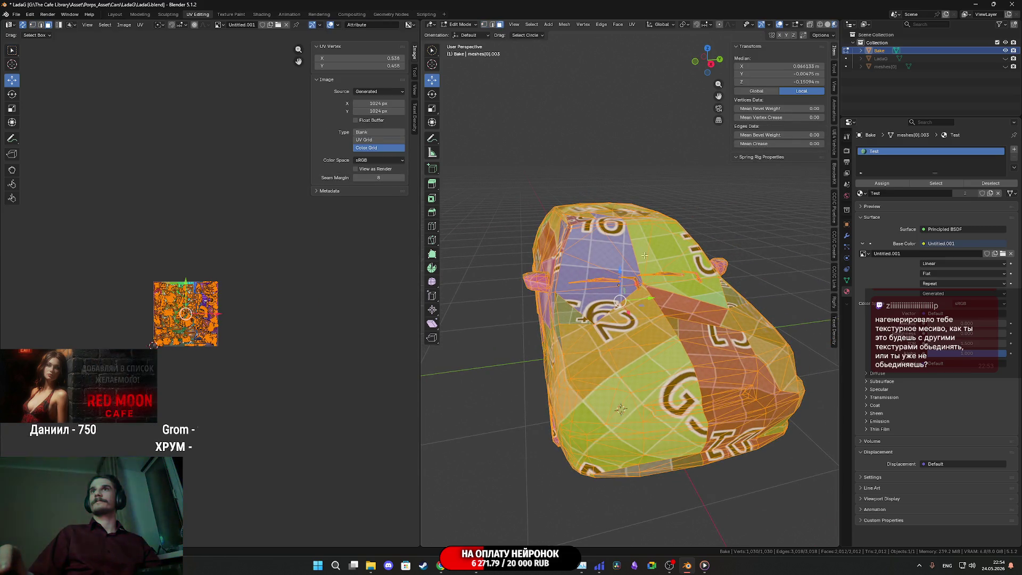
pyautogui.rightClick(655, 301)
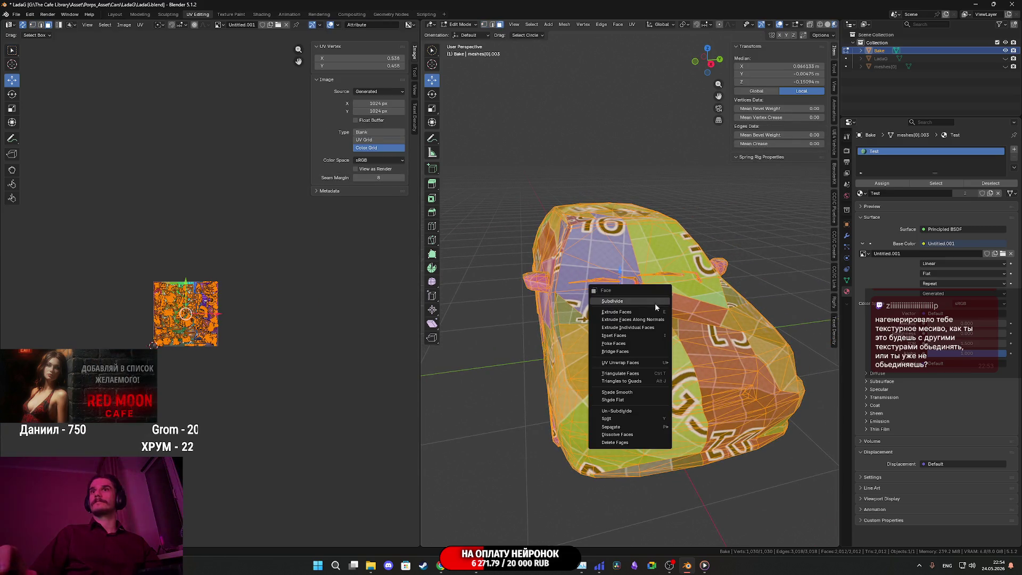
pyautogui.click(634, 381)
pyautogui.moveTo(637, 376)
pyautogui.mouseDown(button='middle')
pyautogui.moveTo(676, 321)
pyautogui.moveTo(719, 328)
pyautogui.moveTo(682, 336)
pyautogui.mouseUp(button='middle')
pyautogui.press('z')
pyautogui.click(735, 320)
# Step: Select both linked windscreen wiper pieces and delete their vertices, leaving 950 vertices
pyautogui.hotkey('alt', 'a')
pyautogui.scroll(5, 671, 341)
pyautogui.scroll(3, 671, 341)
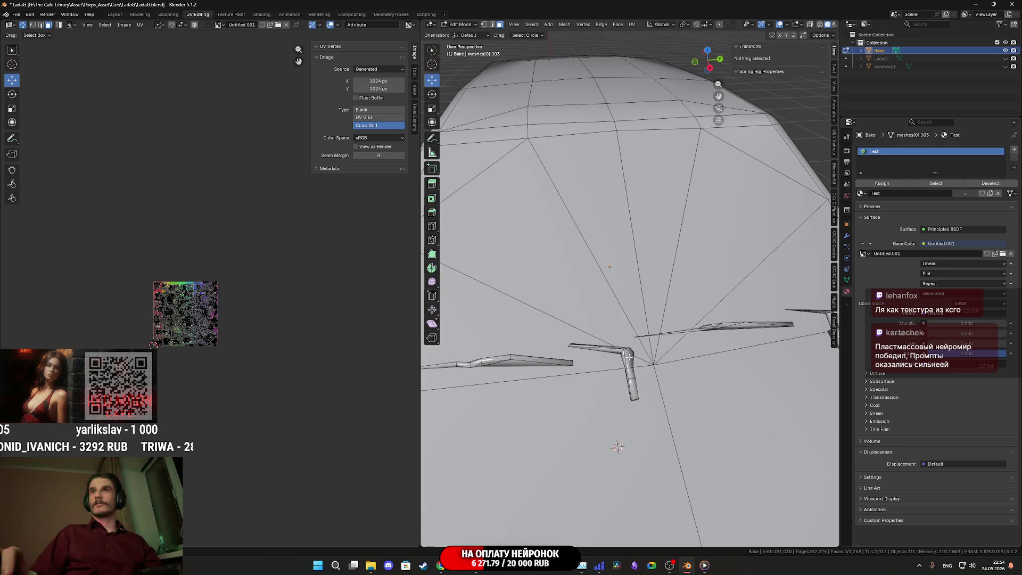
pyautogui.click(630, 354)
pyautogui.hotkey('ctrl', 'l')
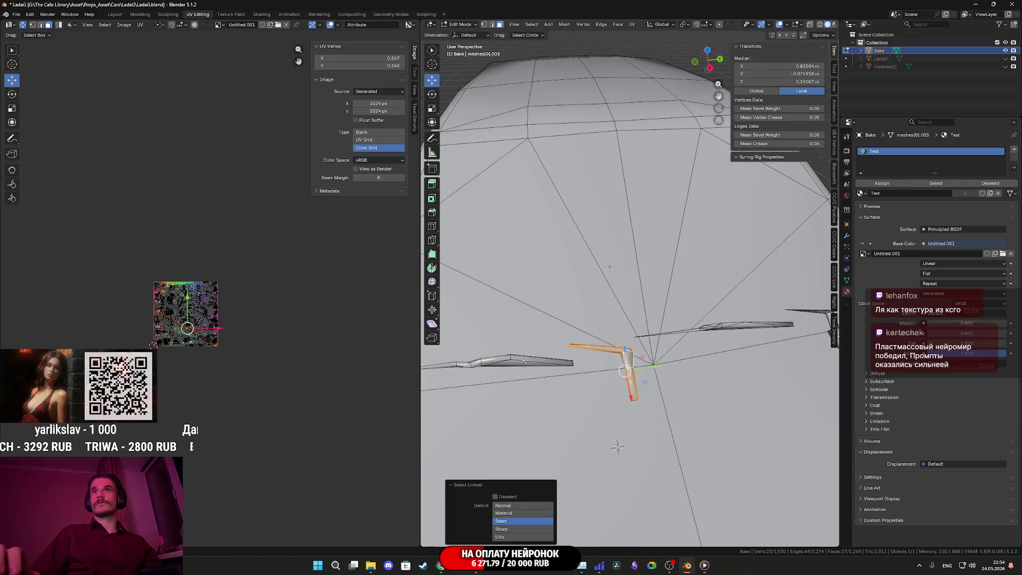
pyautogui.press('l')
pyautogui.scroll(-1, 757, 323)
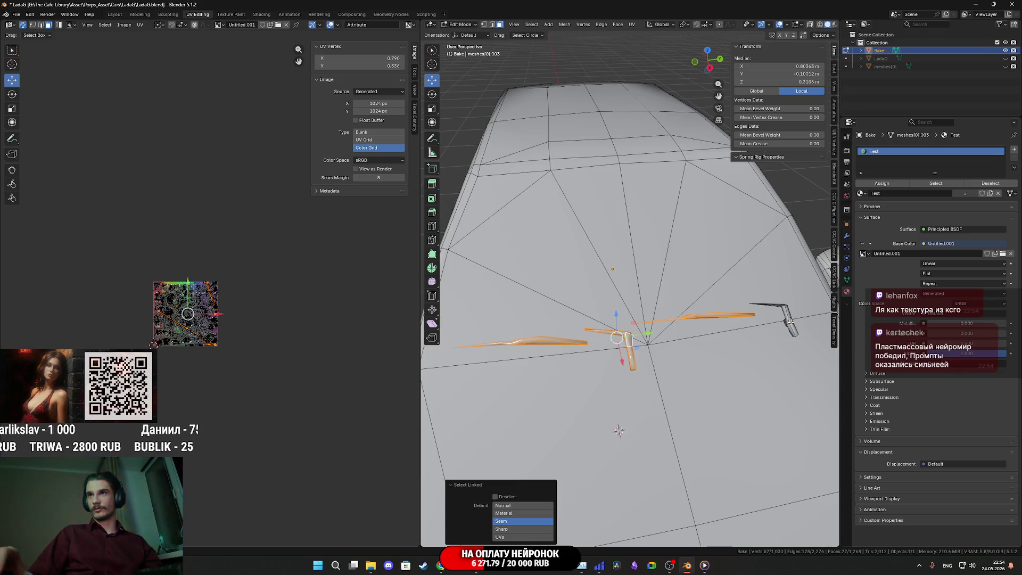
pyautogui.press('x')
pyautogui.click(787, 318)
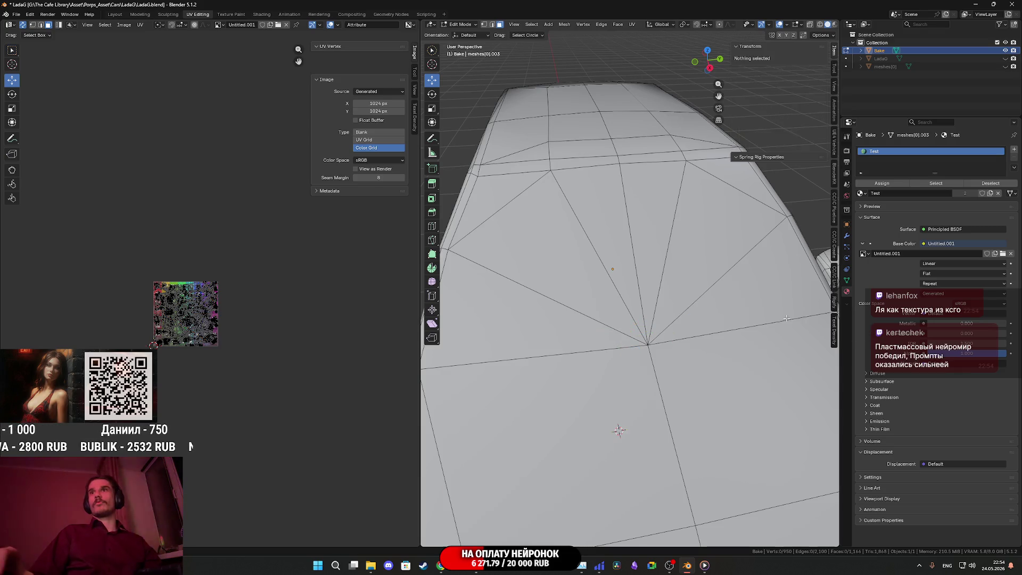
pyautogui.moveTo(787, 318)
pyautogui.mouseDown(button='middle')
pyautogui.moveTo(781, 299)
pyautogui.moveTo(797, 266)
pyautogui.mouseUp(button='middle')
pyautogui.scroll(-5, 781, 299)
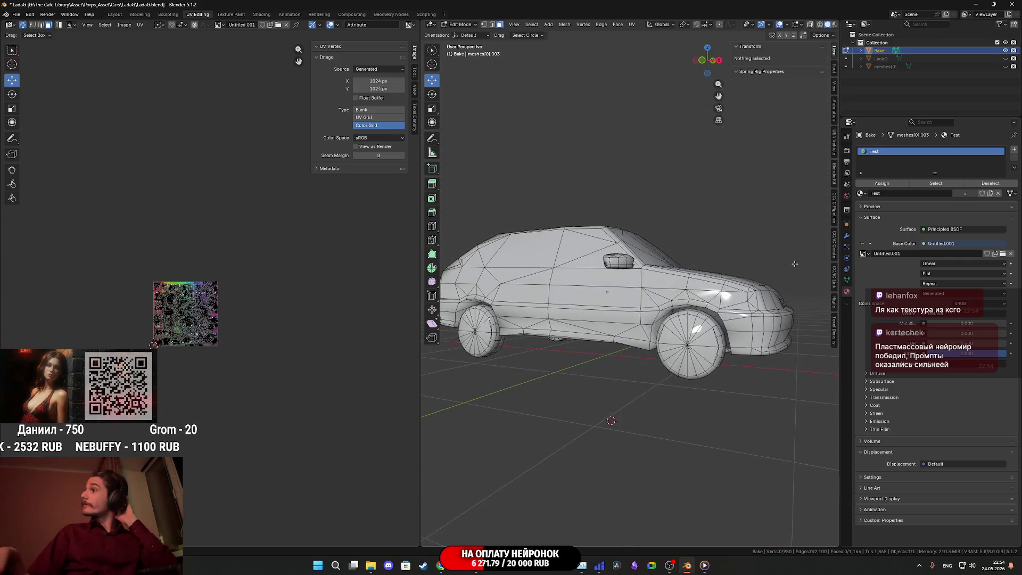
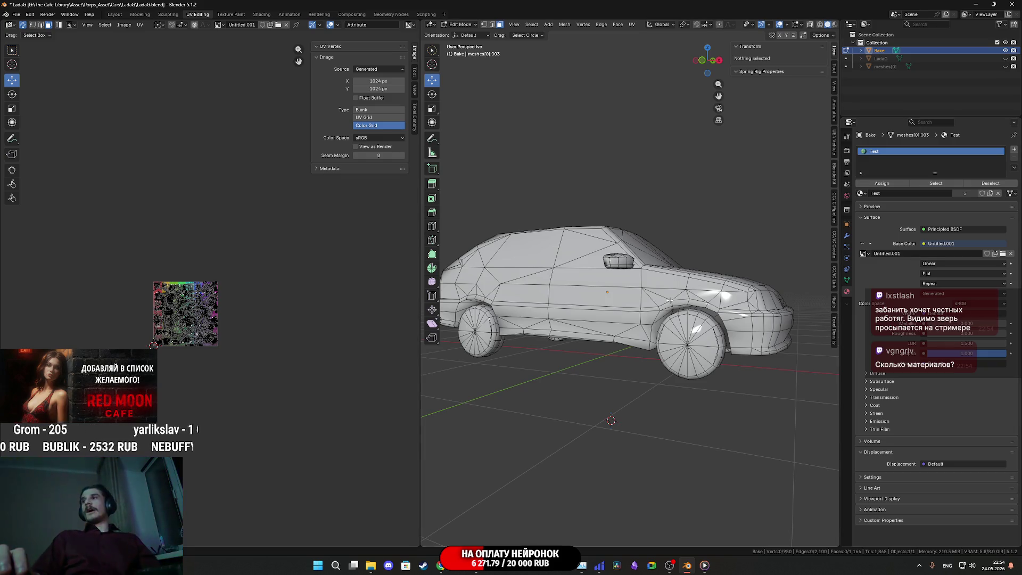
# Step: Switch to edge select mode with the view turned to the car's front-left side
pyautogui.moveTo(653, 301)
pyautogui.mouseDown(button='middle')
pyautogui.moveTo(627, 305)
pyautogui.moveTo(601, 349)
pyautogui.moveTo(580, 199)
pyautogui.moveTo(533, 199)
pyautogui.mouseUp(button='middle')
pyautogui.scroll(4, 627, 305)
pyautogui.click(492, 25)
# Step: Select the front bumper edge loops plus the adjoining upper body edge
pyautogui.moveTo(612, 373)
pyautogui.mouseDown(button='middle')
pyautogui.moveTo(611, 349)
pyautogui.moveTo(606, 361)
pyautogui.mouseUp(button='middle')
pyautogui.click(603, 426)
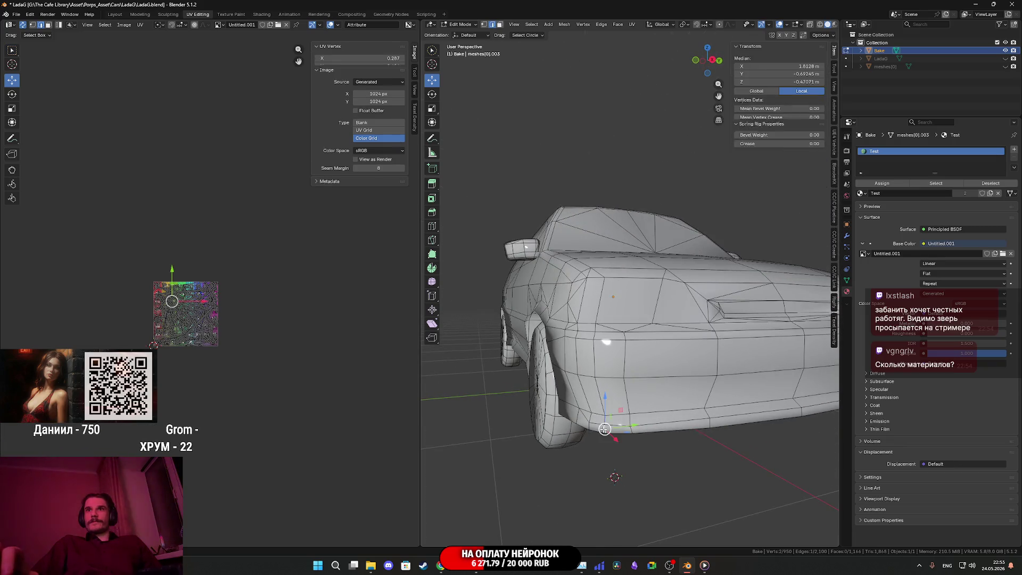
pyautogui.keyDown('alt'); pyautogui.click(601, 396); pyautogui.keyUp('alt')
pyautogui.moveTo(601, 396); pyautogui.dragTo(607, 405, button='middle')
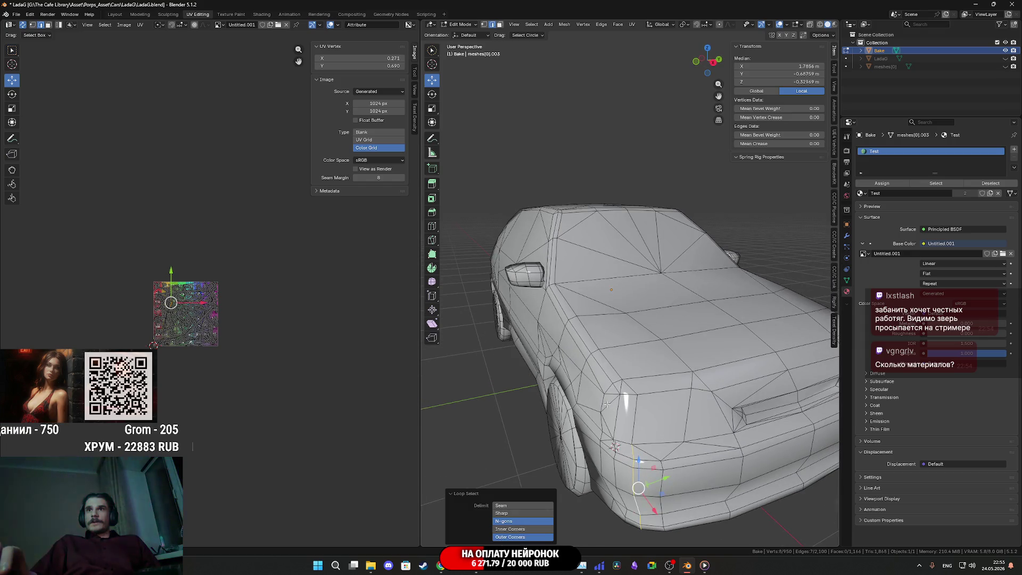
pyautogui.keyDown('alt'); pyautogui.keyDown('shift'); pyautogui.click(615, 366); pyautogui.keyUp('shift'); pyautogui.keyUp('alt')
pyautogui.moveTo(615, 366); pyautogui.dragTo(630, 330, button='middle')
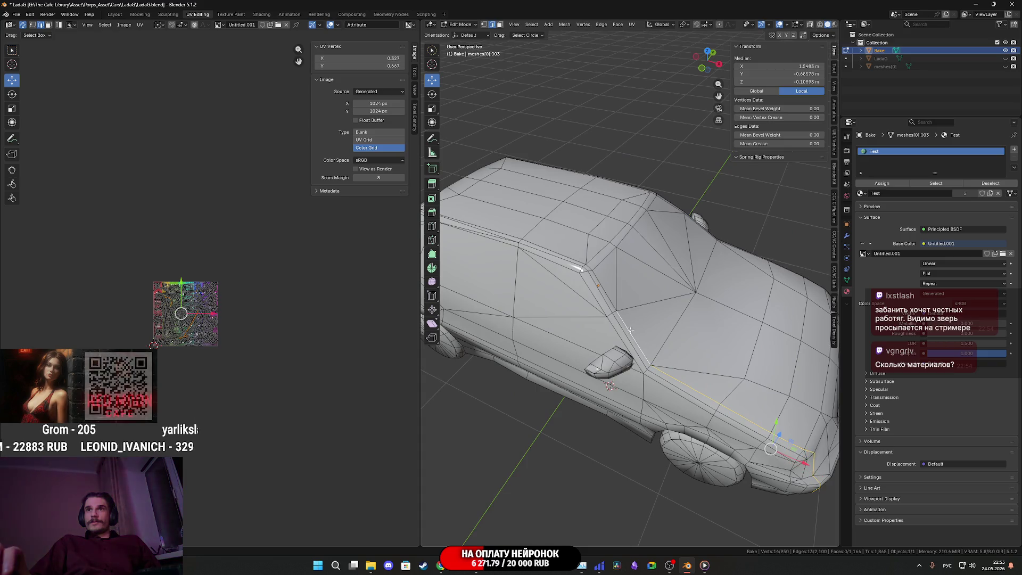
pyautogui.keyDown('shift'); pyautogui.click(582, 264); pyautogui.keyUp('shift')
# Step: Extend the selected edge path by one more edge toward the car's rear
pyautogui.moveTo(557, 259); pyautogui.dragTo(649, 310, button='middle')
pyautogui.moveTo(661, 368); pyautogui.dragTo(665, 347, button='middle')
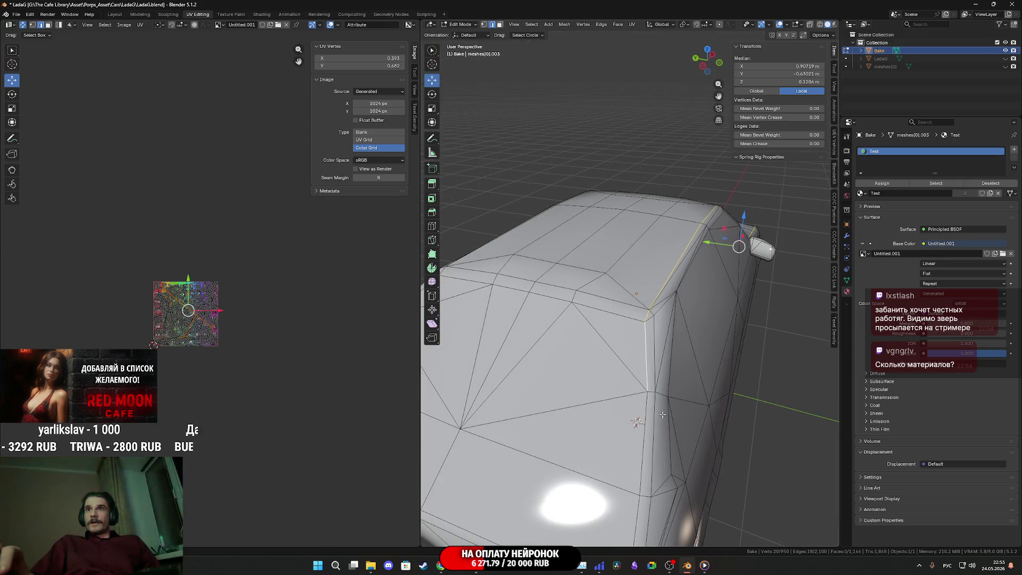
pyautogui.moveTo(662, 415); pyautogui.dragTo(660, 350, button='middle')
pyautogui.moveTo(670, 425)
pyautogui.mouseDown(button='middle')
pyautogui.moveTo(662, 399)
pyautogui.moveTo(621, 455)
pyautogui.moveTo(622, 356)
pyautogui.mouseUp(button='middle')
pyautogui.scroll(2, 626, 428)
pyautogui.keyDown('shift'); pyautogui.click(613, 422); pyautogui.keyUp('shift')
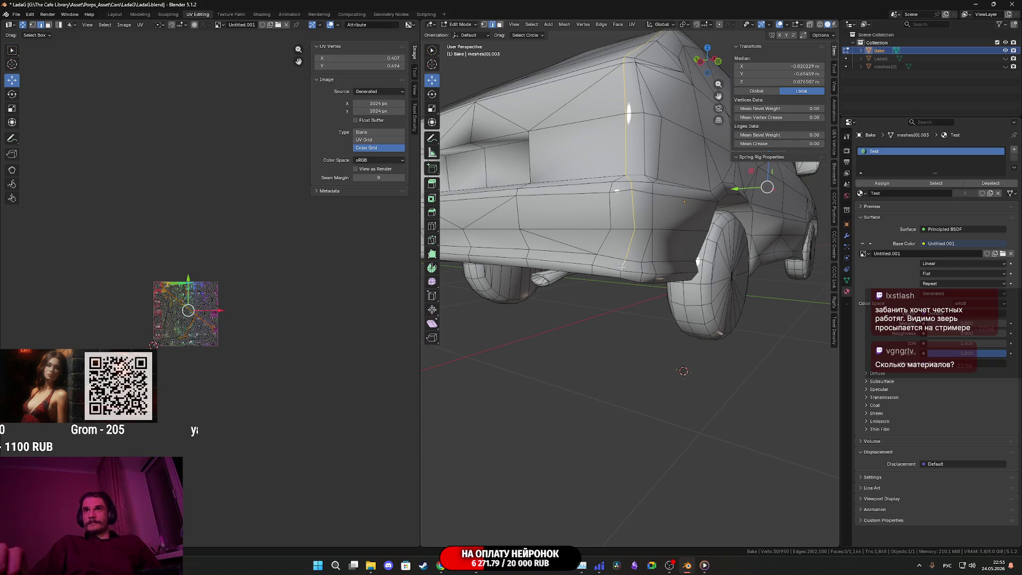
pyautogui.moveTo(629, 274); pyautogui.dragTo(653, 218, button='middle')
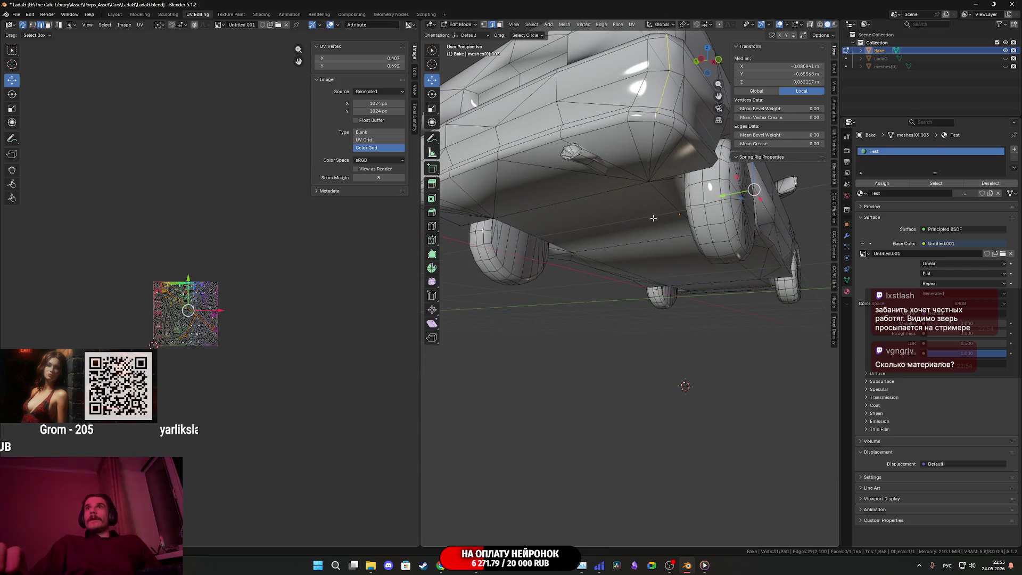
# Step: Mark the selected bumper-to-rear edge path as a UV seam
pyautogui.rightClick(658, 119)
pyautogui.click(612, 256)
pyautogui.moveTo(624, 183)
pyautogui.mouseDown(button='middle')
pyautogui.moveTo(680, 322)
pyautogui.moveTo(632, 307)
pyautogui.moveTo(678, 313)
pyautogui.moveTo(606, 275)
pyautogui.moveTo(624, 268)
pyautogui.moveTo(606, 354)
pyautogui.moveTo(701, 291)
pyautogui.mouseUp(button='middle')
# Step: Start a new edge path selection running along the car's side
pyautogui.keyDown('alt'); pyautogui.click(606, 275); pyautogui.keyUp('alt')
pyautogui.keyDown('alt'); pyautogui.click(629, 334); pyautogui.keyUp('alt')
pyautogui.keyDown('shift'); pyautogui.click(721, 272); pyautogui.keyUp('shift')
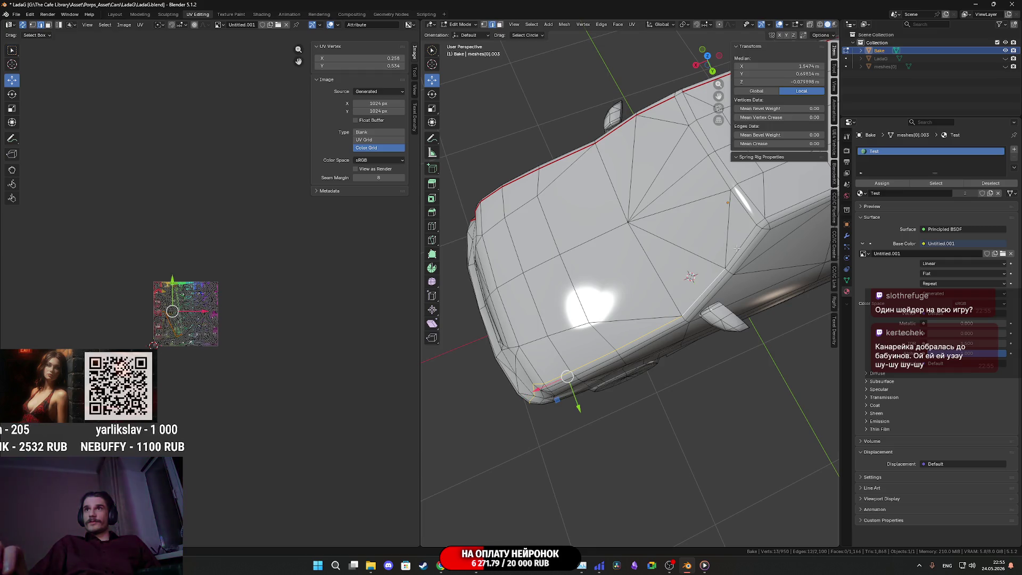
pyautogui.scroll(4, 736, 248)
pyautogui.keyDown('ctrl'); pyautogui.click(620, 336); pyautogui.keyUp('ctrl')
pyautogui.keyDown('ctrl'); pyautogui.click(621, 335); pyautogui.keyUp('ctrl')
pyautogui.moveTo(621, 334)
pyautogui.mouseDown(button='middle')
pyautogui.moveTo(654, 318)
pyautogui.moveTo(583, 304)
pyautogui.moveTo(586, 323)
pyautogui.moveTo(626, 324)
pyautogui.moveTo(566, 300)
pyautogui.moveTo(584, 279)
pyautogui.mouseUp(button='middle')
# Step: Extend the side path around the rear corner and under the rear bumper
pyautogui.keyDown('ctrl'); pyautogui.click(541, 322); pyautogui.keyUp('ctrl')
pyautogui.keyDown('ctrl'); pyautogui.click(566, 300); pyautogui.keyUp('ctrl')
pyautogui.keyDown('ctrl'); pyautogui.click(584, 280); pyautogui.keyUp('ctrl')
pyautogui.scroll(2, 584, 279)
pyautogui.keyDown('ctrl'); pyautogui.click(549, 293); pyautogui.keyUp('ctrl')
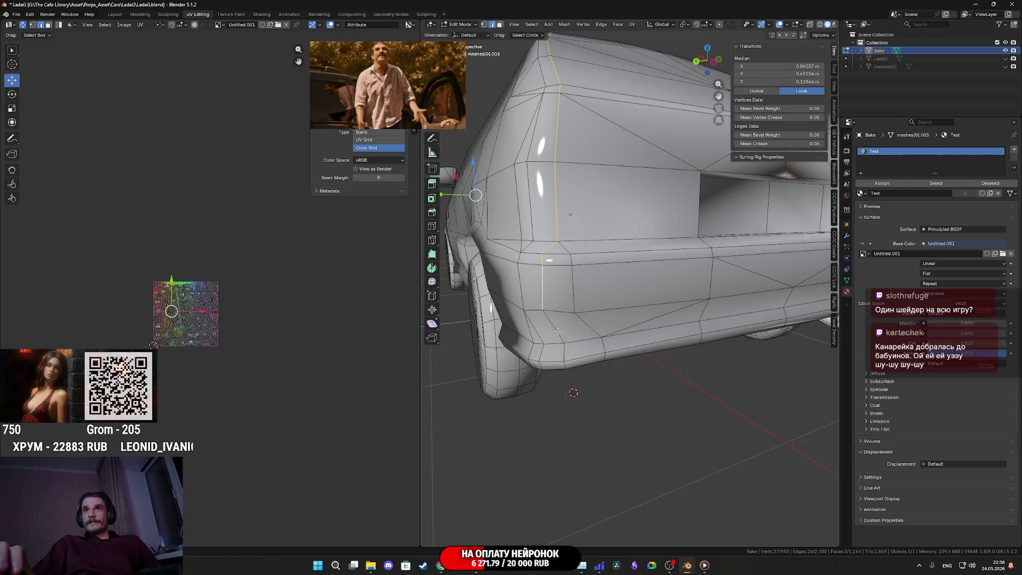
pyautogui.moveTo(549, 292); pyautogui.dragTo(591, 261, button='middle')
pyautogui.keyDown('ctrl'); pyautogui.click(591, 261); pyautogui.keyUp('ctrl')
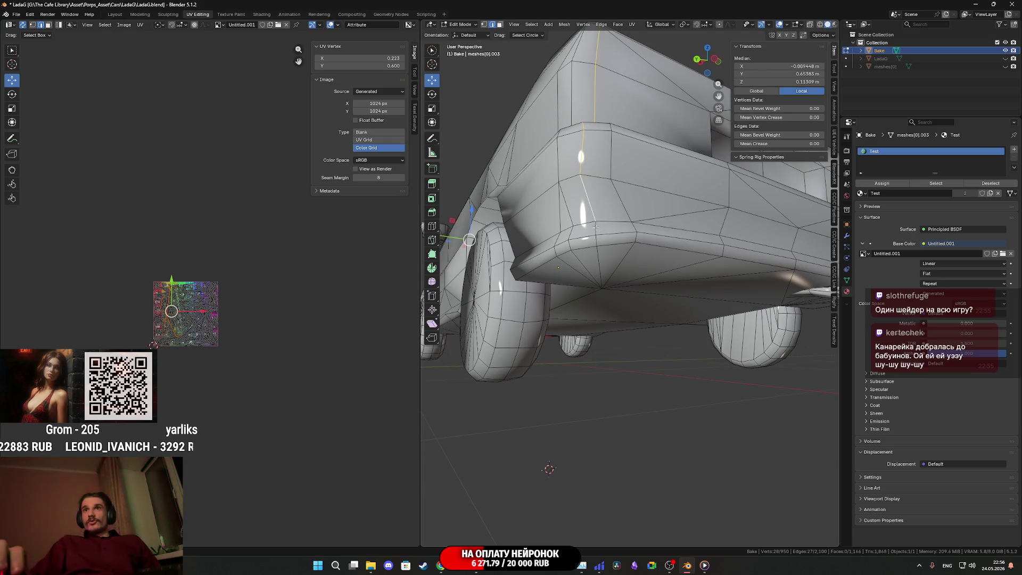
# Step: Mark the side and rear-corner path as a seam, then pick a single new edge
pyautogui.rightClick(597, 240)
pyautogui.click(596, 241)
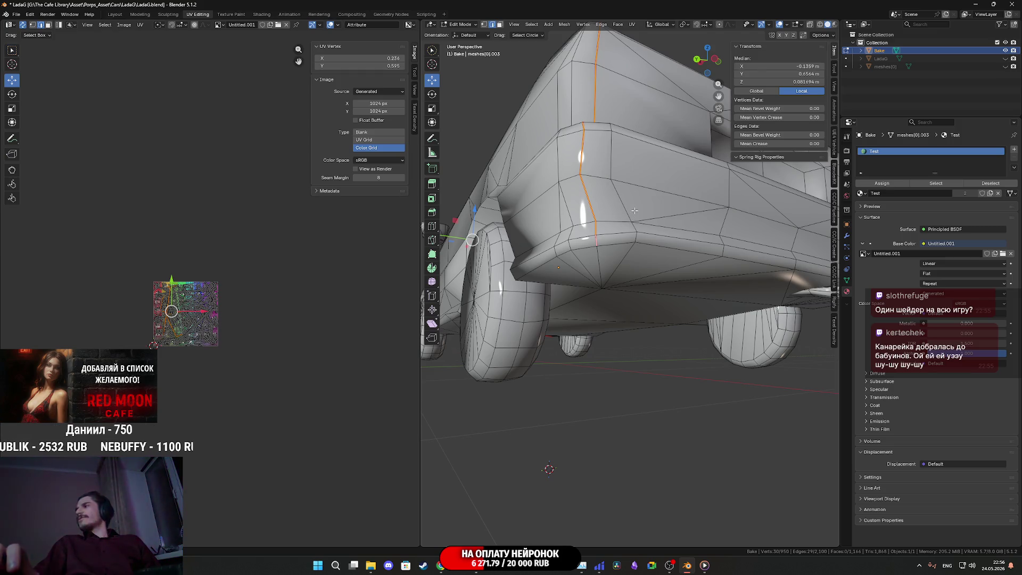
pyautogui.click(614, 261)
pyautogui.moveTo(614, 262)
pyautogui.mouseDown(button='middle')
pyautogui.moveTo(637, 291)
pyautogui.moveTo(634, 250)
pyautogui.moveTo(624, 251)
pyautogui.mouseUp(button='middle')
# Step: Select the underside and sill edge loops, dropping one stray edge from the selection
pyautogui.keyDown('alt'); pyautogui.click(634, 249); pyautogui.keyUp('alt')
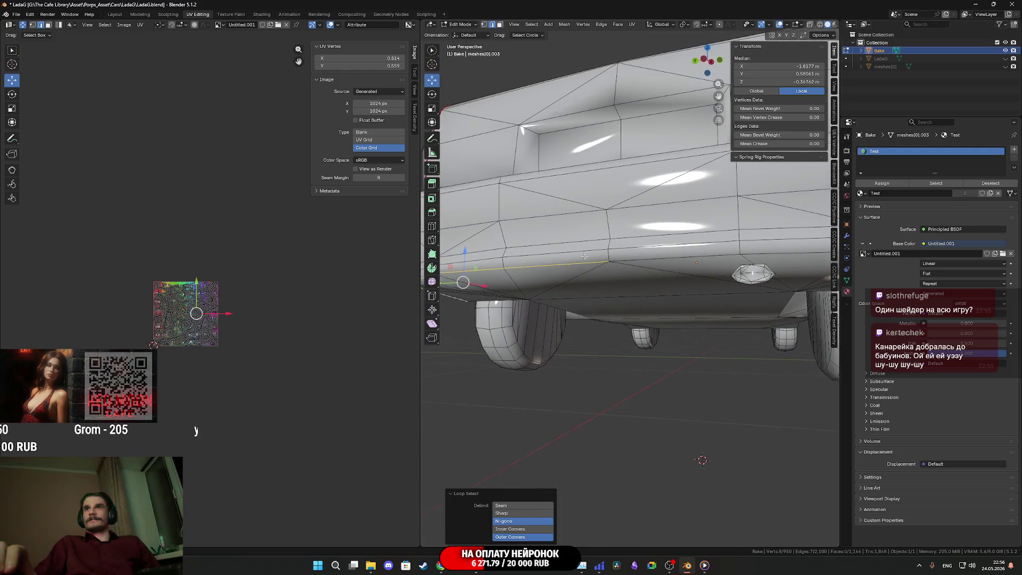
pyautogui.keyDown('alt'); pyautogui.keyDown('shift'); pyautogui.click(708, 272); pyautogui.keyUp('shift'); pyautogui.keyUp('alt')
pyautogui.moveTo(709, 272)
pyautogui.mouseDown(button='middle')
pyautogui.moveTo(599, 265)
pyautogui.moveTo(568, 273)
pyautogui.moveTo(664, 277)
pyautogui.mouseUp(button='middle')
pyautogui.scroll(5, 608, 262)
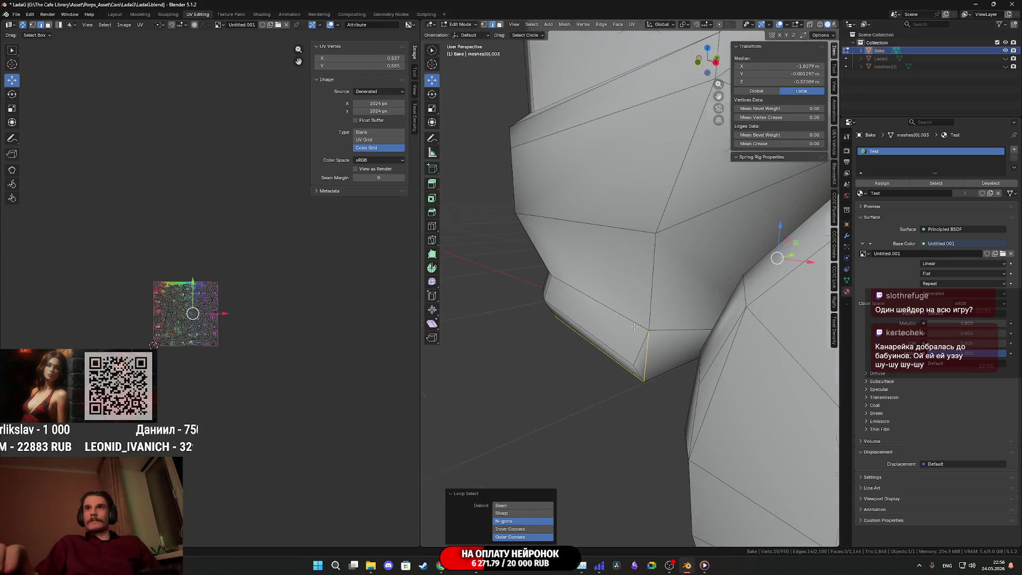
pyautogui.moveTo(634, 326); pyautogui.dragTo(648, 313, button='middle')
pyautogui.keyDown('shift'); pyautogui.click(648, 313); pyautogui.keyUp('shift')
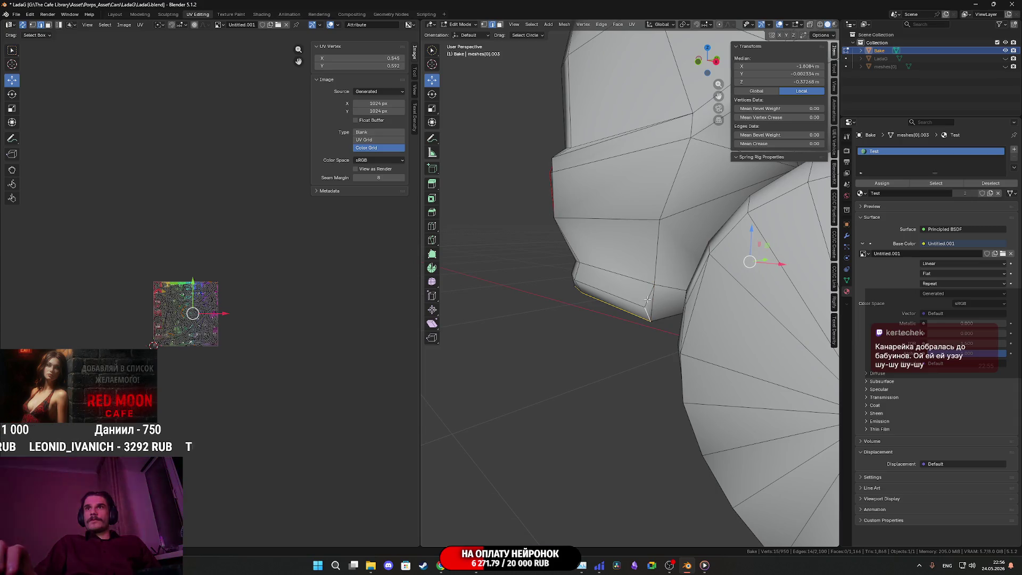
# Step: Add the wheel-arch edge loop and the vertical edge beside it to the selection
pyautogui.scroll(-5, 661, 261)
pyautogui.scroll(5, 605, 269)
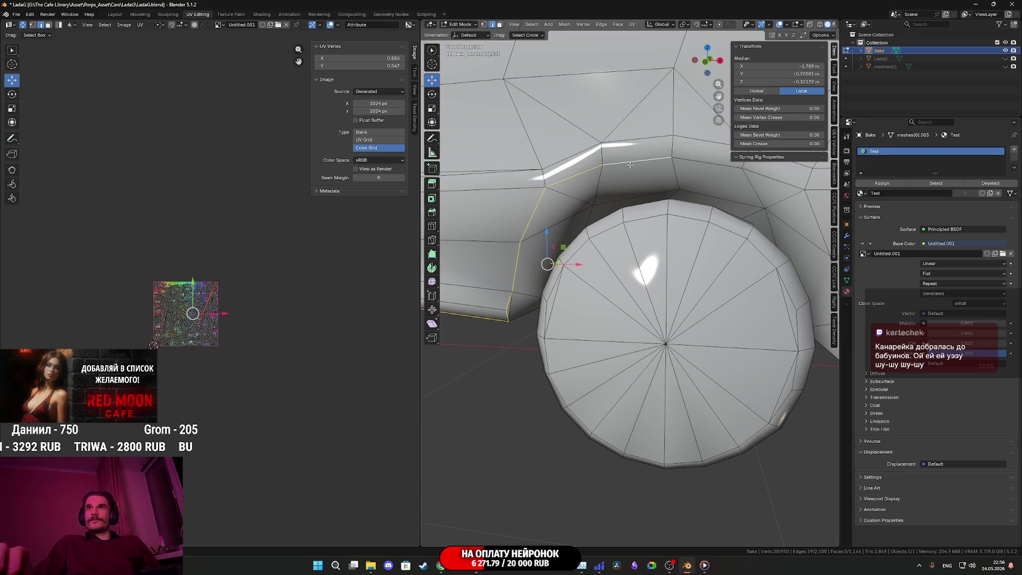
pyautogui.scroll(-5, 630, 165)
pyautogui.moveTo(630, 165); pyautogui.dragTo(639, 258, button='middle')
pyautogui.scroll(5, 639, 259)
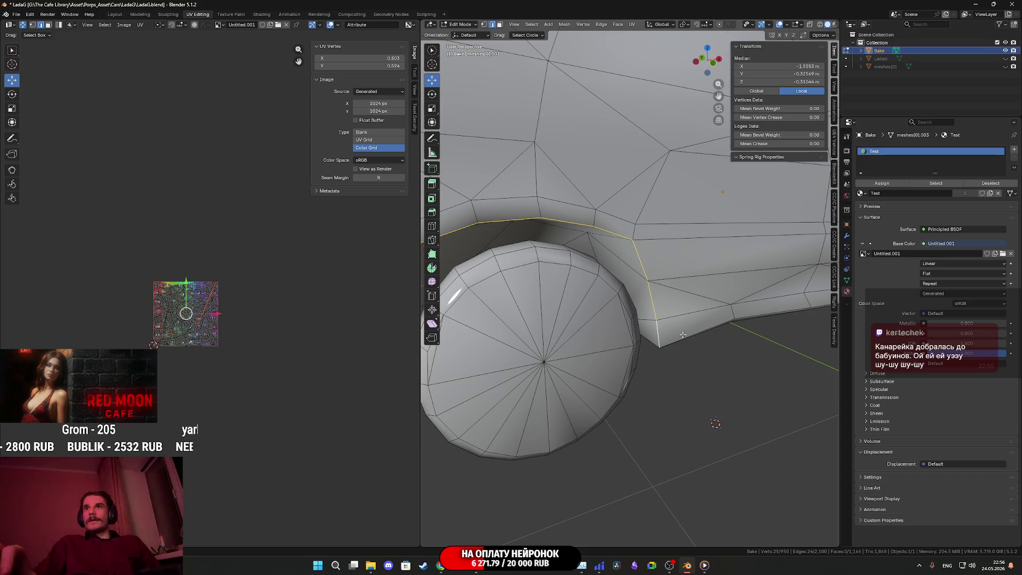
pyautogui.scroll(-4, 683, 335)
pyautogui.moveTo(682, 335)
pyautogui.mouseDown(button='middle')
pyautogui.moveTo(646, 356)
pyautogui.moveTo(570, 302)
pyautogui.moveTo(615, 358)
pyautogui.mouseUp(button='middle')
pyautogui.scroll(5, 646, 356)
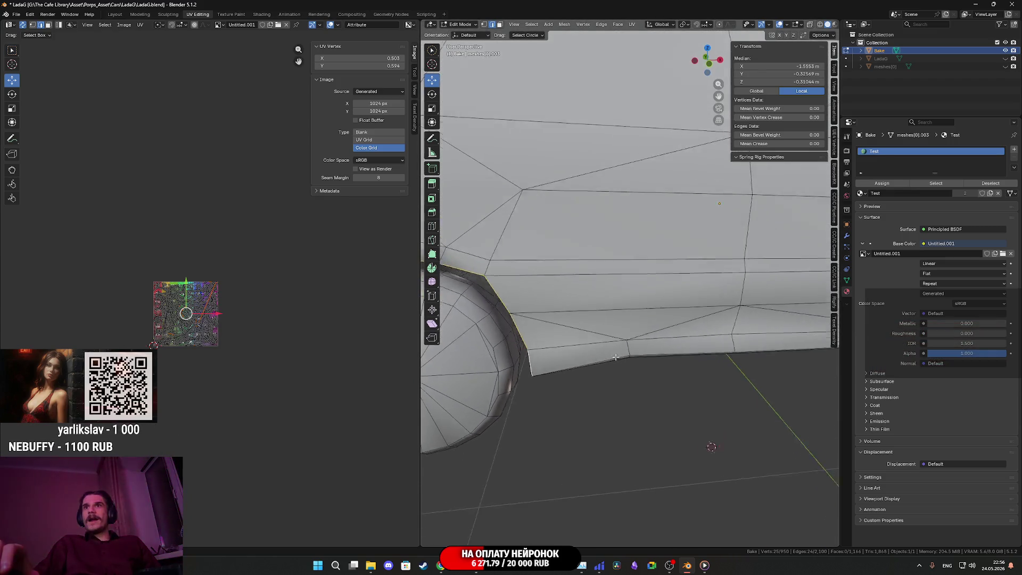
pyautogui.scroll(-5, 615, 357)
pyautogui.keyDown('shift'); pyautogui.moveTo(702, 300); pyautogui.dragTo(618, 306, button='middle'); pyautogui.keyUp('shift')
pyautogui.moveTo(660, 339); pyautogui.dragTo(664, 325, button='middle')
pyautogui.moveTo(733, 299); pyautogui.dragTo(706, 281, button='middle')
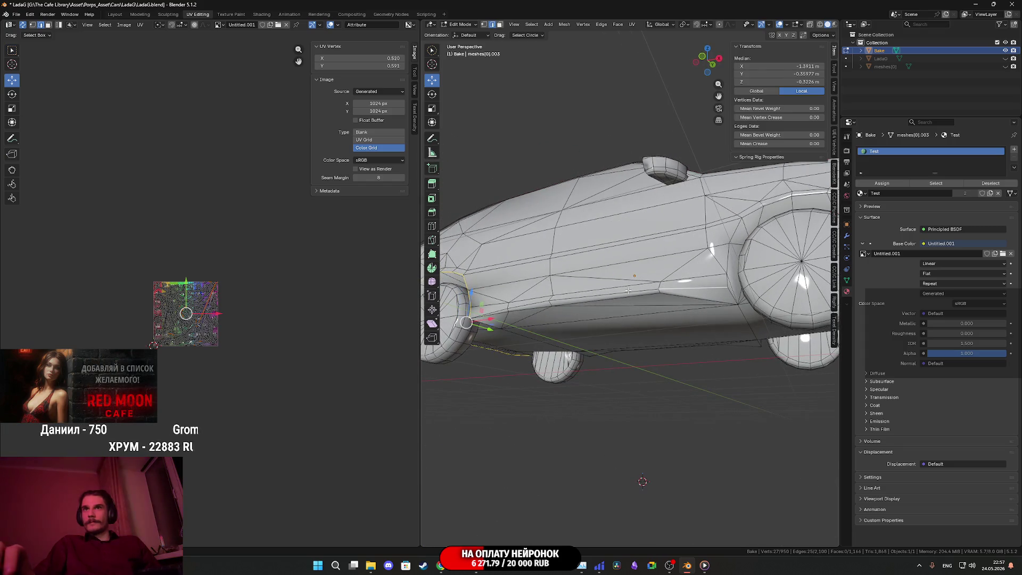
pyautogui.moveTo(504, 307)
pyautogui.mouseDown(button='middle')
pyautogui.moveTo(671, 319)
pyautogui.moveTo(627, 343)
pyautogui.mouseUp(button='middle')
pyautogui.scroll(3, 672, 319)
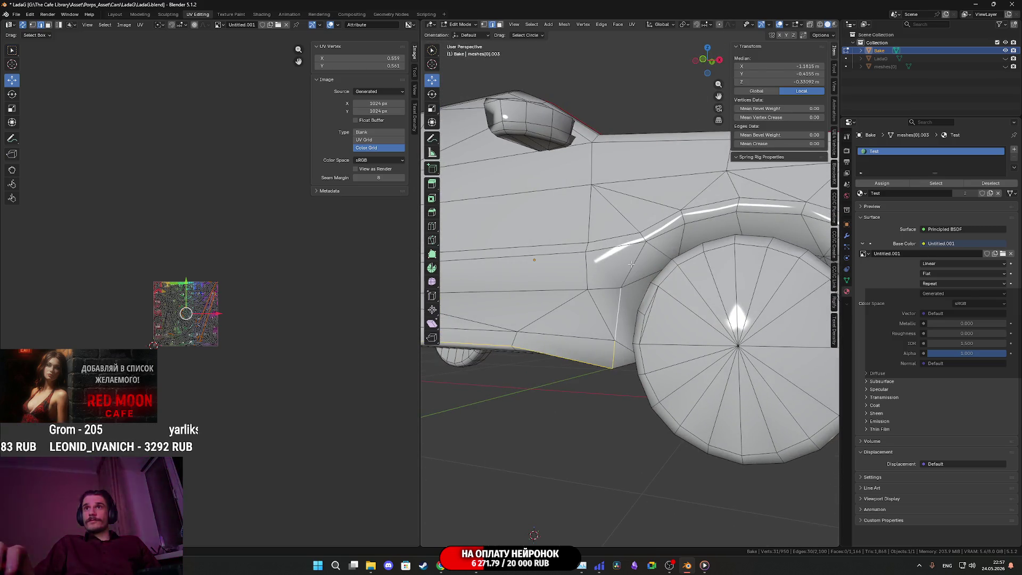
pyautogui.keyDown('alt'); pyautogui.keyDown('shift'); pyautogui.click(666, 233); pyautogui.keyUp('shift'); pyautogui.keyUp('alt')
pyautogui.moveTo(667, 232); pyautogui.dragTo(702, 299, button='middle')
pyautogui.scroll(3, 713, 314)
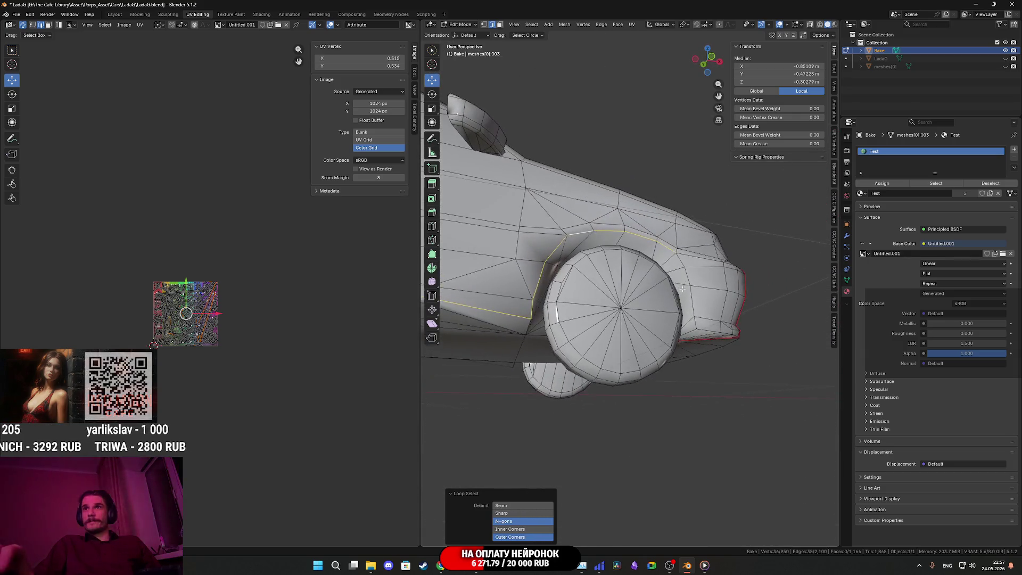
pyautogui.keyDown('shift'); pyautogui.click(727, 285); pyautogui.keyUp('shift')
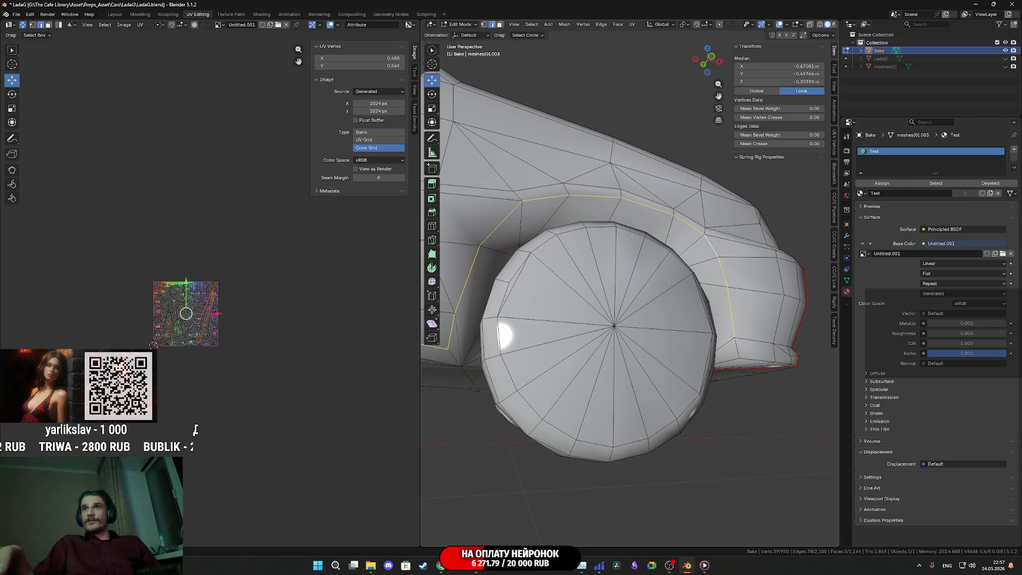
# Step: Mark the wheel-arch and sill edges as seams with Ctrl+E
pyautogui.moveTo(746, 357)
pyautogui.mouseDown(button='middle')
pyautogui.moveTo(678, 334)
pyautogui.moveTo(690, 324)
pyautogui.moveTo(633, 302)
pyautogui.mouseUp(button='middle')
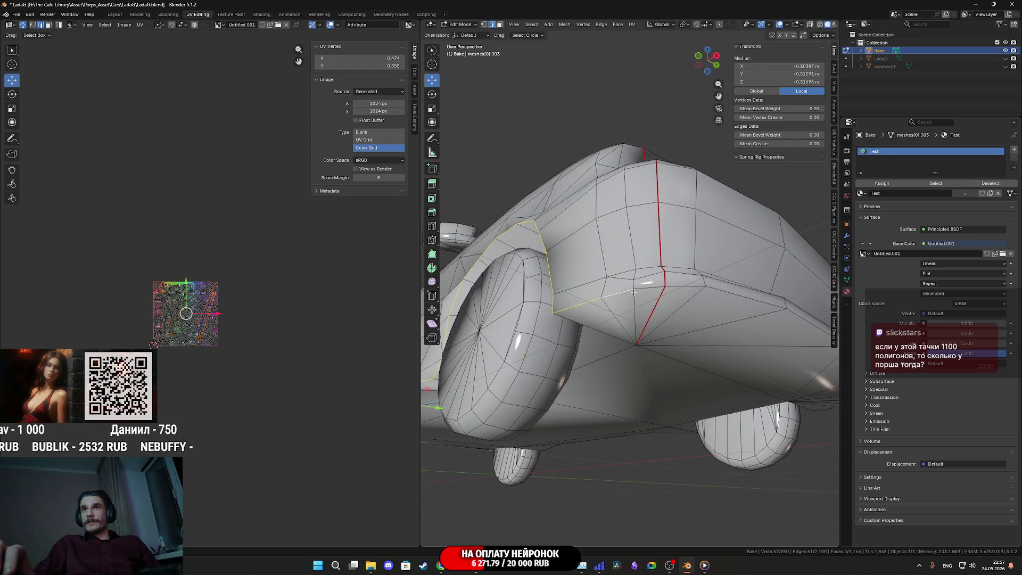
pyautogui.hotkey('ctrl', 'e')
pyautogui.click(641, 290)
pyautogui.click(649, 321)
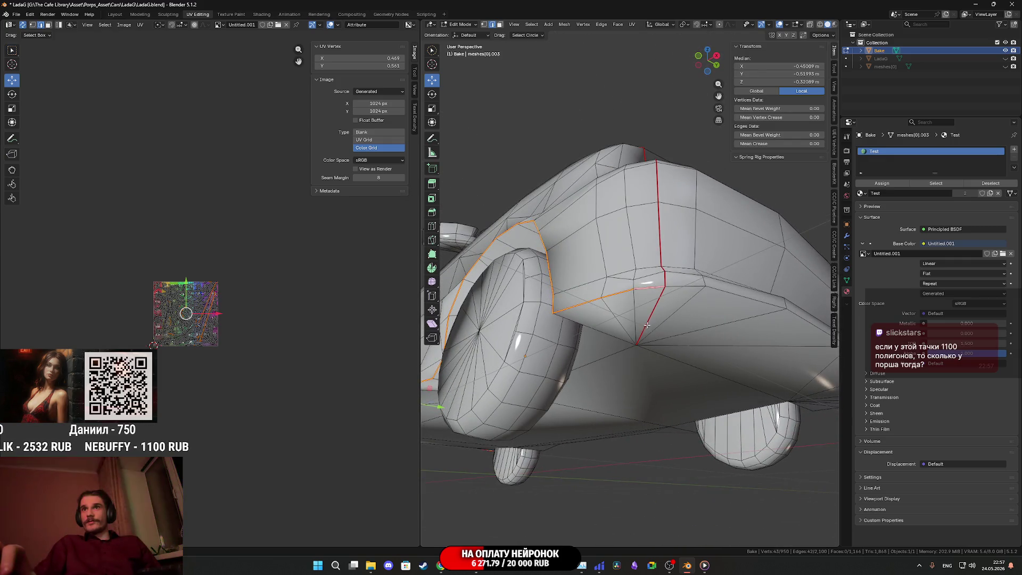
# Step: Mark the front bumper edge loop as a seam
pyautogui.rightClick(648, 321)
pyautogui.click(631, 326)
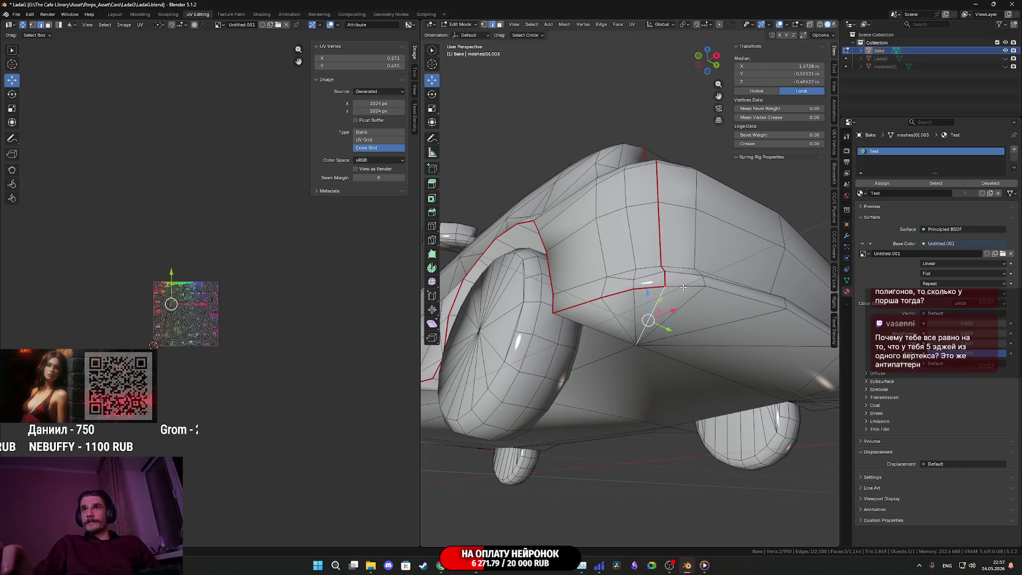
pyautogui.keyDown('alt'); pyautogui.click(671, 328); pyautogui.keyUp('alt')
pyautogui.moveTo(671, 328)
pyautogui.mouseDown(button='middle')
pyautogui.moveTo(609, 335)
pyautogui.moveTo(667, 330)
pyautogui.mouseUp(button='middle')
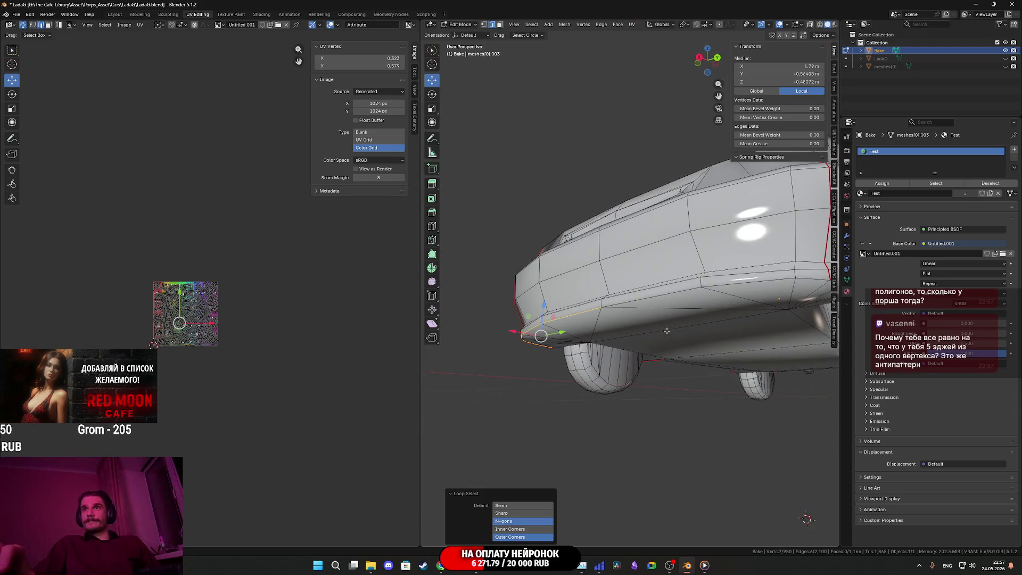
pyautogui.moveTo(663, 296); pyautogui.dragTo(580, 323, button='middle')
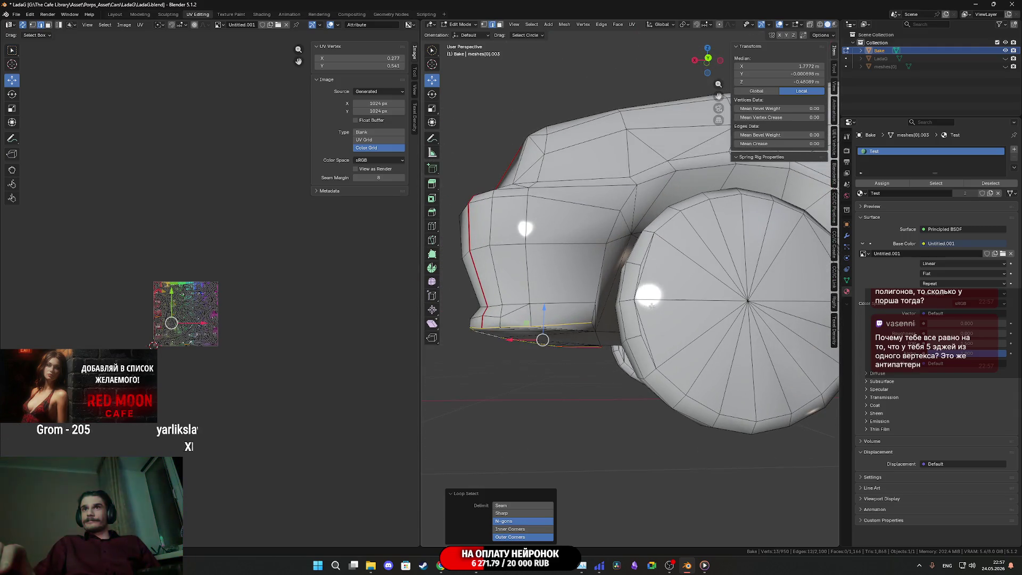
pyautogui.rightClick(580, 322)
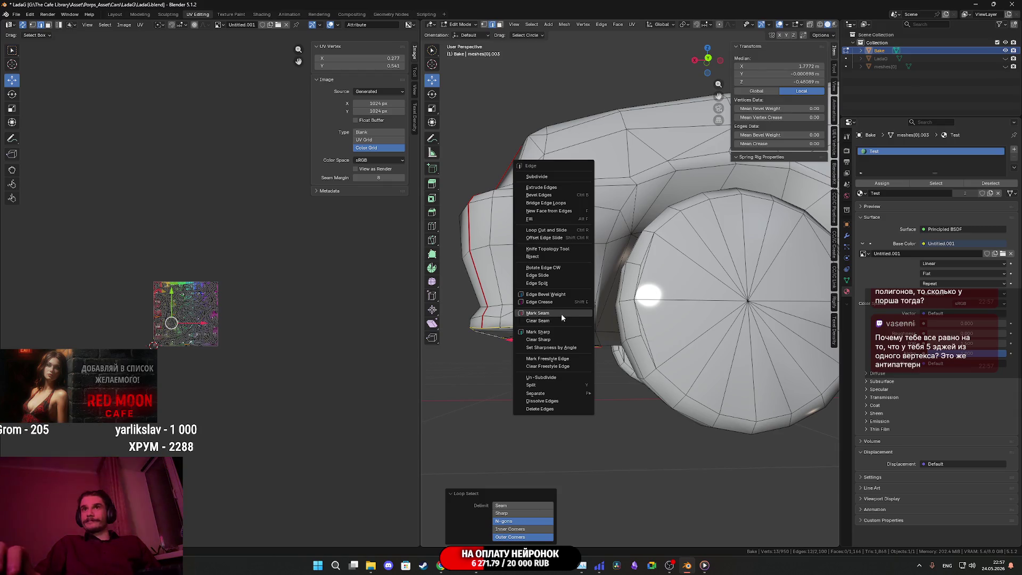
pyautogui.click(563, 318)
# Step: Select the edges around the other wheel arch and mark them as seams
pyautogui.moveTo(543, 337)
pyautogui.mouseDown(button='middle')
pyautogui.moveTo(563, 349)
pyautogui.moveTo(559, 338)
pyautogui.moveTo(531, 337)
pyautogui.mouseUp(button='middle')
pyautogui.click(554, 326)
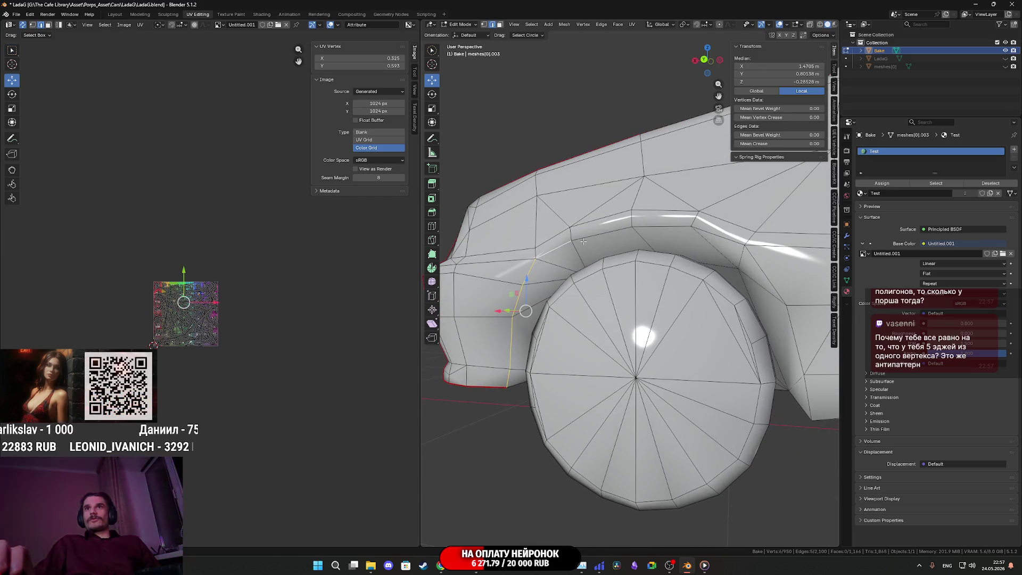
pyautogui.keyDown('shift'); pyautogui.click(692, 233); pyautogui.keyUp('shift')
pyautogui.moveTo(692, 233)
pyautogui.mouseDown(button='middle')
pyautogui.moveTo(786, 300)
pyautogui.moveTo(569, 281)
pyautogui.mouseUp(button='middle')
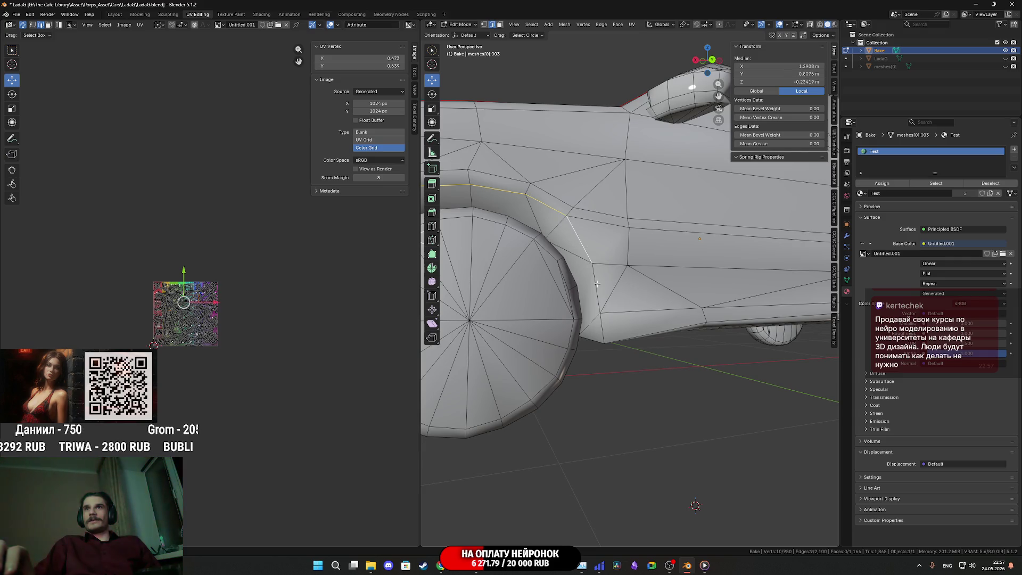
pyautogui.moveTo(606, 329)
pyautogui.mouseDown(button='middle')
pyautogui.moveTo(590, 330)
pyautogui.moveTo(573, 272)
pyautogui.moveTo(531, 258)
pyautogui.mouseUp(button='middle')
pyautogui.keyDown('shift'); pyautogui.click(589, 331); pyautogui.keyUp('shift')
pyautogui.hotkey('ctrl', 'e')
pyautogui.click(590, 330)
# Step: Select the car's lower side edges and mark them as seams
pyautogui.click(506, 338)
pyautogui.moveTo(506, 337)
pyautogui.mouseDown(button='middle')
pyautogui.moveTo(660, 322)
pyautogui.moveTo(669, 287)
pyautogui.mouseUp(button='middle')
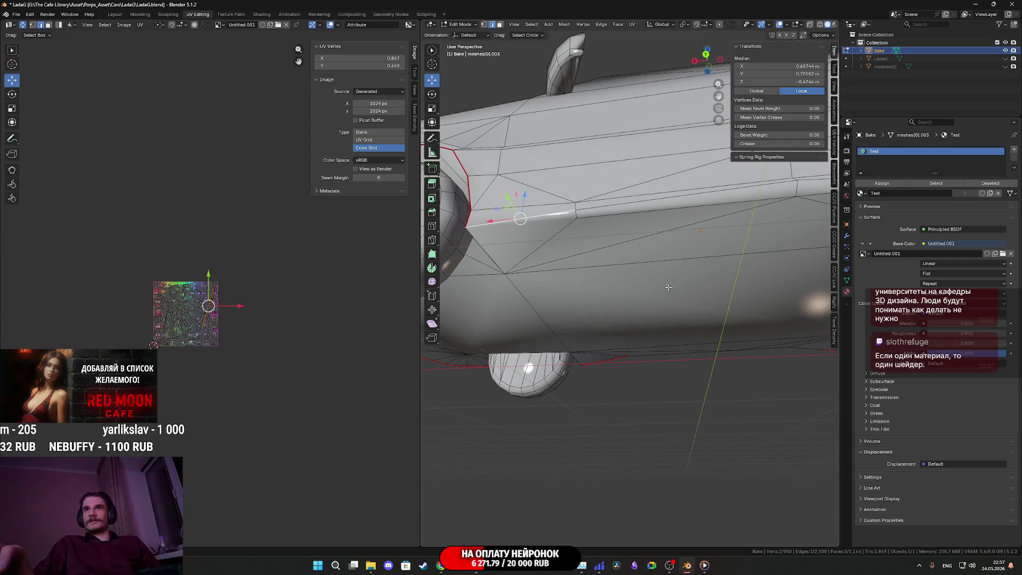
pyautogui.keyDown('shift'); pyautogui.click(606, 208); pyautogui.keyUp('shift')
pyautogui.moveTo(607, 209)
pyautogui.mouseDown(button='middle')
pyautogui.moveTo(644, 319)
pyautogui.moveTo(617, 360)
pyautogui.moveTo(674, 344)
pyautogui.moveTo(674, 335)
pyautogui.mouseUp(button='middle')
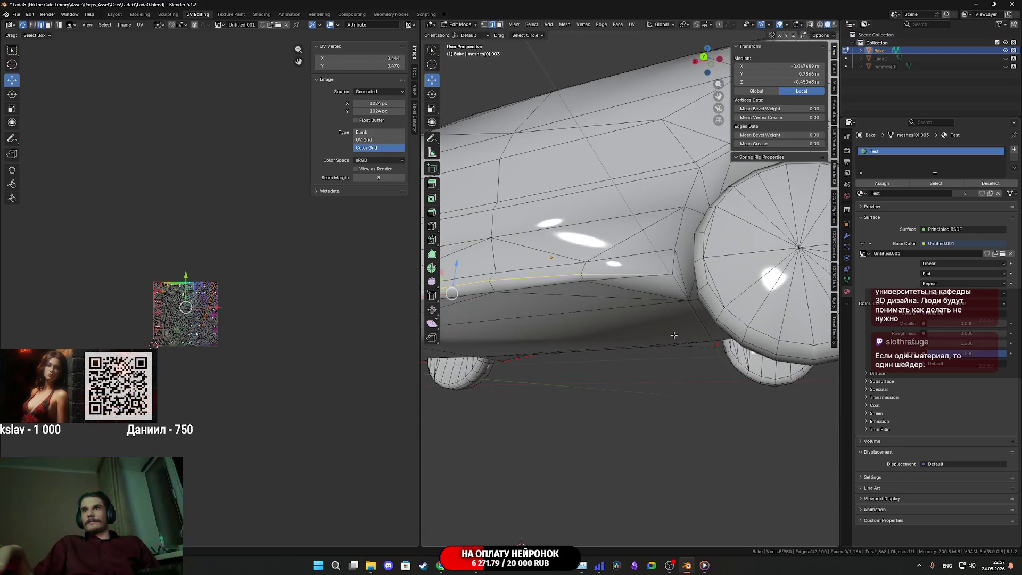
pyautogui.rightClick(592, 267)
pyautogui.click(592, 267)
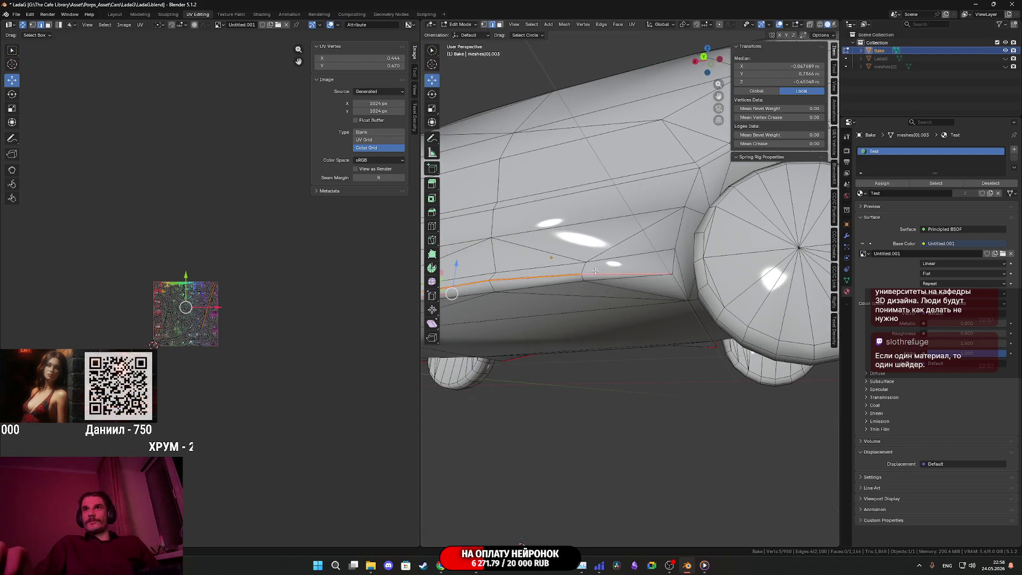
# Step: Add a further side edge and orbit around the car to check the marked seams
pyautogui.moveTo(592, 267); pyautogui.dragTo(613, 291, button='middle')
pyautogui.keyDown('shift'); pyautogui.click(654, 231); pyautogui.keyUp('shift')
pyautogui.moveTo(653, 231); pyautogui.dragTo(620, 265, button='middle')
pyautogui.moveTo(705, 248)
pyautogui.mouseDown(button='middle')
pyautogui.moveTo(559, 271)
pyautogui.moveTo(610, 221)
pyautogui.mouseUp(button='middle')
pyautogui.rightClick(644, 257)
pyautogui.scroll(-4, 646, 261)
pyautogui.moveTo(646, 260)
pyautogui.mouseDown(button='middle')
pyautogui.moveTo(735, 291)
pyautogui.moveTo(634, 293)
pyautogui.moveTo(746, 301)
pyautogui.moveTo(724, 290)
pyautogui.mouseUp(button='middle')
pyautogui.scroll(4, 703, 286)
pyautogui.moveTo(556, 237)
pyautogui.mouseDown(button='middle')
pyautogui.moveTo(521, 239)
pyautogui.moveTo(553, 245)
pyautogui.moveTo(653, 318)
pyautogui.moveTo(649, 304)
pyautogui.moveTo(667, 286)
pyautogui.moveTo(590, 291)
pyautogui.mouseUp(button='middle')
pyautogui.scroll(-5, 653, 318)
pyautogui.scroll(4, 652, 298)
pyautogui.scroll(-3, 667, 285)
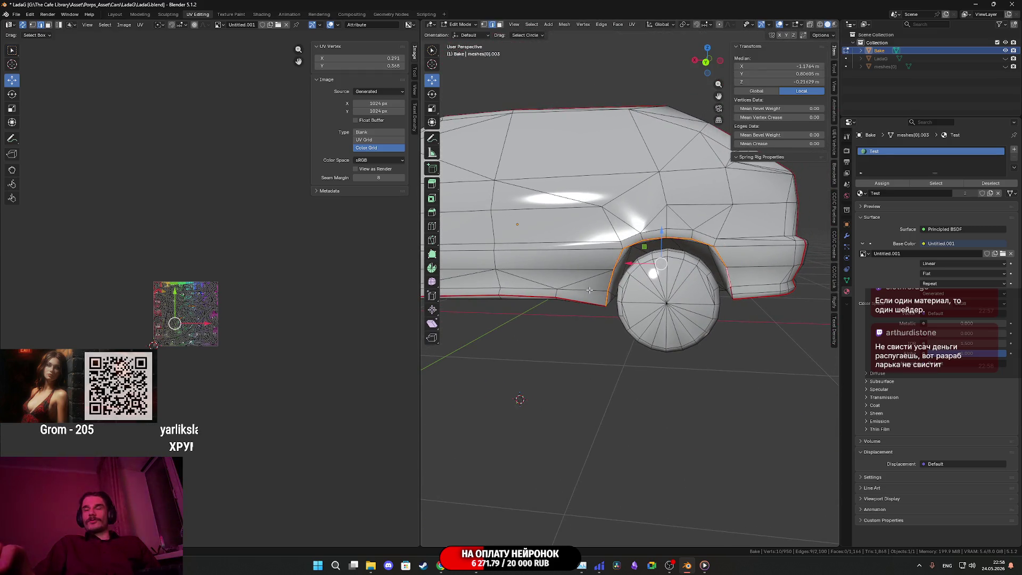
# Step: Select the edge loop running across the car's hood
pyautogui.scroll(-5, 653, 276)
pyautogui.moveTo(653, 276)
pyautogui.mouseDown(button='middle')
pyautogui.moveTo(580, 317)
pyautogui.moveTo(594, 315)
pyautogui.moveTo(562, 316)
pyautogui.moveTo(588, 314)
pyautogui.moveTo(575, 315)
pyautogui.mouseUp(button='middle')
pyautogui.scroll(3, 574, 314)
pyautogui.moveTo(644, 371)
pyautogui.mouseDown(button='middle')
pyautogui.moveTo(672, 359)
pyautogui.moveTo(633, 358)
pyautogui.mouseUp(button='middle')
pyautogui.keyDown('alt'); pyautogui.click(673, 360); pyautogui.keyUp('alt')
pyautogui.rightClick(673, 360)
pyautogui.press('Escape')
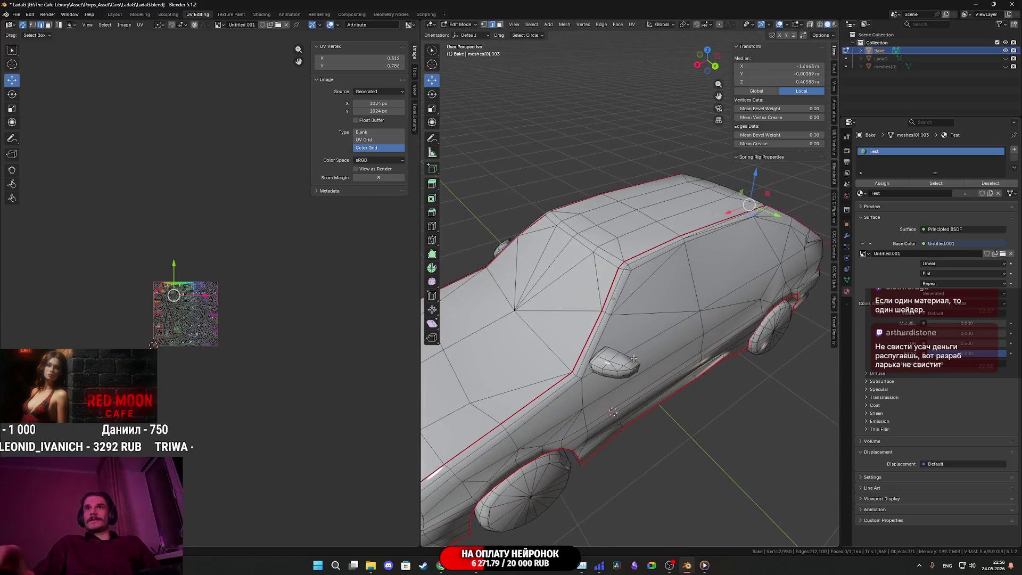
# Step: Mark the selected hood and roof-line edges as UV seams
pyautogui.rightClick(495, 291)
pyautogui.click(469, 320)
pyautogui.moveTo(469, 320)
pyautogui.mouseDown(button='middle')
pyautogui.moveTo(559, 309)
pyautogui.moveTo(619, 317)
pyautogui.moveTo(618, 224)
pyautogui.moveTo(691, 272)
pyautogui.mouseUp(button='middle')
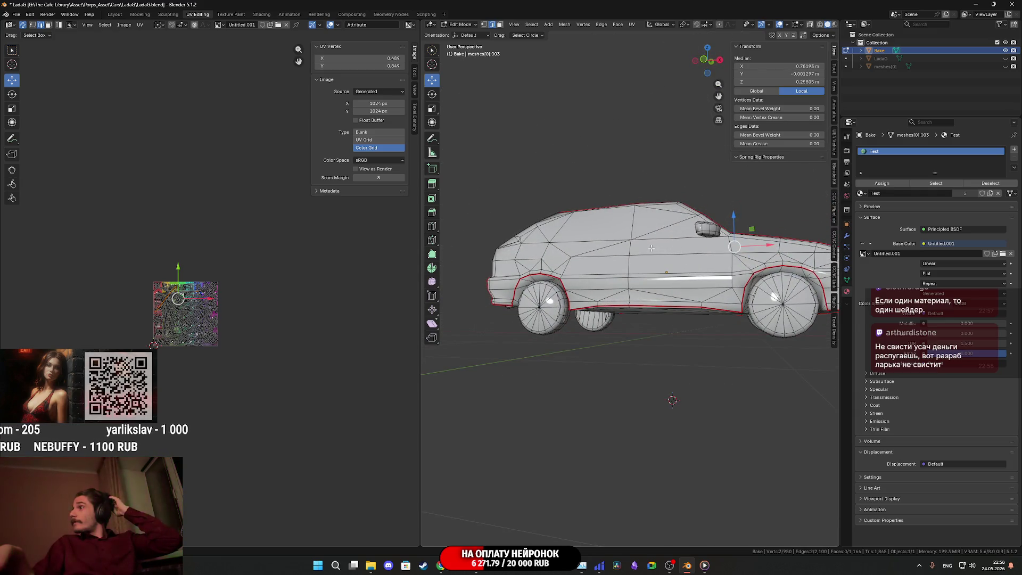
pyautogui.scroll(2, 640, 246)
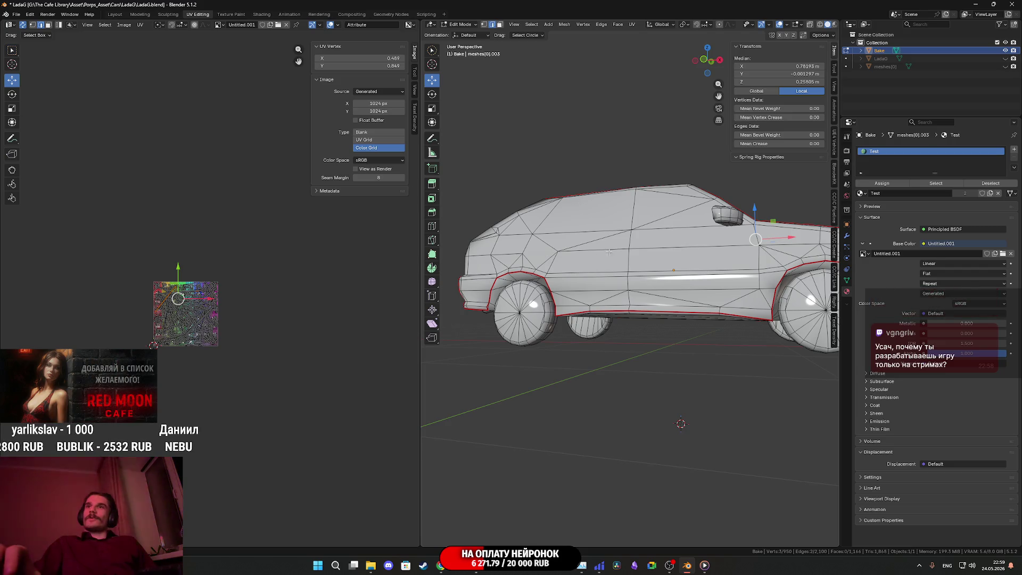
pyautogui.scroll(-2, 609, 252)
pyautogui.moveTo(609, 252)
pyautogui.mouseDown(button='middle')
pyautogui.moveTo(649, 275)
pyautogui.moveTo(599, 289)
pyautogui.moveTo(646, 290)
pyautogui.moveTo(712, 316)
pyautogui.moveTo(703, 316)
pyautogui.mouseUp(button='middle')
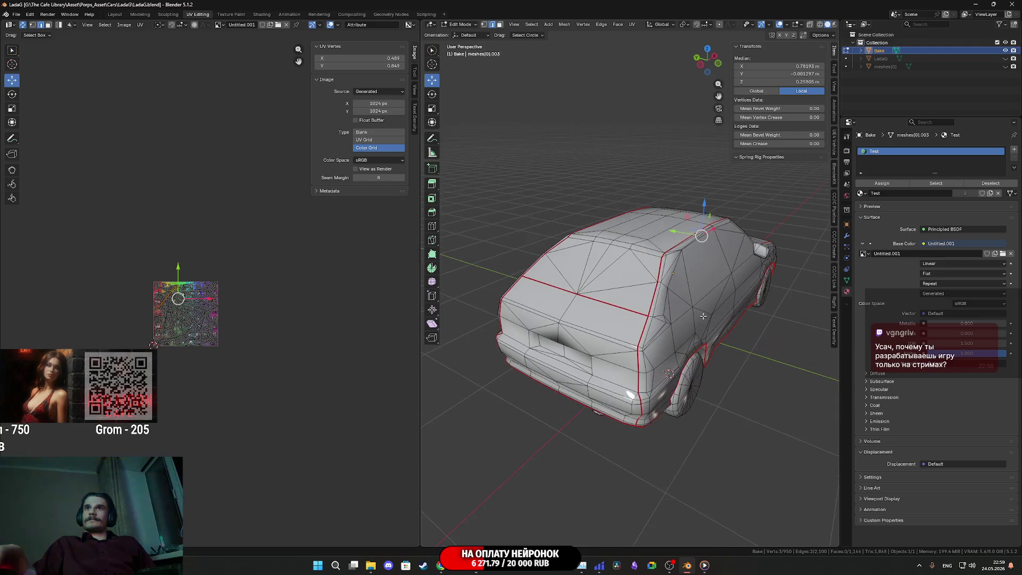
# Step: Mark the selected edges at the car's rear corners as a seam
pyautogui.moveTo(571, 294); pyautogui.dragTo(593, 299, button='middle')
pyautogui.rightClick(592, 299)
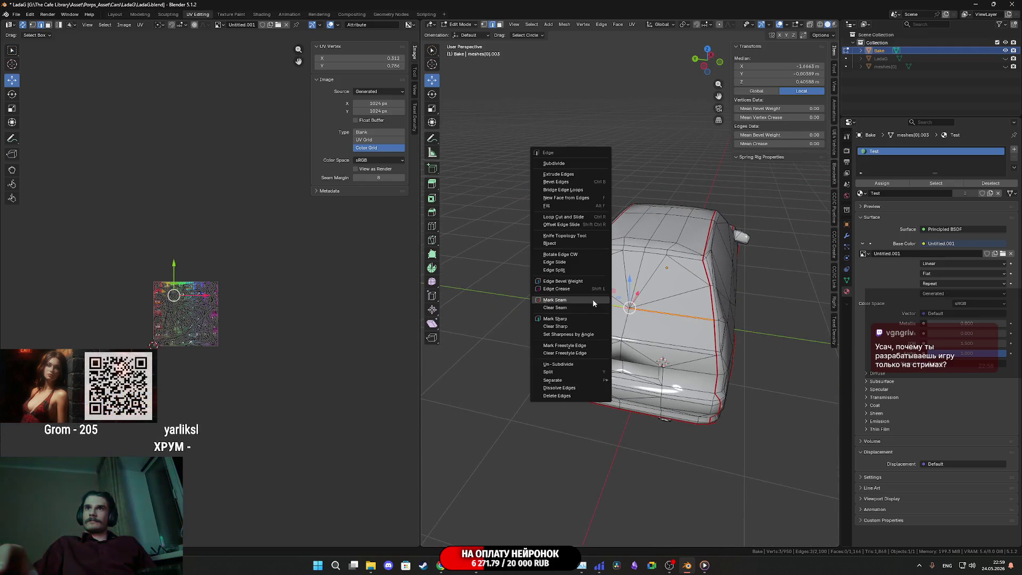
pyautogui.press('Escape')
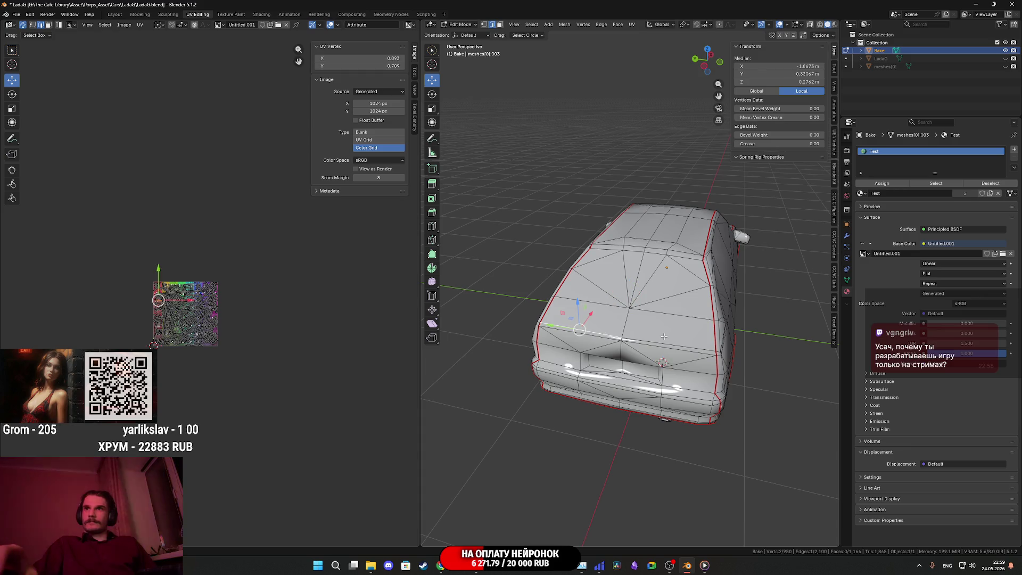
pyautogui.rightClick(664, 336)
pyautogui.click(618, 333)
# Step: Orbit and zoom around the car's side and roof corner to inspect the edges
pyautogui.moveTo(618, 332)
pyautogui.mouseDown(button='middle')
pyautogui.moveTo(631, 321)
pyautogui.moveTo(654, 332)
pyautogui.moveTo(614, 328)
pyautogui.mouseUp(button='middle')
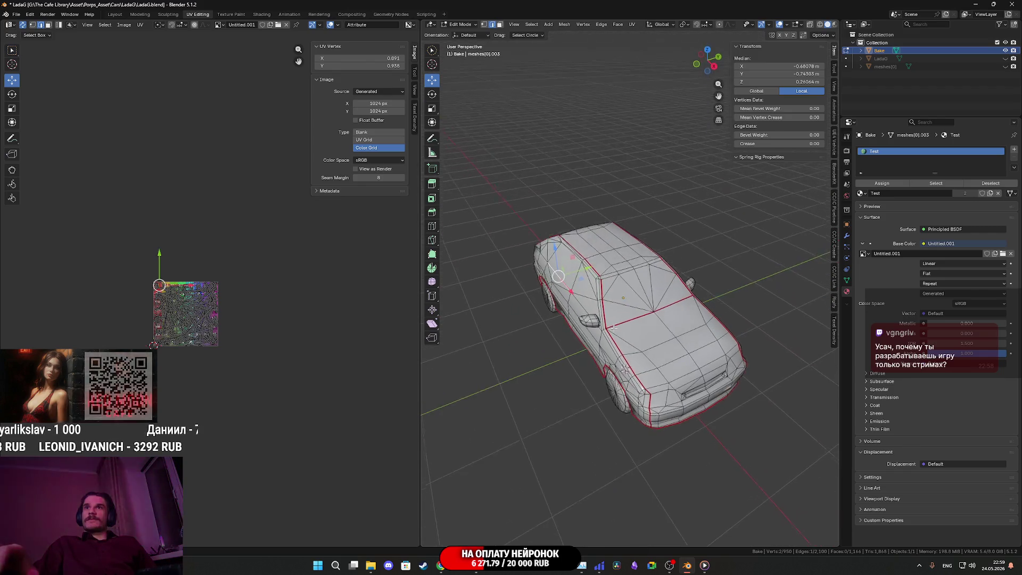
pyautogui.scroll(3, 613, 328)
pyautogui.scroll(5, 622, 312)
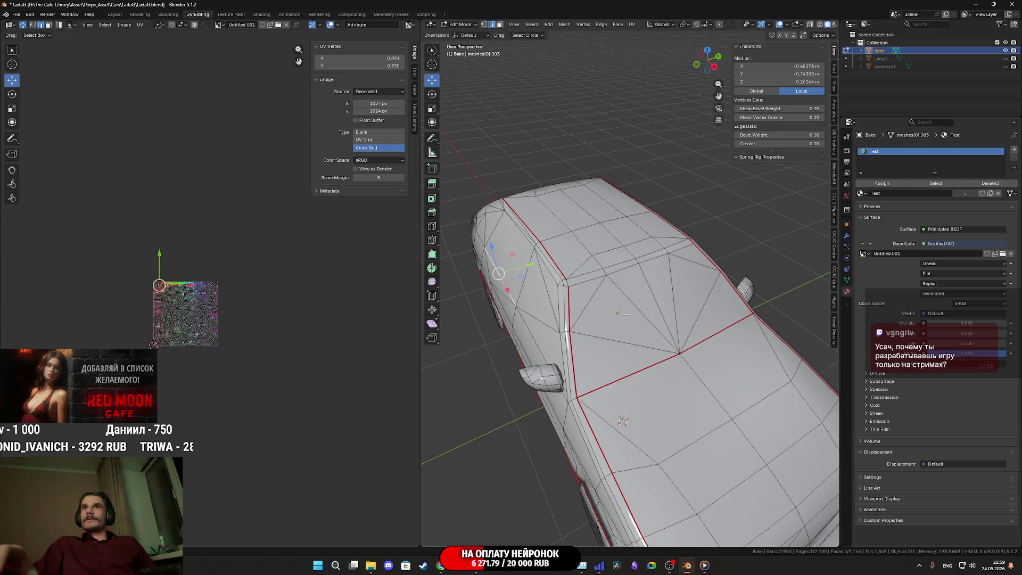
pyautogui.moveTo(645, 354)
pyautogui.mouseDown(button='middle')
pyautogui.moveTo(751, 331)
pyautogui.moveTo(734, 307)
pyautogui.moveTo(717, 306)
pyautogui.moveTo(740, 300)
pyautogui.mouseUp(button='middle')
pyautogui.rightClick(683, 333)
pyautogui.click(662, 330)
pyautogui.scroll(-5, 692, 330)
pyautogui.scroll(2, 750, 330)
pyautogui.scroll(2, 734, 308)
pyautogui.scroll(-4, 734, 307)
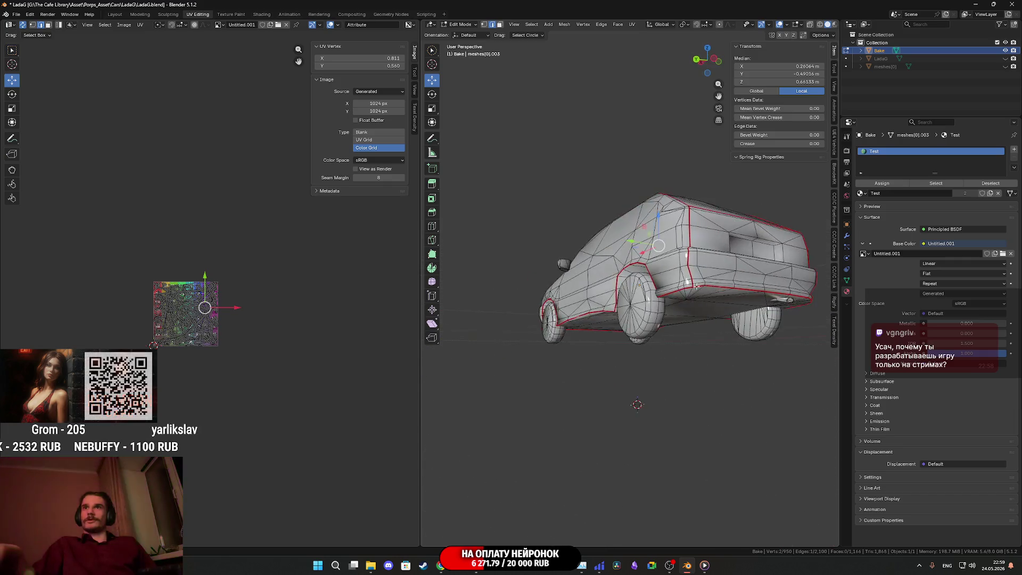
pyautogui.scroll(4, 704, 337)
# Step: Select a vertical edge loop at the low rear and mark it as a seam
pyautogui.moveTo(709, 347); pyautogui.dragTo(679, 354, button='middle')
pyautogui.keyDown('alt'); pyautogui.click(676, 319); pyautogui.keyUp('alt')
pyautogui.moveTo(676, 320)
pyautogui.mouseDown(button='middle')
pyautogui.moveTo(673, 357)
pyautogui.moveTo(622, 340)
pyautogui.mouseUp(button='middle')
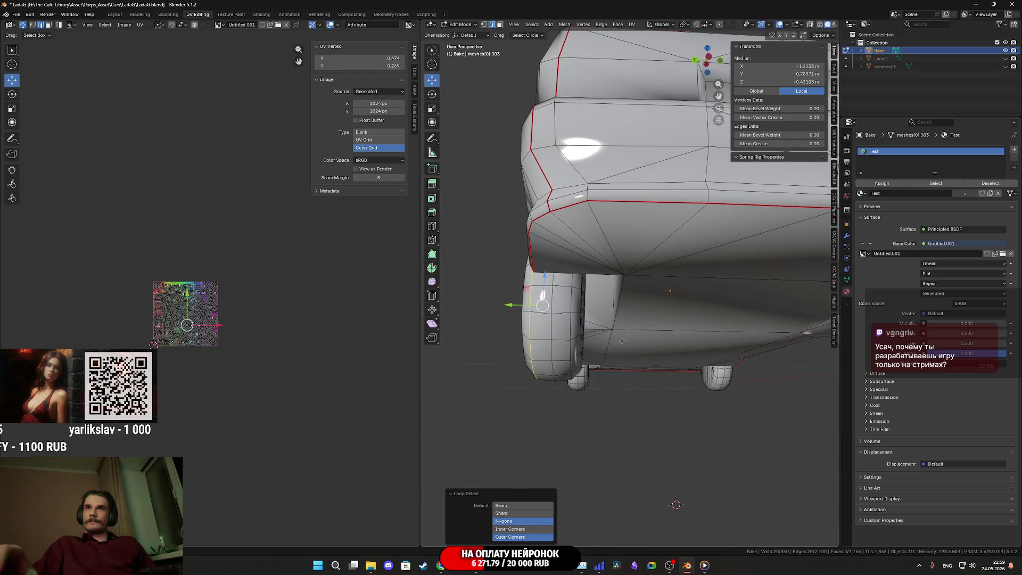
pyautogui.click(569, 301)
pyautogui.moveTo(569, 301)
pyautogui.mouseDown(button='middle')
pyautogui.moveTo(528, 311)
pyautogui.moveTo(537, 310)
pyautogui.mouseUp(button='middle')
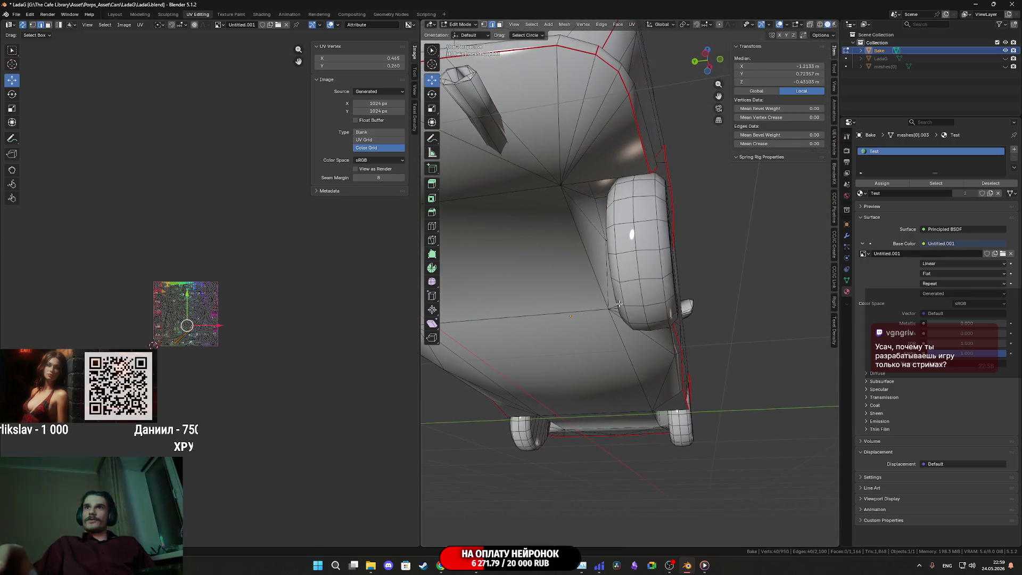
# Step: Select a vertical and a horizontal edge loop around the wheel
pyautogui.keyDown('alt'); pyautogui.click(631, 293); pyautogui.keyUp('alt')
pyautogui.moveTo(697, 345); pyautogui.dragTo(627, 330, button='middle')
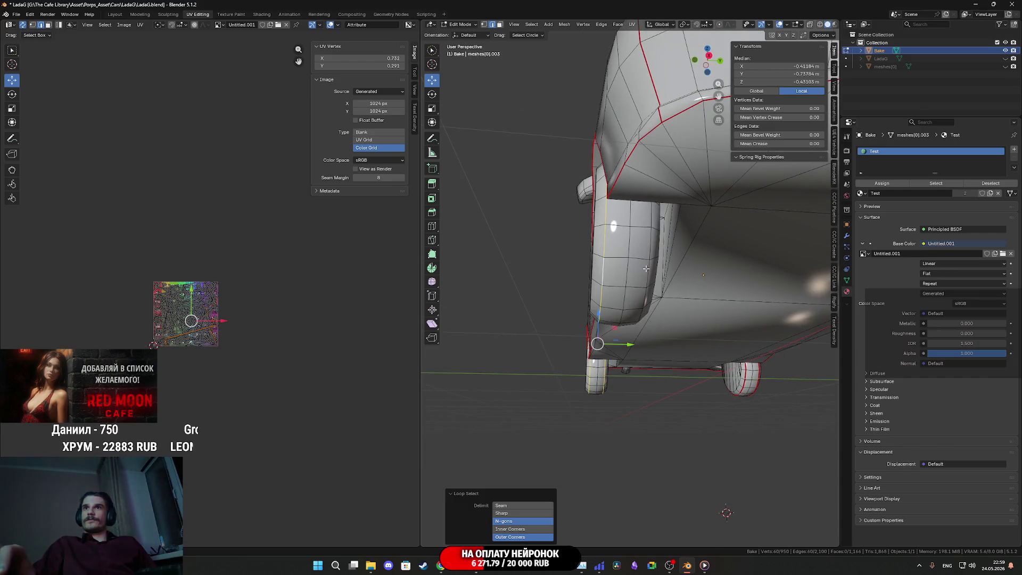
pyautogui.moveTo(696, 295); pyautogui.dragTo(611, 288, button='middle')
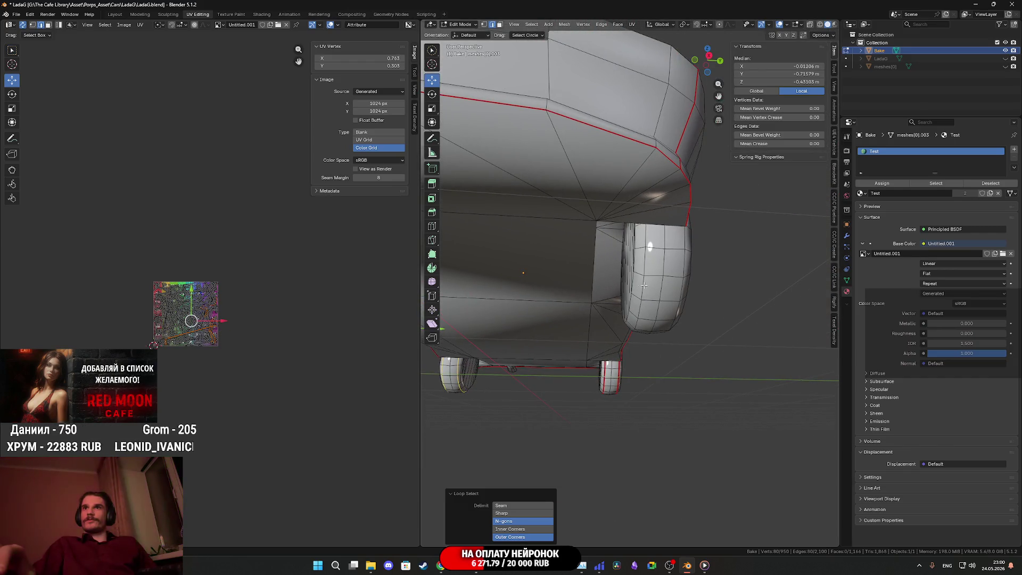
pyautogui.moveTo(681, 286)
pyautogui.mouseDown(button='middle')
pyautogui.moveTo(594, 326)
pyautogui.moveTo(518, 299)
pyautogui.moveTo(747, 277)
pyautogui.mouseUp(button='middle')
pyautogui.scroll(2, 594, 327)
pyautogui.scroll(3, 518, 299)
pyautogui.moveTo(675, 319); pyautogui.dragTo(636, 324, button='middle')
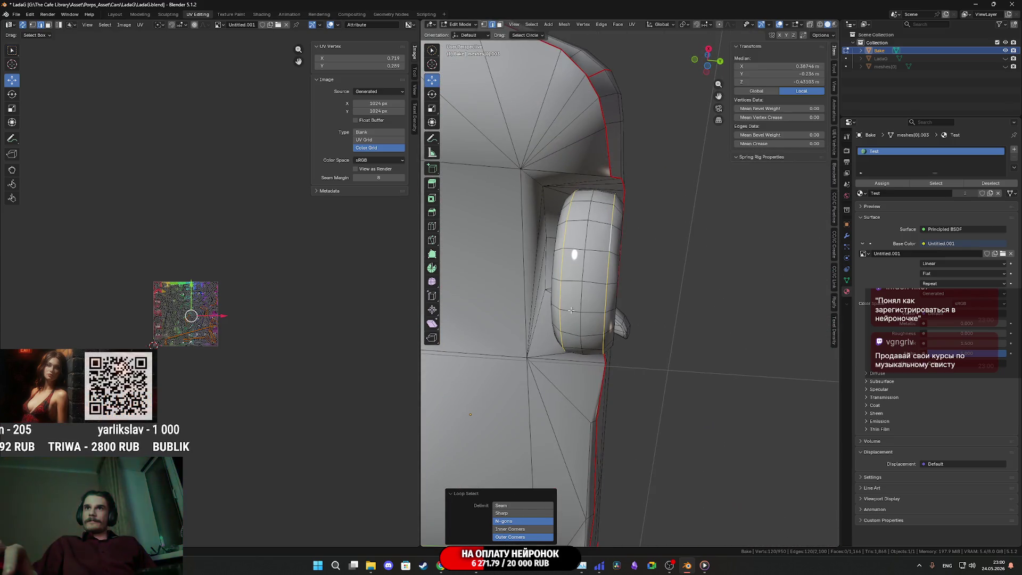
pyautogui.keyDown('alt'); pyautogui.keyDown('shift'); pyautogui.click(594, 309); pyautogui.keyUp('shift'); pyautogui.keyUp('alt')
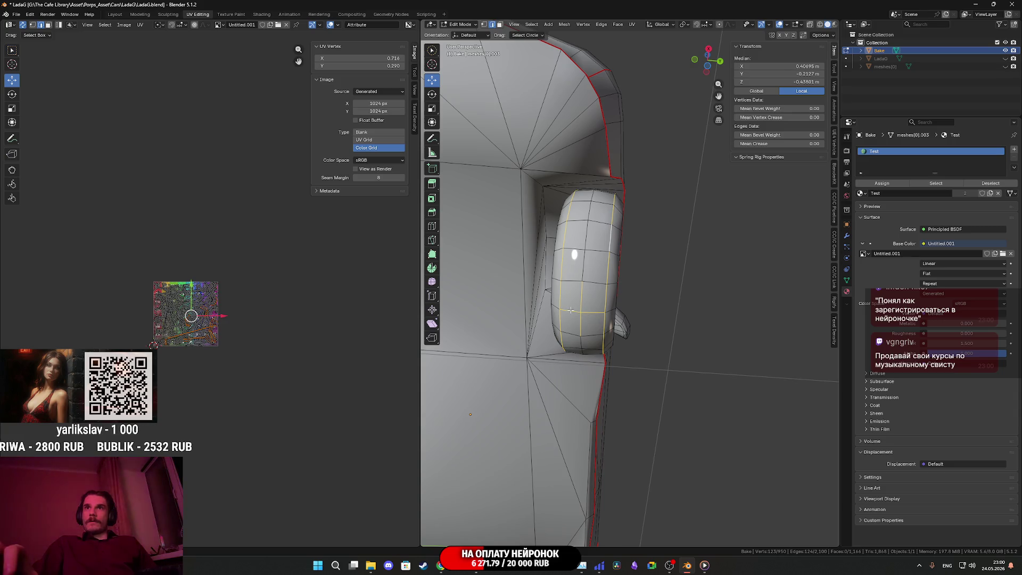
# Step: Add another underside edge to the wheel loop selection
pyautogui.moveTo(593, 313)
pyautogui.mouseDown(button='middle')
pyautogui.moveTo(693, 341)
pyautogui.moveTo(766, 406)
pyautogui.moveTo(701, 337)
pyautogui.mouseUp(button='middle')
pyautogui.scroll(2, 643, 327)
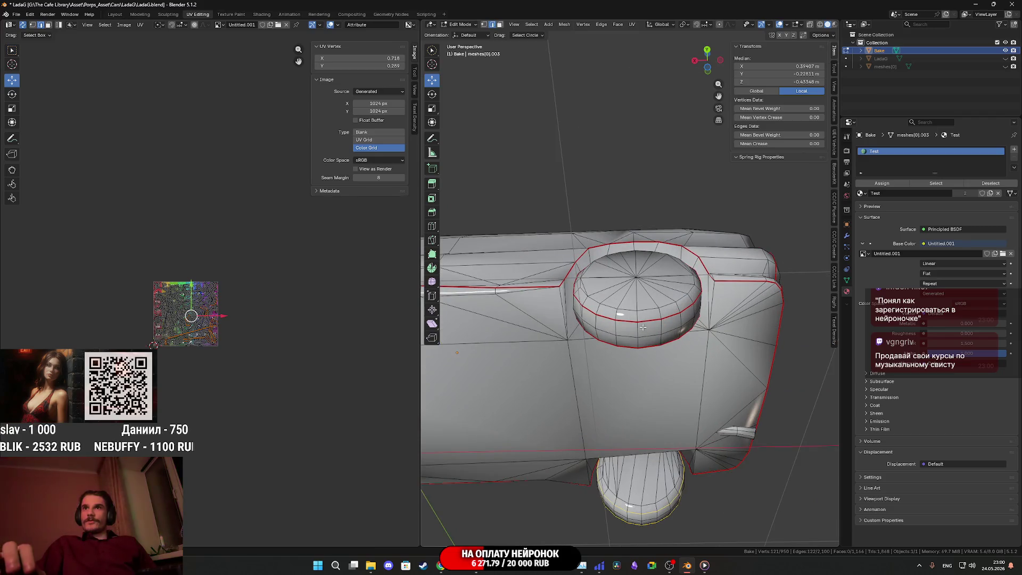
pyautogui.keyDown('shift'); pyautogui.click(639, 340); pyautogui.keyUp('shift')
pyautogui.scroll(-2, 639, 341)
pyautogui.moveTo(639, 341); pyautogui.dragTo(416, 383, button='middle')
pyautogui.moveTo(687, 352); pyautogui.dragTo(674, 380, button='middle')
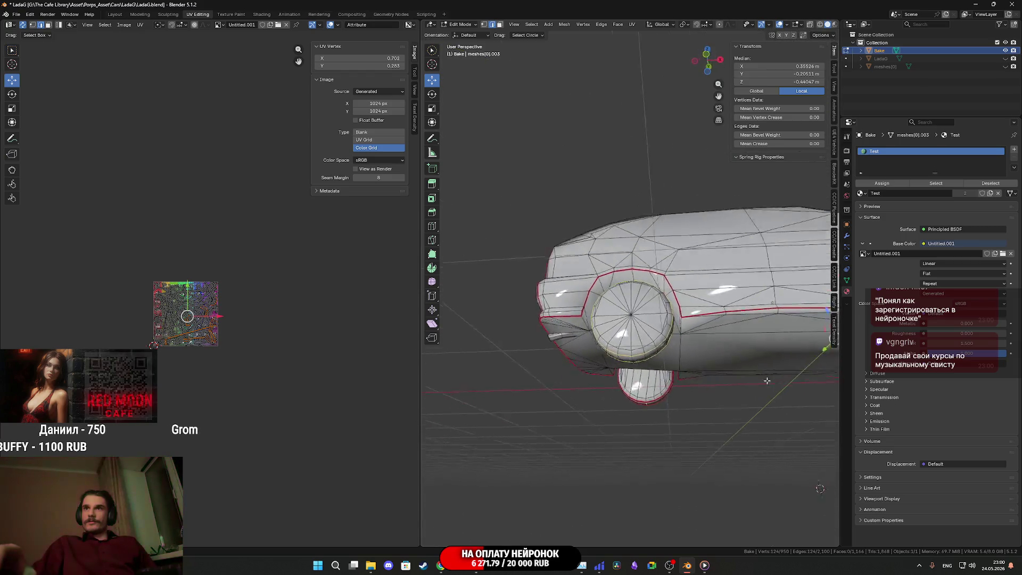
pyautogui.scroll(3, 672, 386)
pyautogui.moveTo(629, 416)
pyautogui.mouseDown(button='middle')
pyautogui.moveTo(520, 377)
pyautogui.moveTo(612, 276)
pyautogui.moveTo(704, 201)
pyautogui.moveTo(611, 229)
pyautogui.moveTo(658, 425)
pyautogui.moveTo(663, 390)
pyautogui.mouseUp(button='middle')
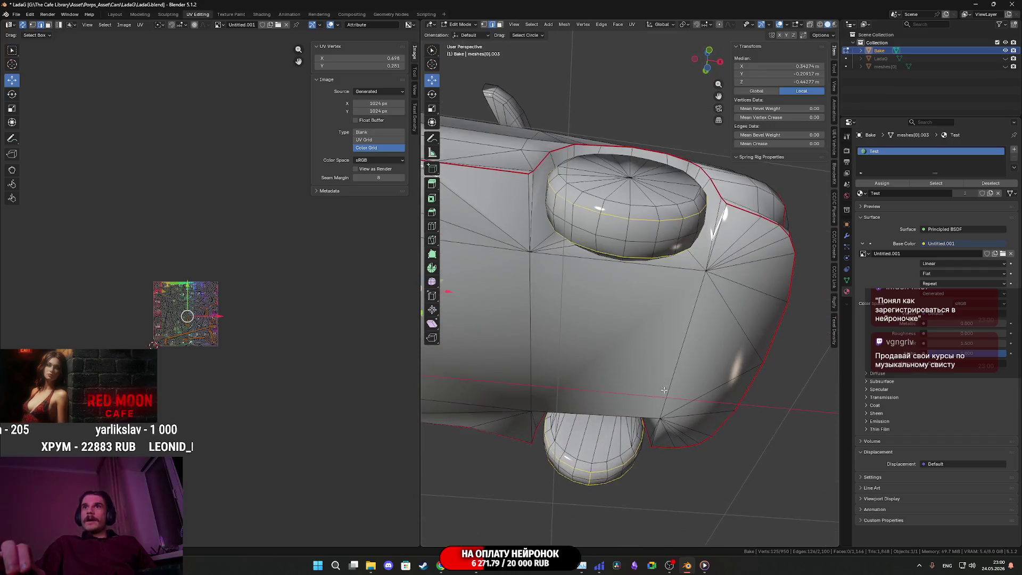
# Step: Change the seam marking on the selected wheel loops
pyautogui.rightClick(625, 245)
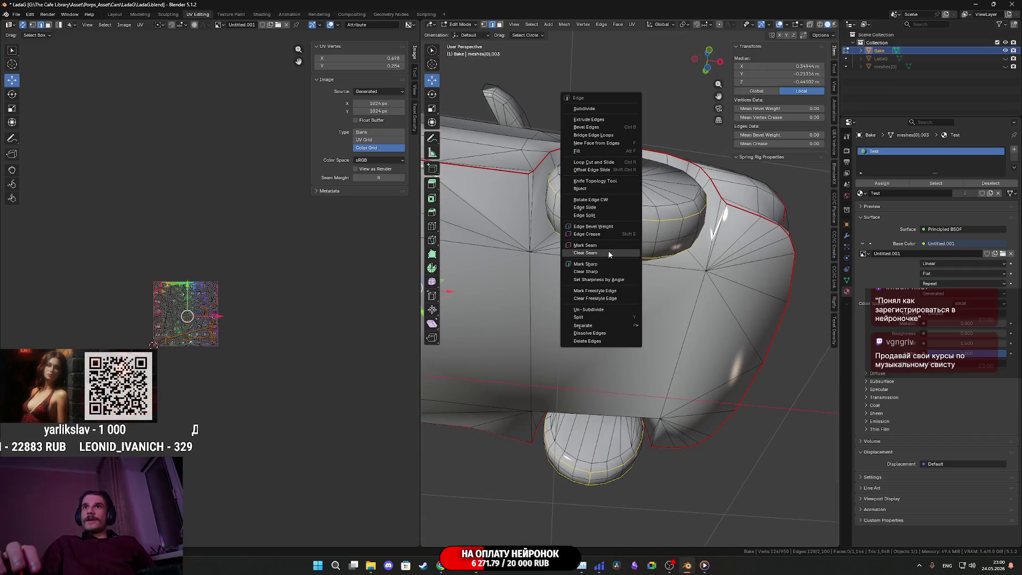
pyautogui.click(608, 250)
pyautogui.scroll(-5, 619, 257)
pyautogui.moveTo(619, 257)
pyautogui.mouseDown(button='middle')
pyautogui.moveTo(692, 333)
pyautogui.moveTo(706, 320)
pyautogui.moveTo(714, 349)
pyautogui.moveTo(699, 344)
pyautogui.moveTo(692, 298)
pyautogui.moveTo(687, 306)
pyautogui.mouseUp(button='middle')
pyautogui.scroll(3, 699, 341)
pyautogui.scroll(4, 687, 306)
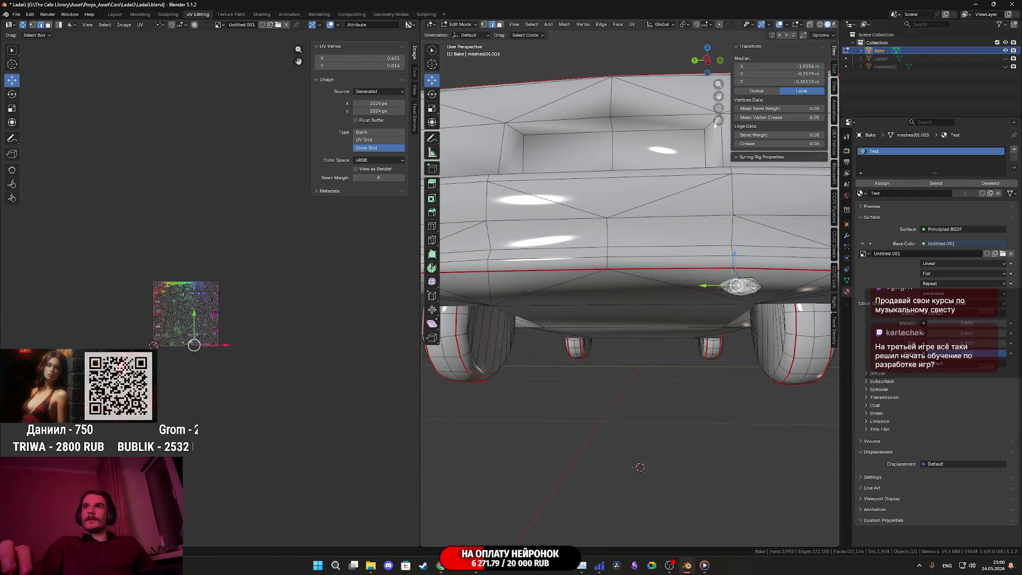
# Step: Switch to face select, clear the selection, frame the whole car and save the file
pyautogui.keyDown('ctrl'); pyautogui.click(499, 25); pyautogui.keyUp('ctrl')
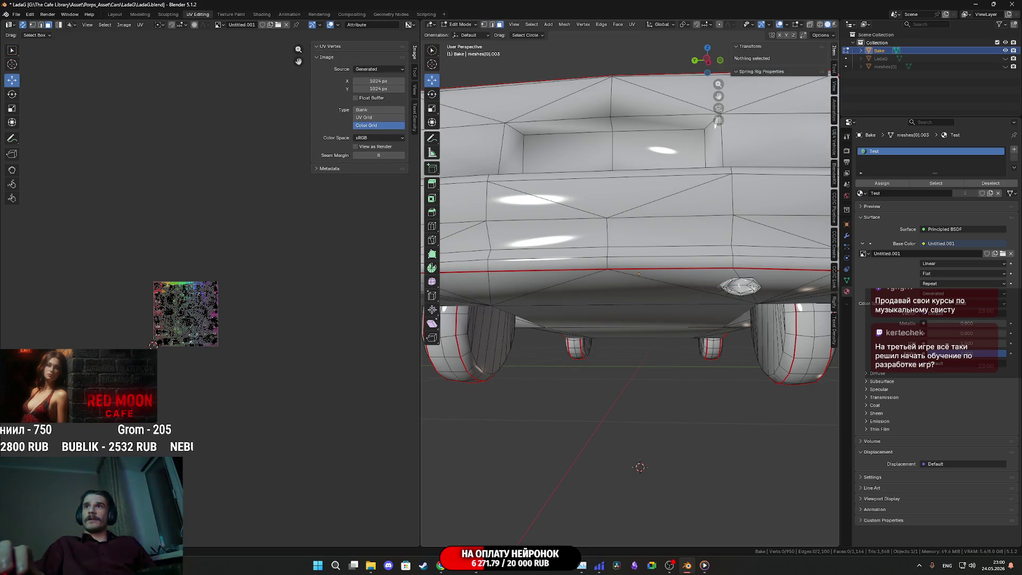
pyautogui.rightClick(749, 290)
pyautogui.hotkey('alt', 'a')
pyautogui.press('Home')
pyautogui.moveTo(740, 301)
pyautogui.mouseDown(button='middle')
pyautogui.moveTo(717, 366)
pyautogui.moveTo(424, 331)
pyautogui.moveTo(761, 336)
pyautogui.moveTo(531, 343)
pyautogui.mouseUp(button='middle')
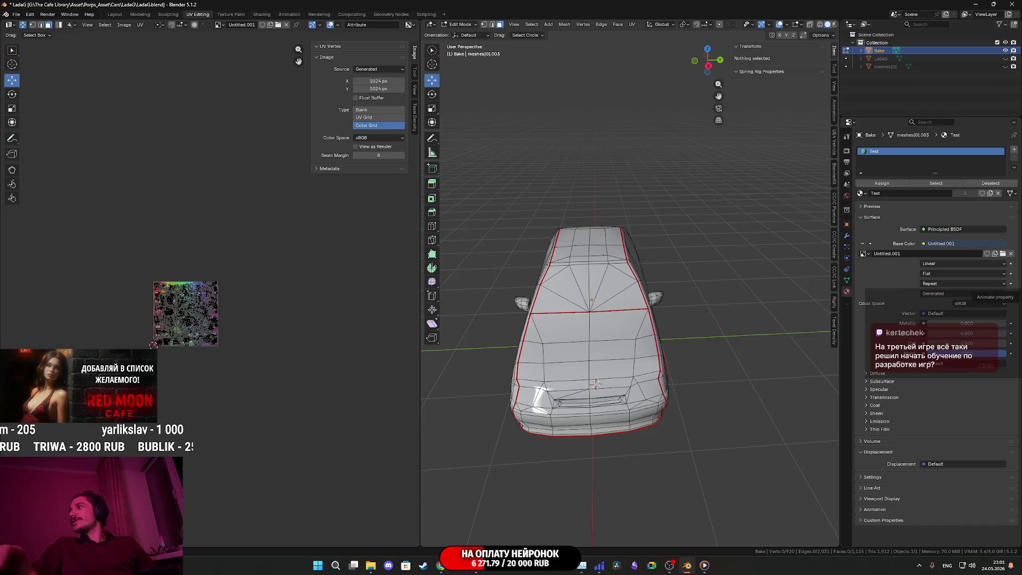
pyautogui.moveTo(660, 319)
pyautogui.mouseDown(button='middle')
pyautogui.moveTo(628, 314)
pyautogui.moveTo(648, 307)
pyautogui.moveTo(689, 340)
pyautogui.moveTo(782, 323)
pyautogui.moveTo(661, 322)
pyautogui.moveTo(644, 310)
pyautogui.moveTo(635, 338)
pyautogui.moveTo(602, 319)
pyautogui.moveTo(687, 380)
pyautogui.moveTo(535, 420)
pyautogui.mouseUp(button='middle')
pyautogui.hotkey('ctrl', 's')
# Step: Select the linked door, side, rear and roof islands with Ctrl+L
pyautogui.click(643, 309)
pyautogui.hotkey('ctrl', 'l')
pyautogui.keyDown('shift'); pyautogui.click(635, 338); pyautogui.keyUp('shift')
pyautogui.hotkey('ctrl', 'l')
pyautogui.keyDown('shift'); pyautogui.click(687, 380); pyautogui.keyUp('shift')
pyautogui.hotkey('ctrl', 'l')
pyautogui.keyDown('shift'); pyautogui.click(533, 421); pyautogui.keyUp('shift')
pyautogui.hotkey('ctrl', 'l')
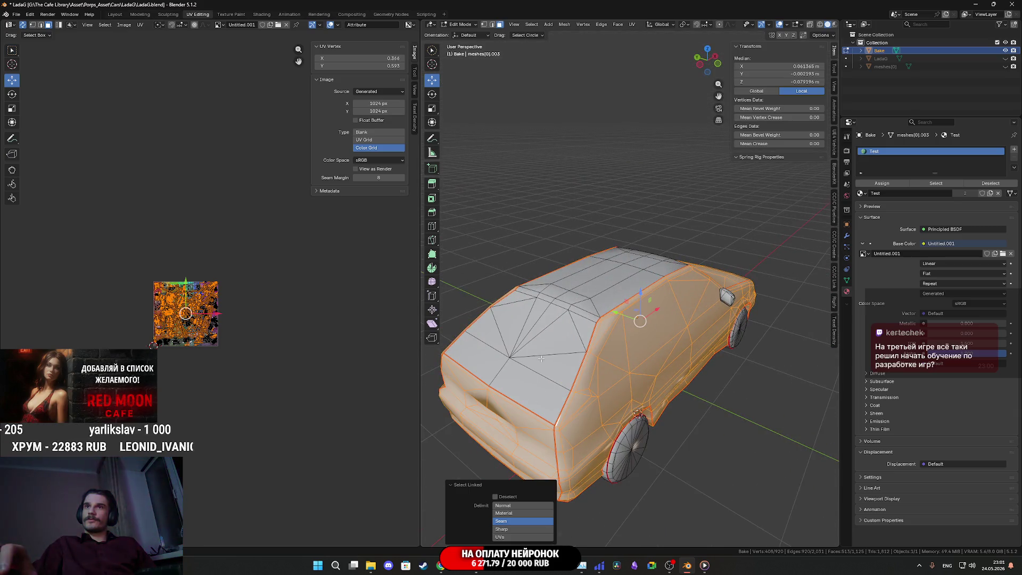
pyautogui.keyDown('shift'); pyautogui.click(541, 359); pyautogui.keyUp('shift')
pyautogui.hotkey('ctrl', 'l')
# Step: Add the car's other side and the wheel islands to the linked selection
pyautogui.scroll(-5, 620, 340)
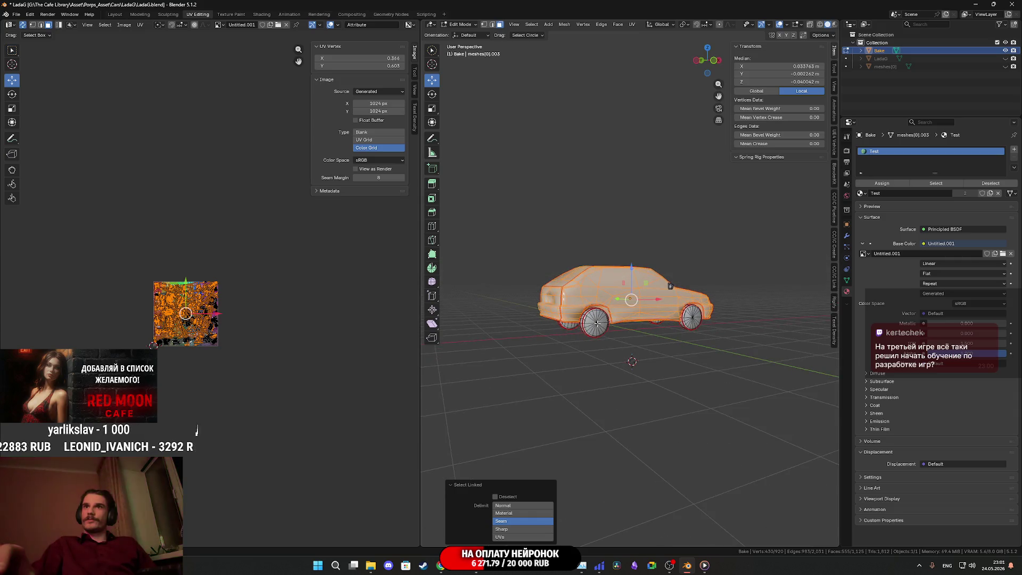
pyautogui.moveTo(612, 328)
pyautogui.mouseDown(button='middle')
pyautogui.moveTo(687, 322)
pyautogui.moveTo(610, 319)
pyautogui.mouseUp(button='middle')
pyautogui.keyDown('shift'); pyautogui.click(689, 322); pyautogui.keyUp('shift')
pyautogui.hotkey('ctrl', 'l')
pyautogui.keyDown('shift'); pyautogui.click(610, 319); pyautogui.keyUp('shift')
pyautogui.hotkey('ctrl', 'l')
pyautogui.keyDown('shift'); pyautogui.click(570, 304); pyautogui.keyUp('shift')
pyautogui.hotkey('ctrl', 'l')
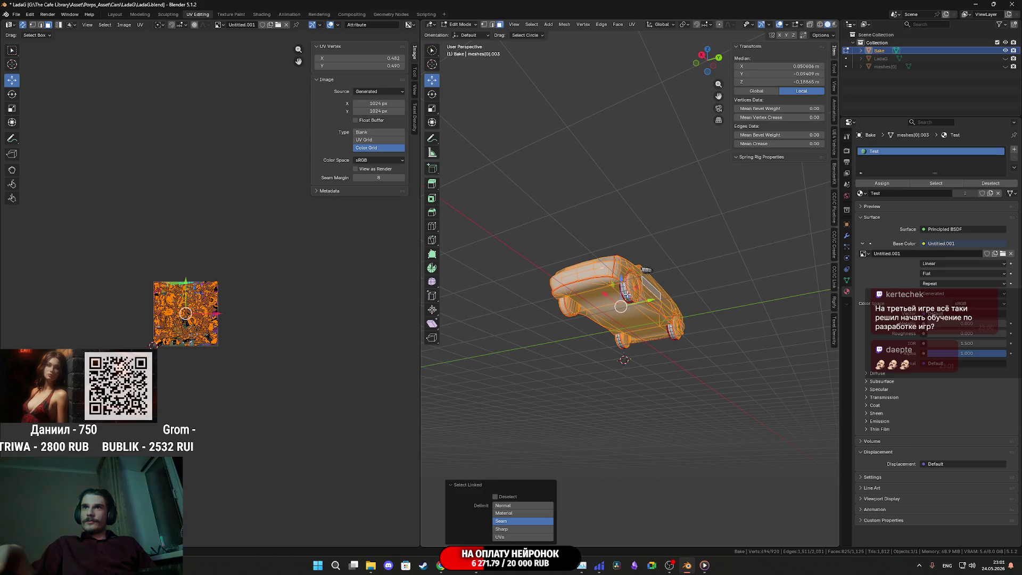
pyautogui.moveTo(644, 307); pyautogui.dragTo(703, 293, button='middle')
pyautogui.scroll(3, 711, 291)
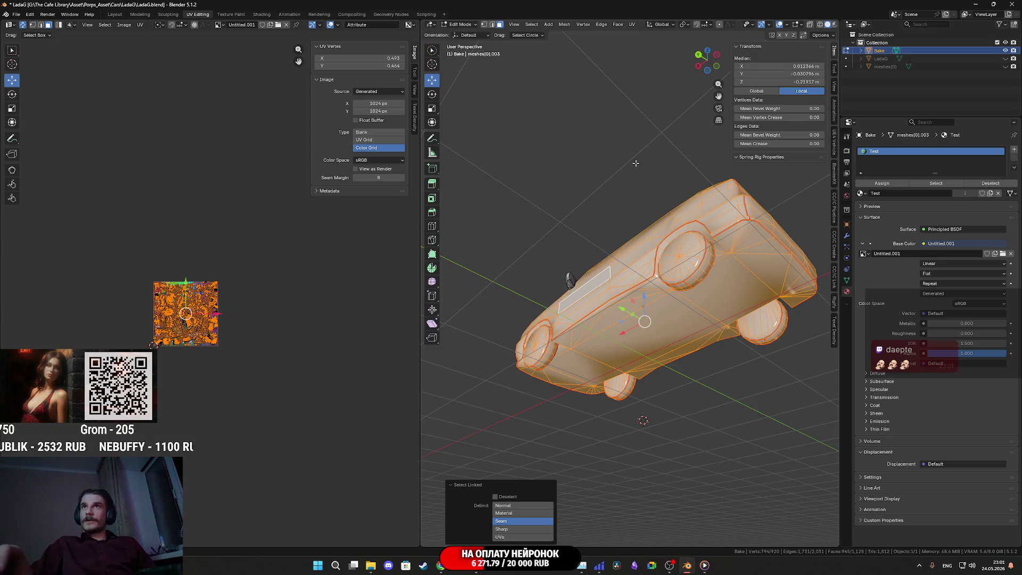
pyautogui.click(634, 25)
# Step: Unwrap the car angle-based and pan and zoom the UV Editor to inspect the islands
pyautogui.click(661, 34)
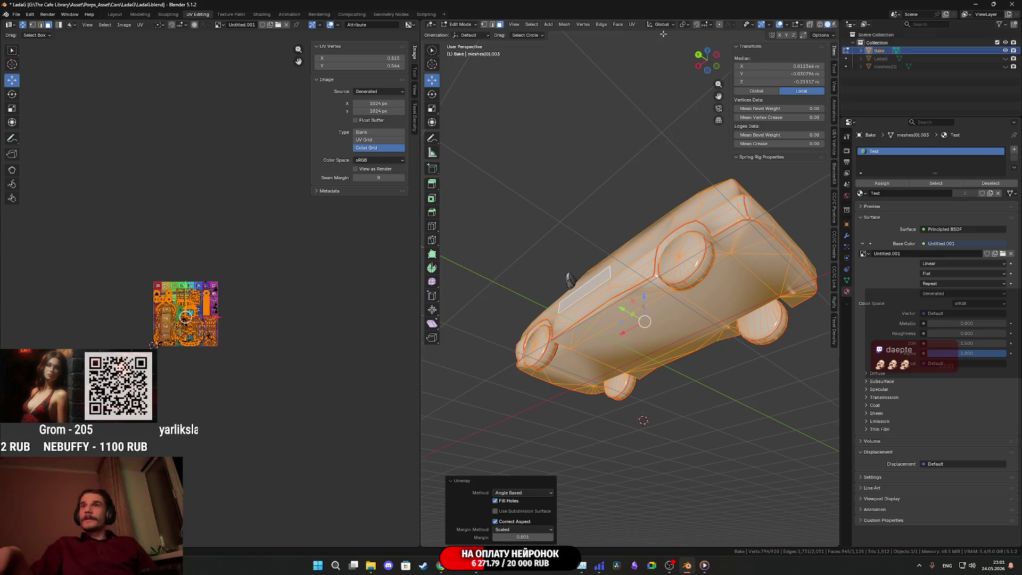
pyautogui.scroll(6, 248, 309)
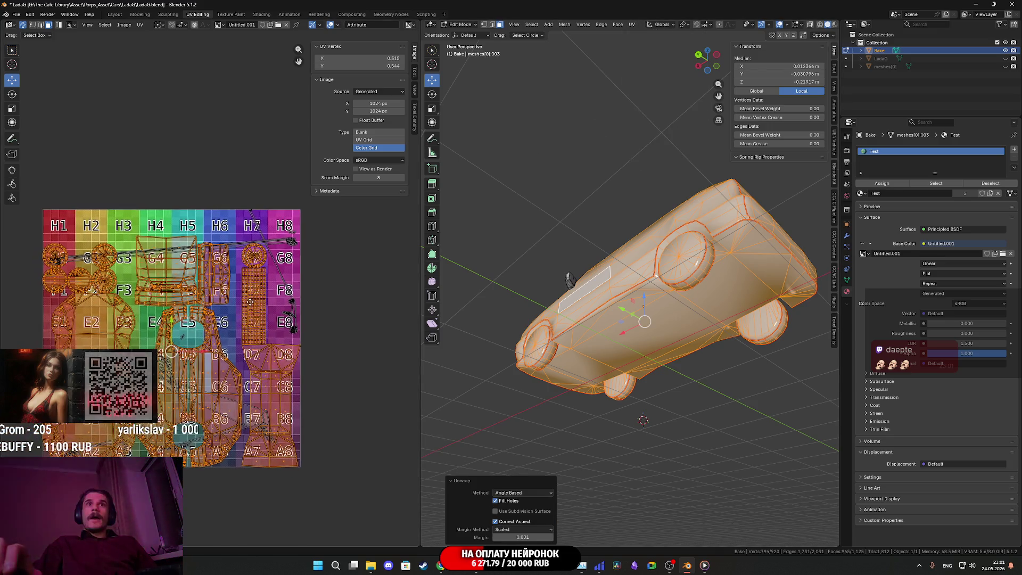
pyautogui.moveTo(235, 324); pyautogui.dragTo(258, 309, button='middle')
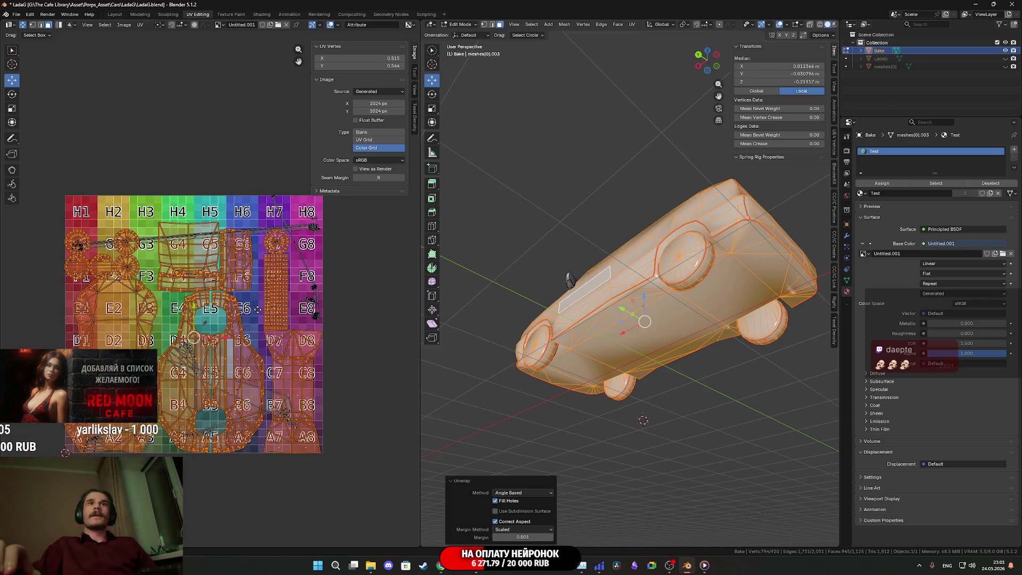
pyautogui.scroll(-2, 253, 324)
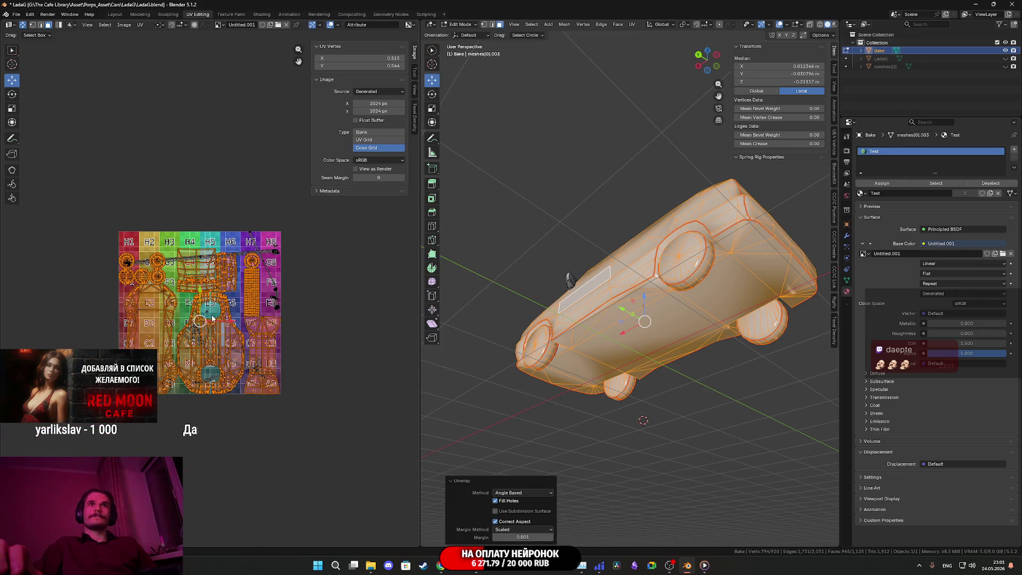
pyautogui.moveTo(231, 325); pyautogui.dragTo(252, 338, button='middle')
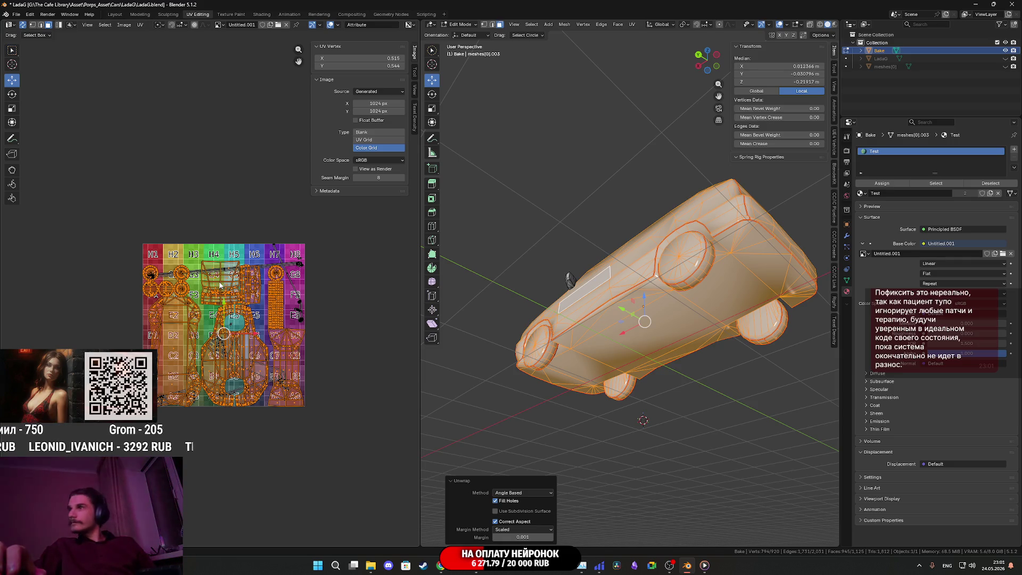
pyautogui.click(687, 261)
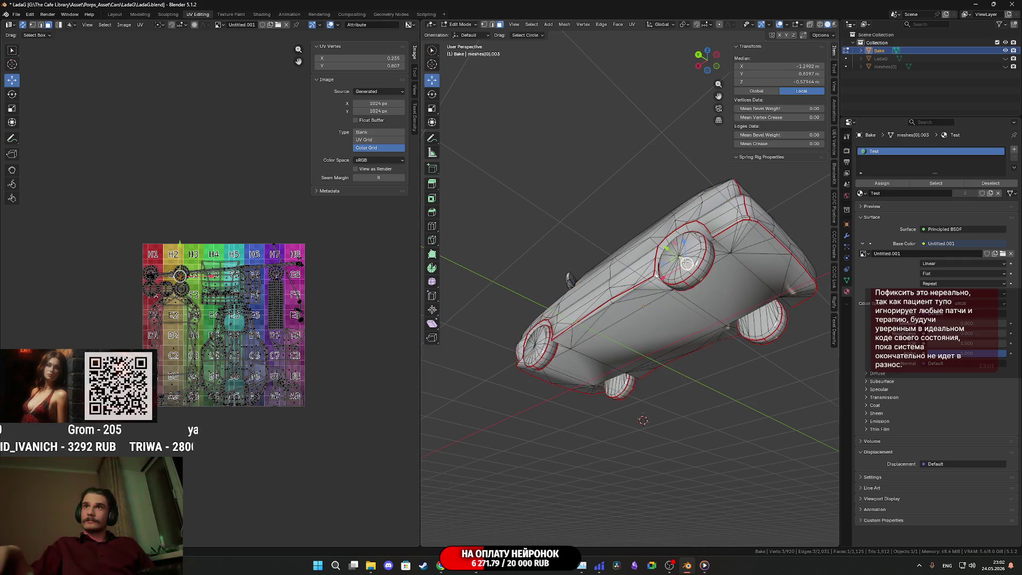
# Step: Select all four wheels' linked parts, including their outer discs
pyautogui.hotkey('ctrl', 'l')
pyautogui.moveTo(701, 273); pyautogui.dragTo(519, 290, button='middle')
pyautogui.press('l')
pyautogui.press('l')
pyautogui.press('l')
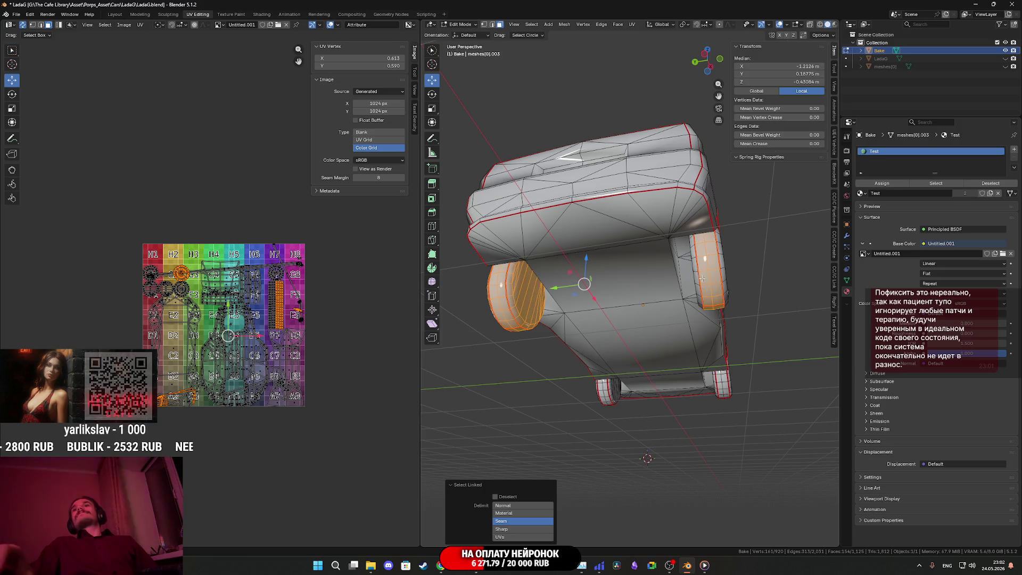
pyautogui.moveTo(702, 278)
pyautogui.mouseDown(button='middle')
pyautogui.moveTo(687, 308)
pyautogui.moveTo(662, 279)
pyautogui.moveTo(671, 298)
pyautogui.moveTo(624, 308)
pyautogui.mouseUp(button='middle')
pyautogui.press('l')
pyautogui.press('l')
pyautogui.press('l')
pyautogui.click(687, 307)
pyautogui.moveTo(686, 307)
pyautogui.mouseDown(button='middle')
pyautogui.moveTo(722, 309)
pyautogui.moveTo(687, 321)
pyautogui.mouseUp(button='middle')
pyautogui.press('l')
pyautogui.press('l')
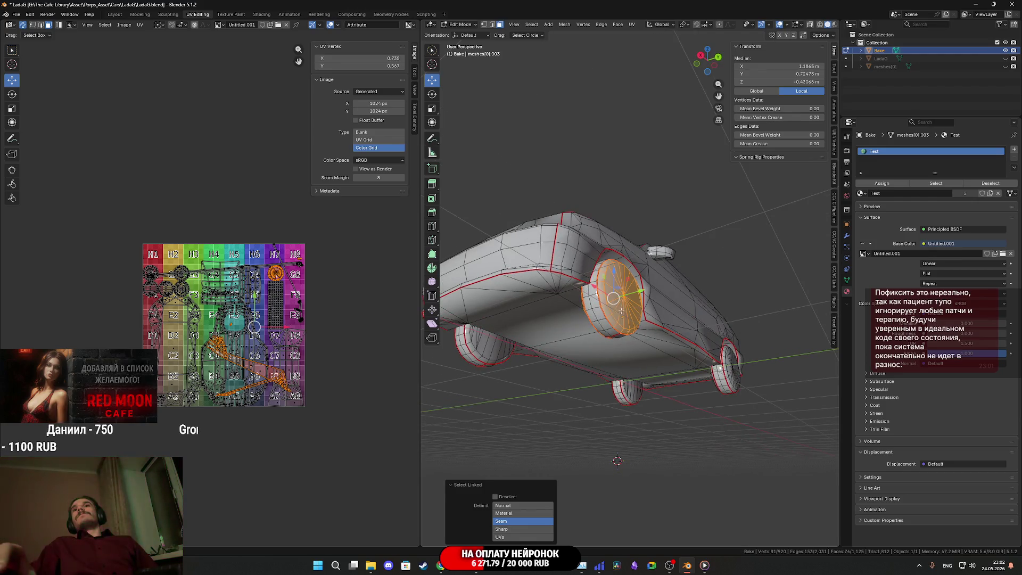
pyautogui.press('l')
pyautogui.moveTo(497, 353); pyautogui.dragTo(722, 322, button='middle')
pyautogui.press('l')
pyautogui.press('l')
pyautogui.moveTo(524, 368); pyautogui.dragTo(621, 341, button='middle')
pyautogui.press('l')
pyautogui.press('l')
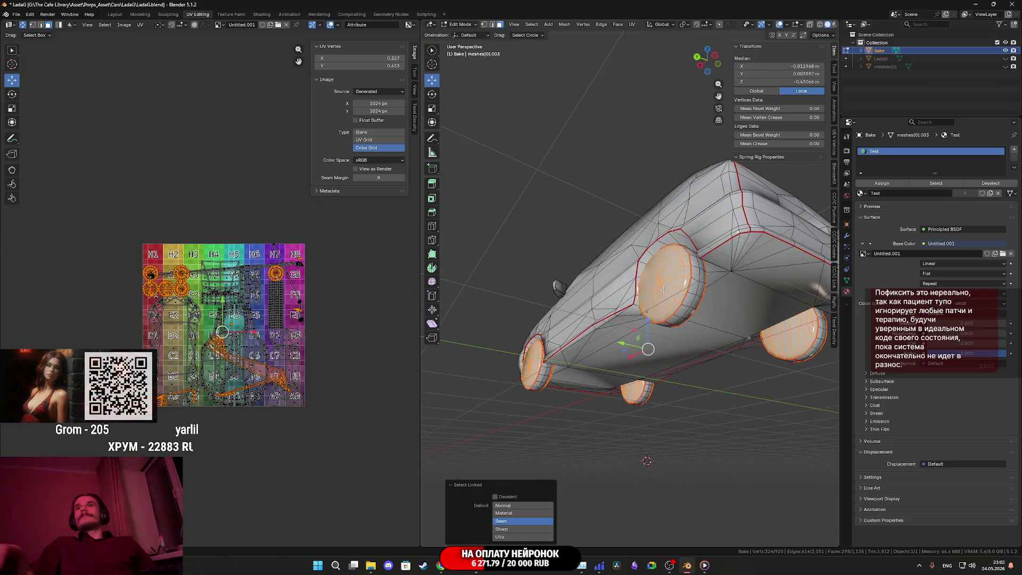
# Step: Cube-project the wheel UVs and snap to a side orthographic view
pyautogui.click(633, 25)
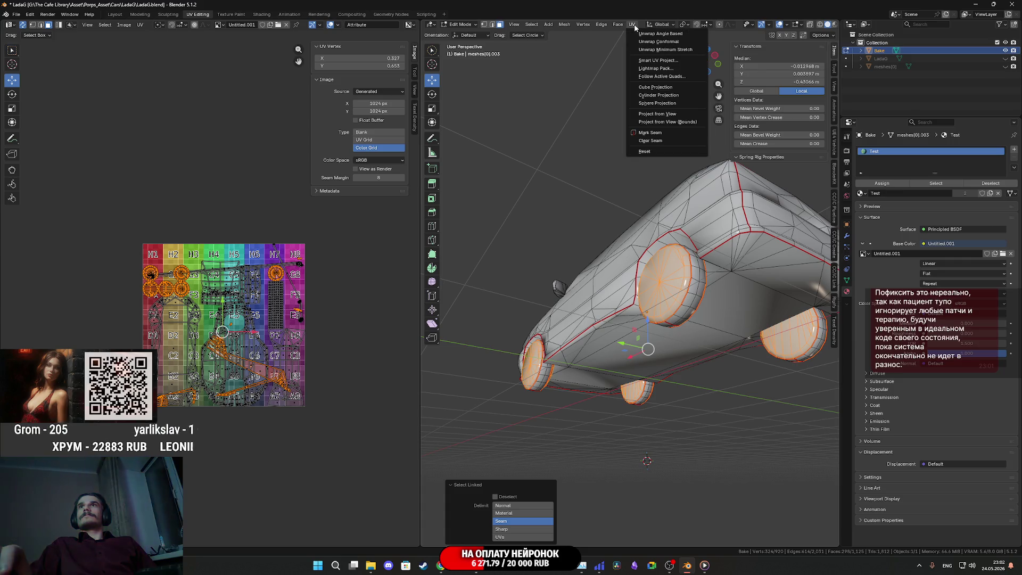
pyautogui.click(655, 87)
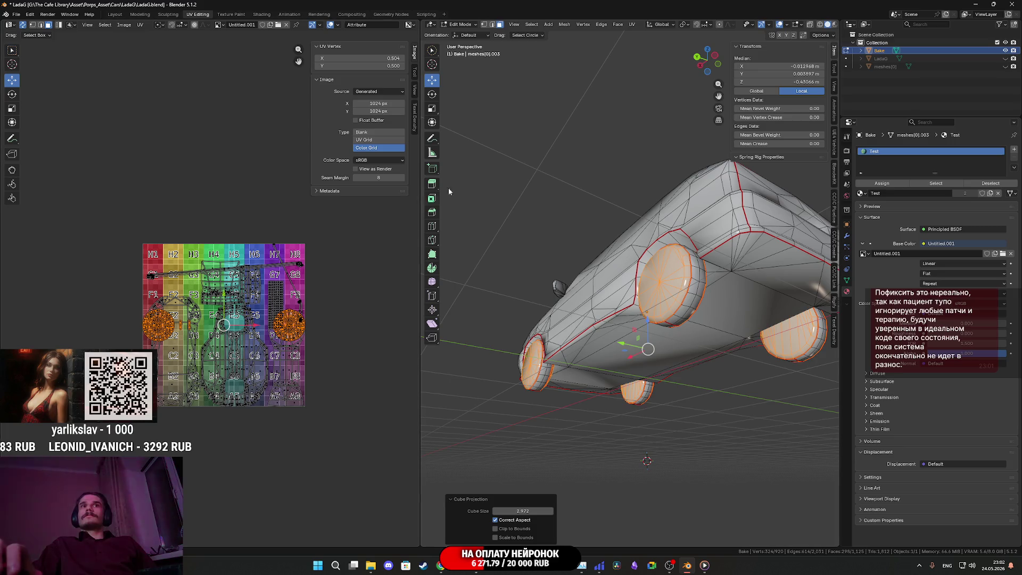
pyautogui.click(632, 25)
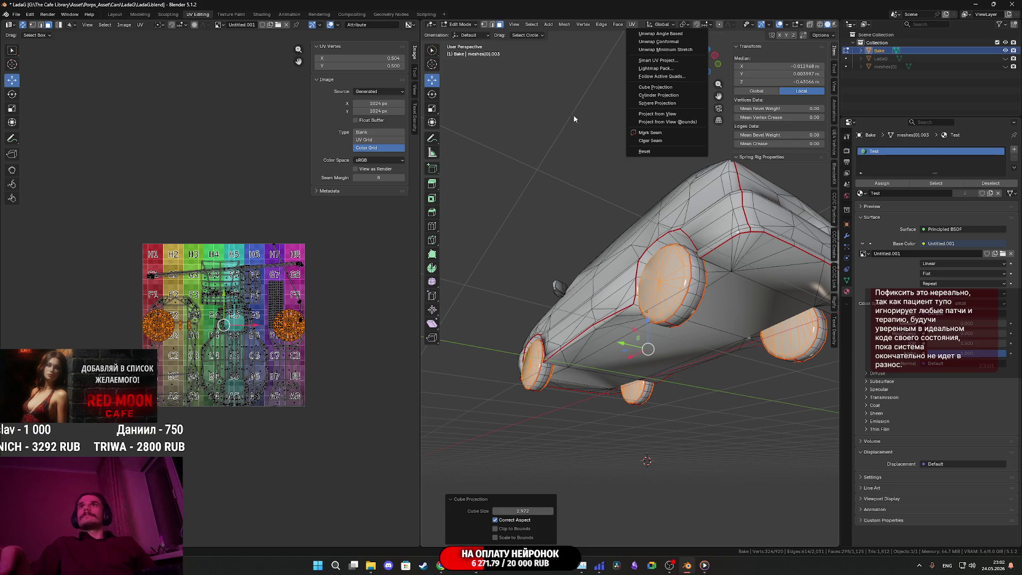
pyautogui.moveTo(588, 160); pyautogui.dragTo(712, 68, button='middle')
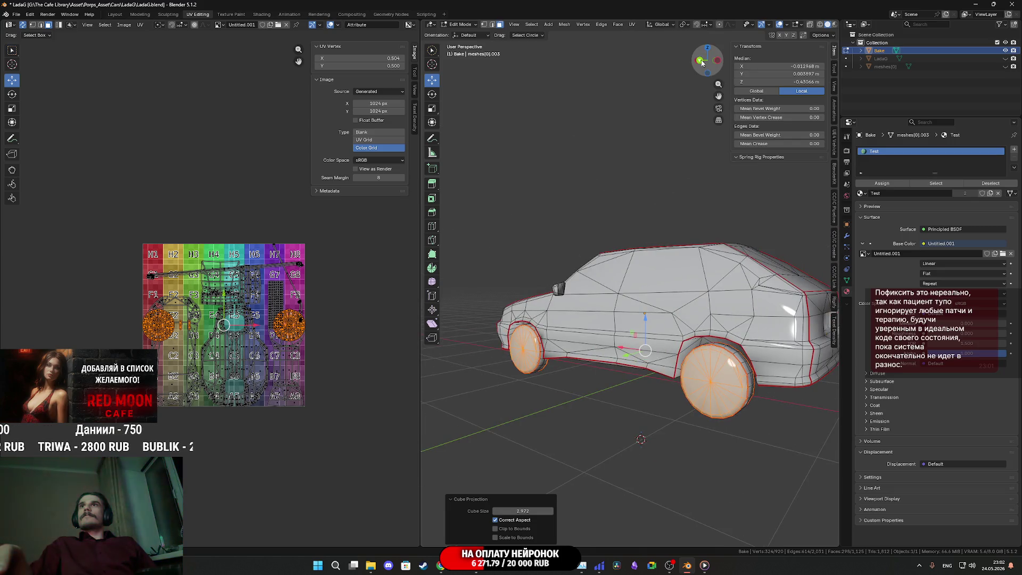
pyautogui.click(701, 61)
pyautogui.click(633, 25)
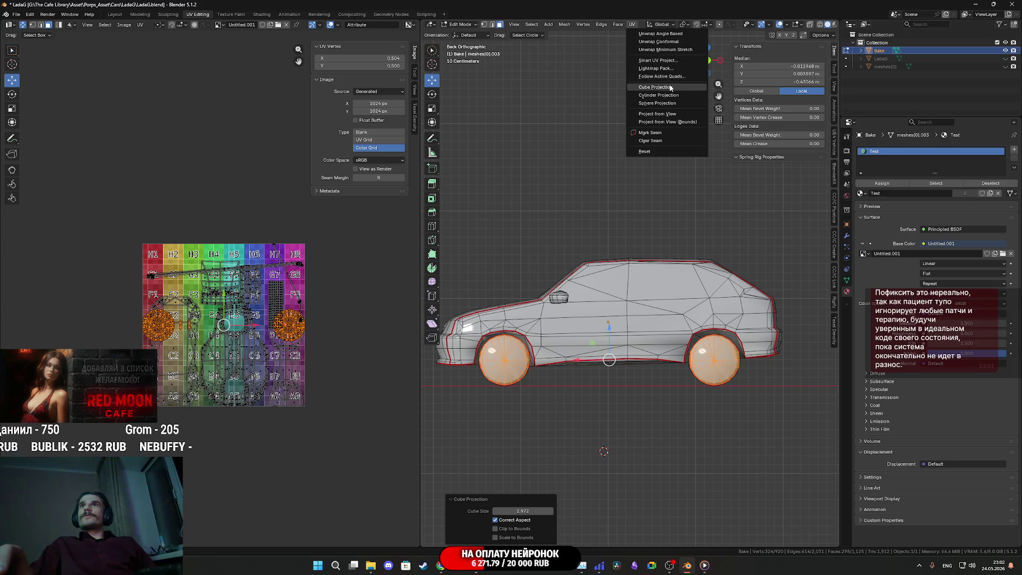
# Step: Project the wheel UVs from the side view with Project from View
pyautogui.click(660, 113)
pyautogui.scroll(4, 247, 364)
pyautogui.scroll(-2, 240, 420)
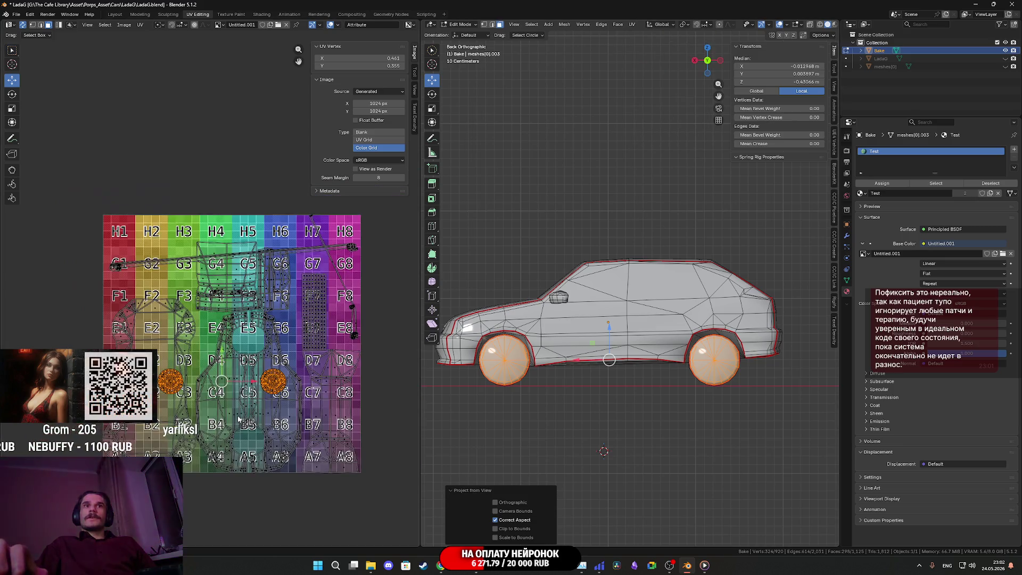
pyautogui.moveTo(247, 411); pyautogui.dragTo(163, 380, button='middle')
# Step: Move one wheel UV island on top of the other
pyautogui.press('g')
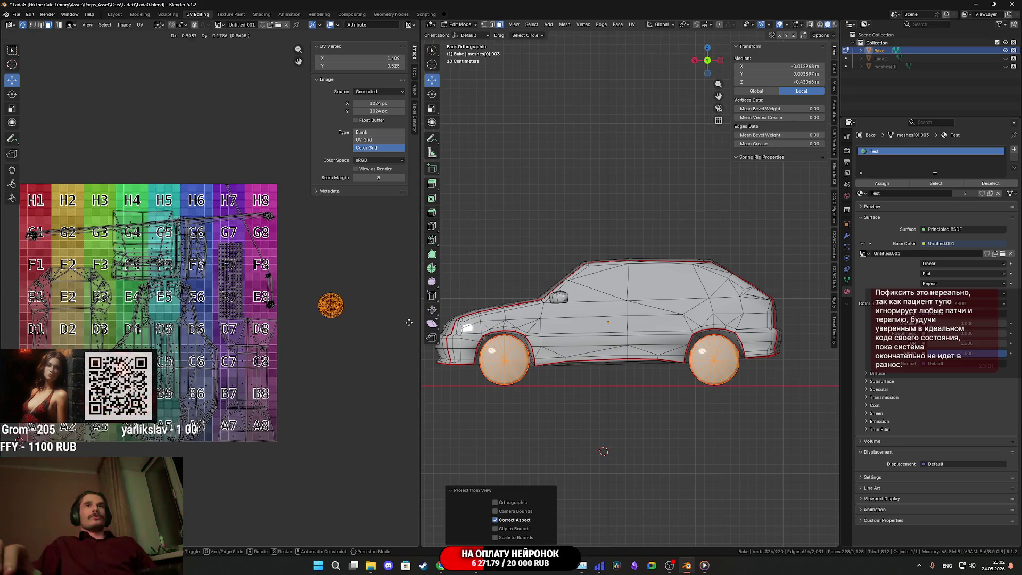
pyautogui.click(231, 167)
pyautogui.moveTo(232, 167)
pyautogui.mouseDown(button='middle')
pyautogui.moveTo(187, 288)
pyautogui.moveTo(275, 322)
pyautogui.mouseUp(button='middle')
pyautogui.scroll(4, 186, 289)
pyautogui.click(256, 239)
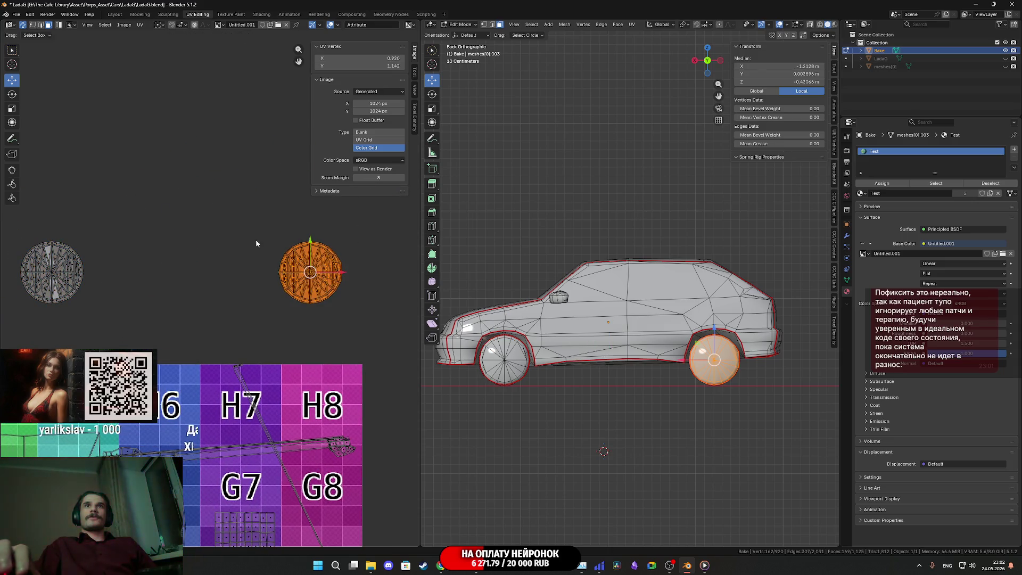
pyautogui.moveTo(255, 238); pyautogui.dragTo(343, 273, button='middle')
pyautogui.moveTo(417, 293); pyautogui.dragTo(159, 292)
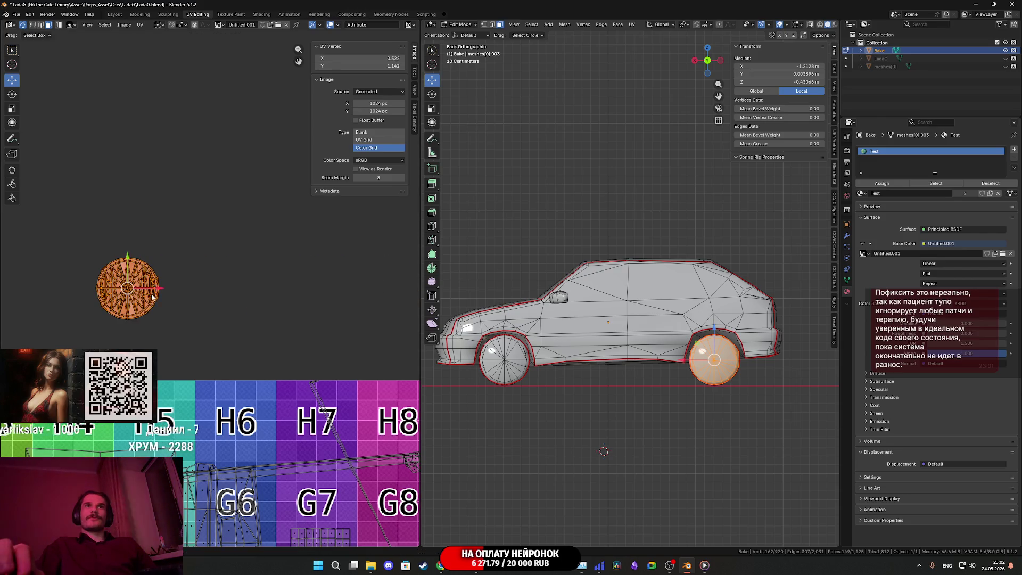
pyautogui.scroll(5, 158, 293)
pyautogui.moveTo(86, 309); pyautogui.dragTo(277, 308, button='middle')
pyautogui.scroll(4, 277, 308)
pyautogui.scroll(-1, 259, 290)
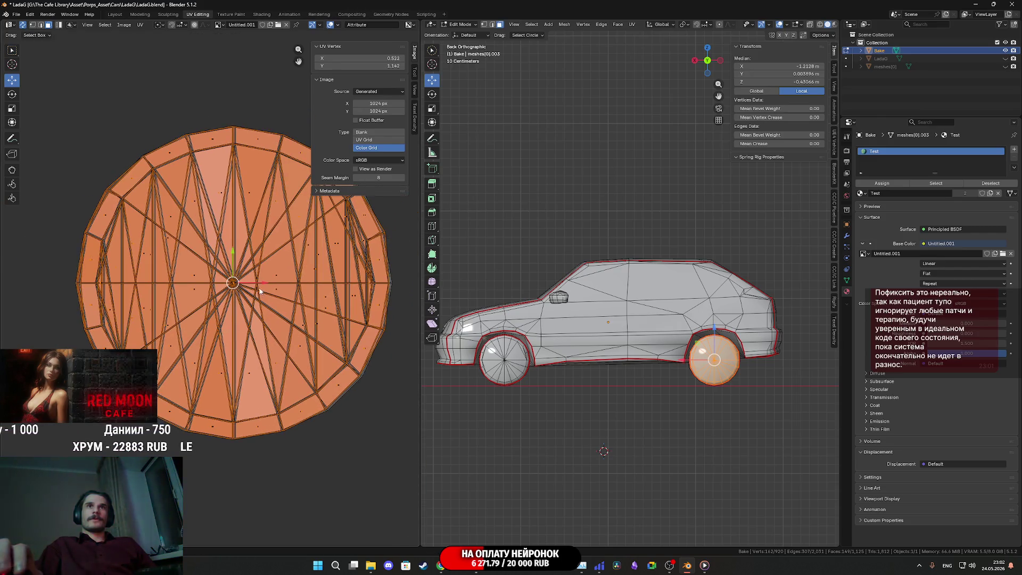
# Step: Shrink and nudge the wheel island slightly so both discs line up
pyautogui.press('g')
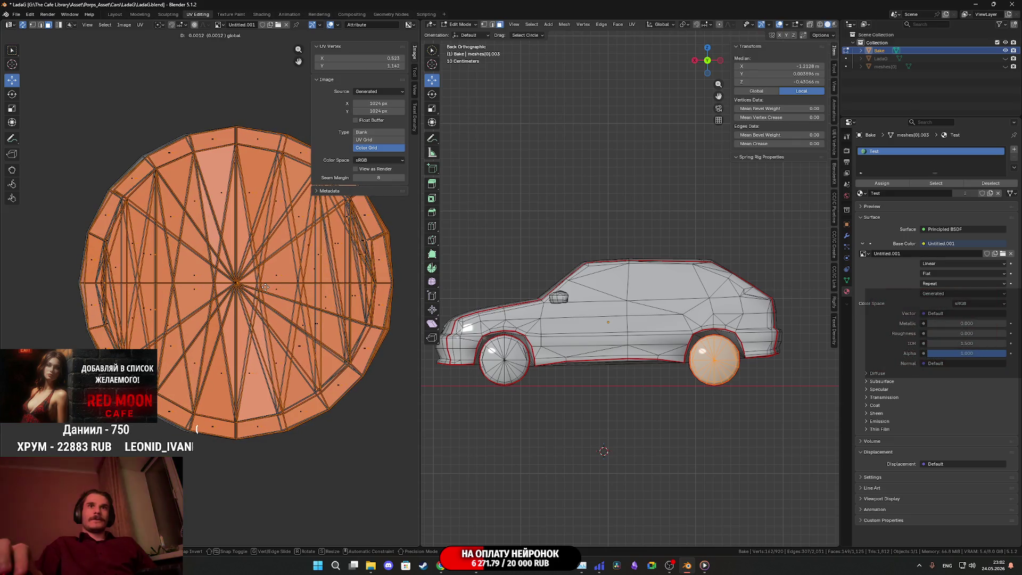
pyautogui.press('s')
pyautogui.click(376, 313)
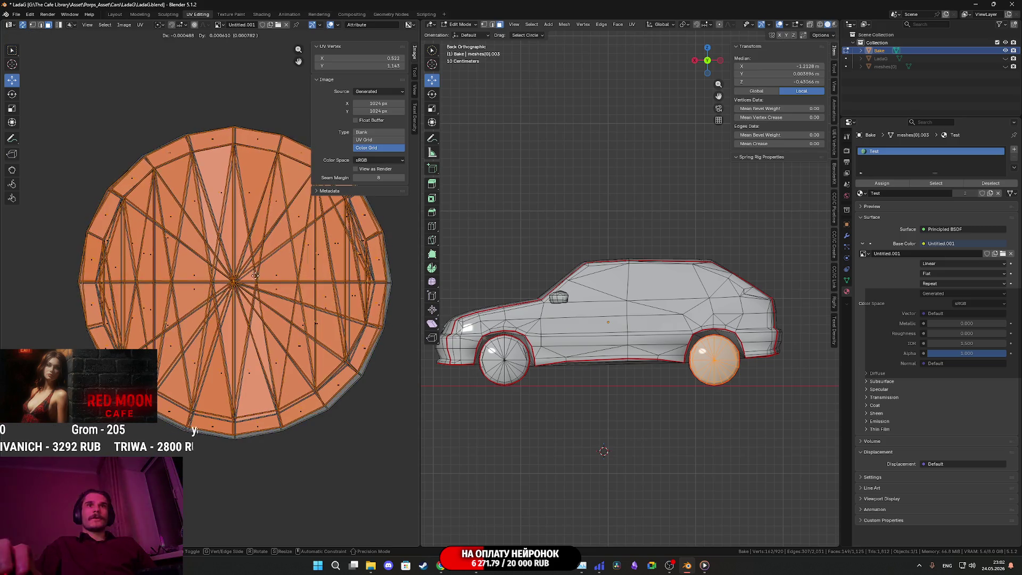
pyautogui.press('g')
pyautogui.click(265, 284)
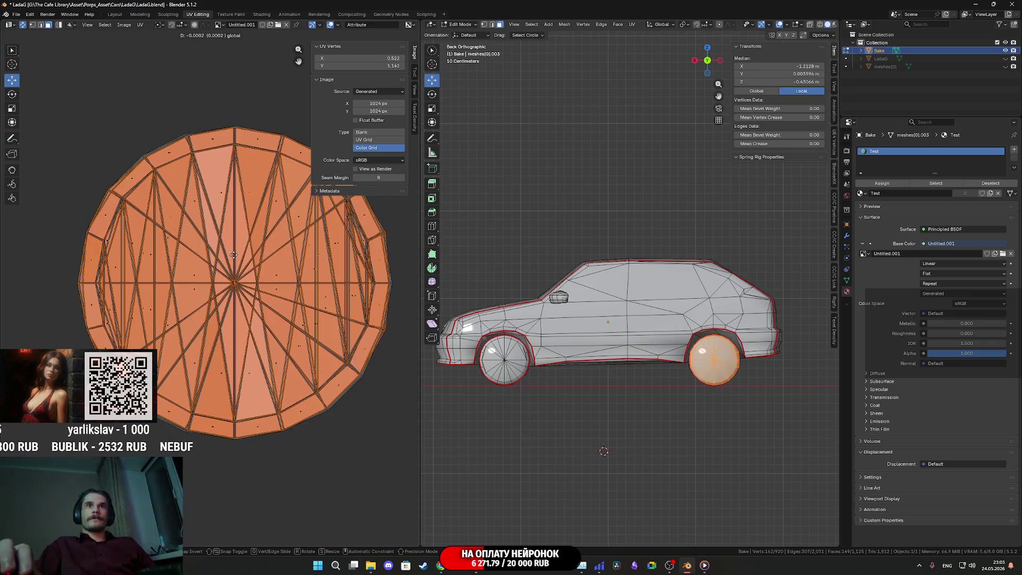
# Step: Include the front wheel and move the stacked wheel disc off the texture grid
pyautogui.scroll(-4, 277, 314)
pyautogui.scroll(-3, 277, 314)
pyautogui.keyDown('shift'); pyautogui.click(212, 285); pyautogui.keyUp('shift')
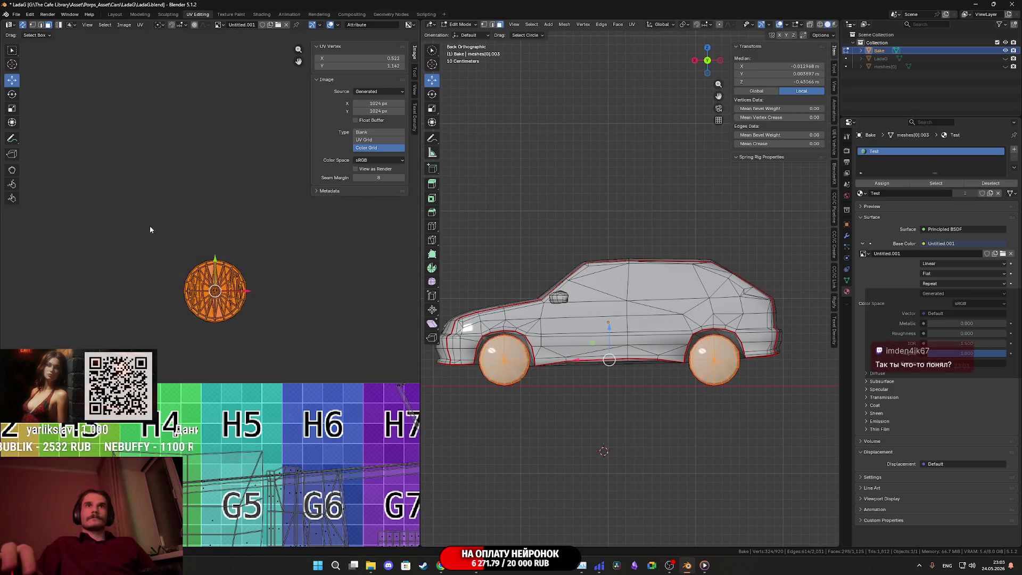
pyautogui.scroll(-3, 224, 261)
pyautogui.press('g')
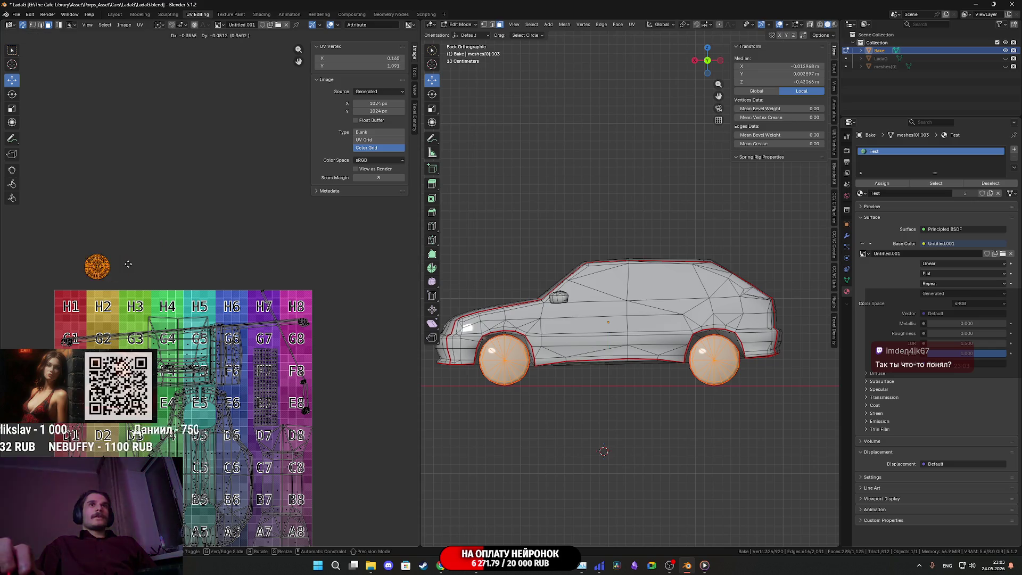
pyautogui.click(101, 274)
pyautogui.scroll(3, 612, 319)
# Step: Select all the wheel tread pieces with linked selection from below the car
pyautogui.moveTo(613, 319); pyautogui.dragTo(756, 381, button='middle')
pyautogui.click(756, 381)
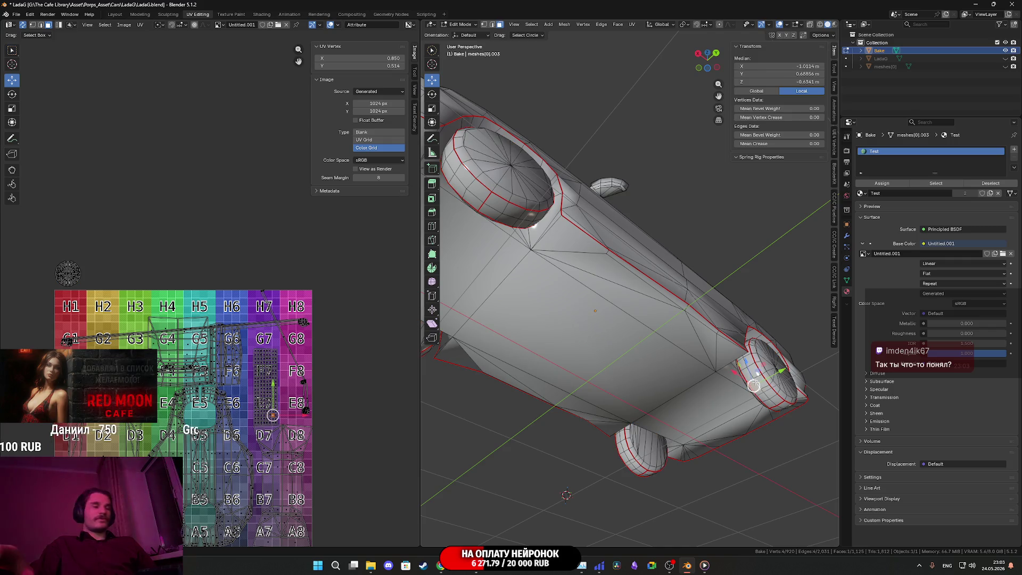
pyautogui.press('l')
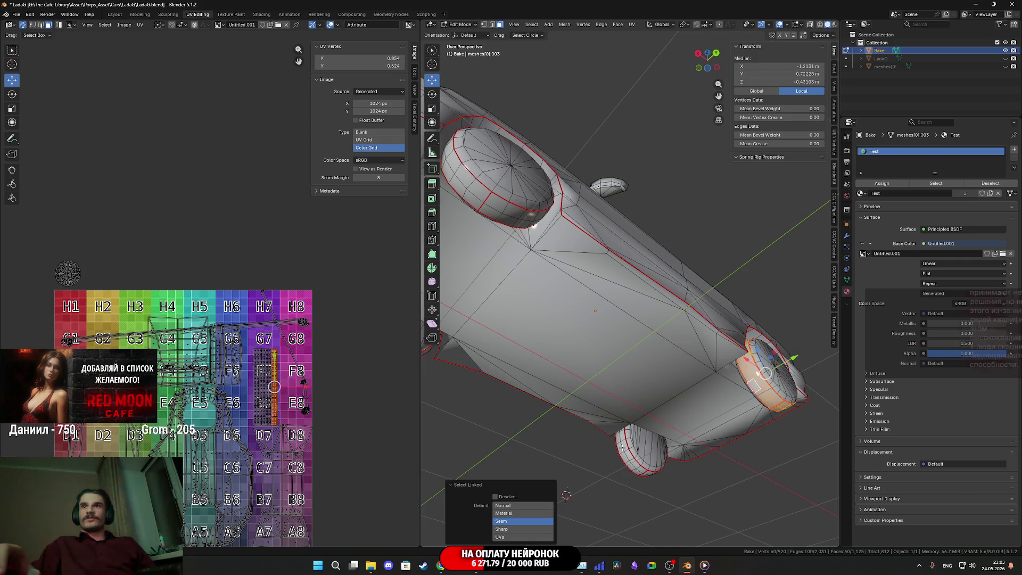
pyautogui.press('l')
pyautogui.moveTo(617, 447)
pyautogui.mouseDown(button='middle')
pyautogui.moveTo(537, 230)
pyautogui.moveTo(564, 240)
pyautogui.moveTo(527, 229)
pyautogui.mouseUp(button='middle')
pyautogui.press('l')
pyautogui.press('l')
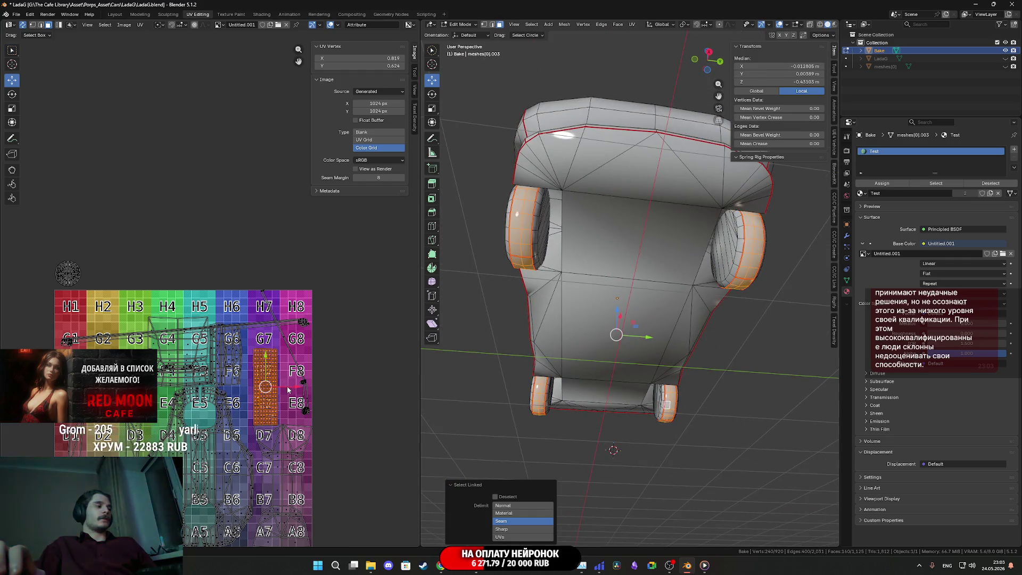
# Step: Place the tread strip in the empty top-left area above the grid
pyautogui.moveTo(287, 390)
pyautogui.mouseDown()
pyautogui.moveTo(178, 271)
pyautogui.moveTo(92, 222)
pyautogui.mouseUp()
pyautogui.scroll(4, 84, 272)
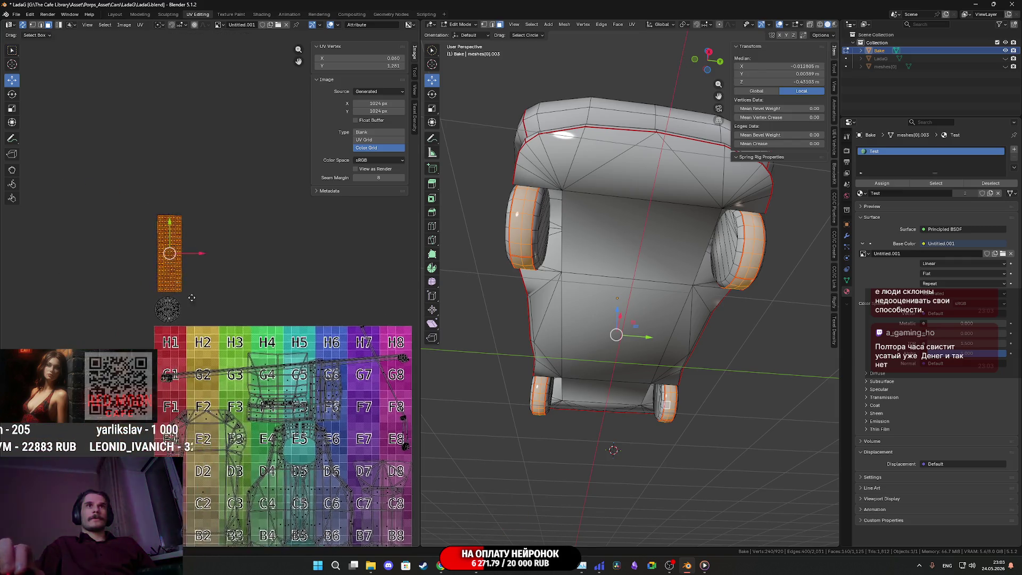
pyautogui.moveTo(152, 320); pyautogui.dragTo(189, 327, button='middle')
pyautogui.press('g')
pyautogui.click(192, 354)
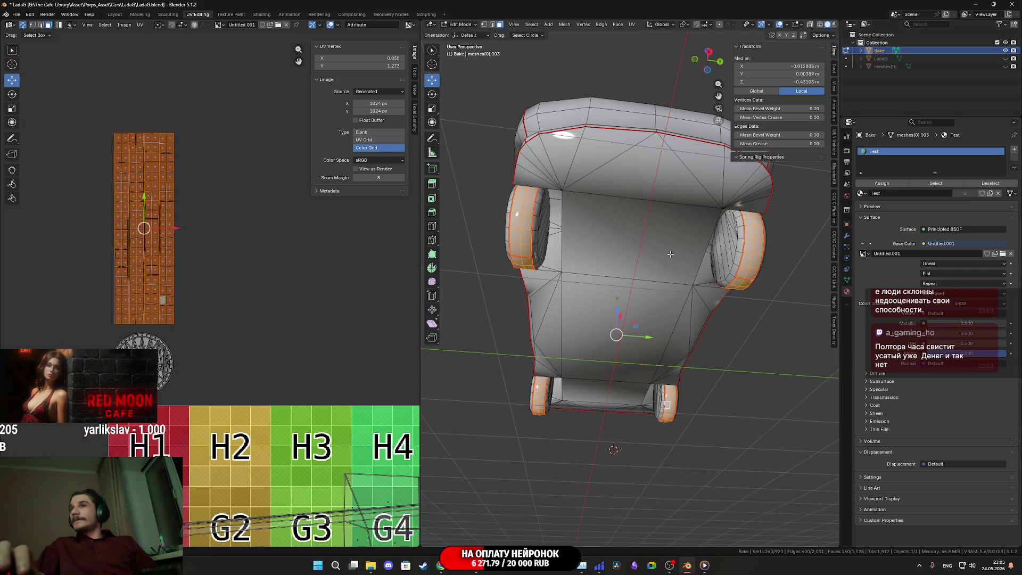
# Step: Select the wheel UV islands and add the linked car body to the selection
pyautogui.moveTo(647, 251)
pyautogui.mouseDown(button='middle')
pyautogui.moveTo(661, 291)
pyautogui.moveTo(653, 347)
pyautogui.mouseUp(button='middle')
pyautogui.scroll(-4, 394, 325)
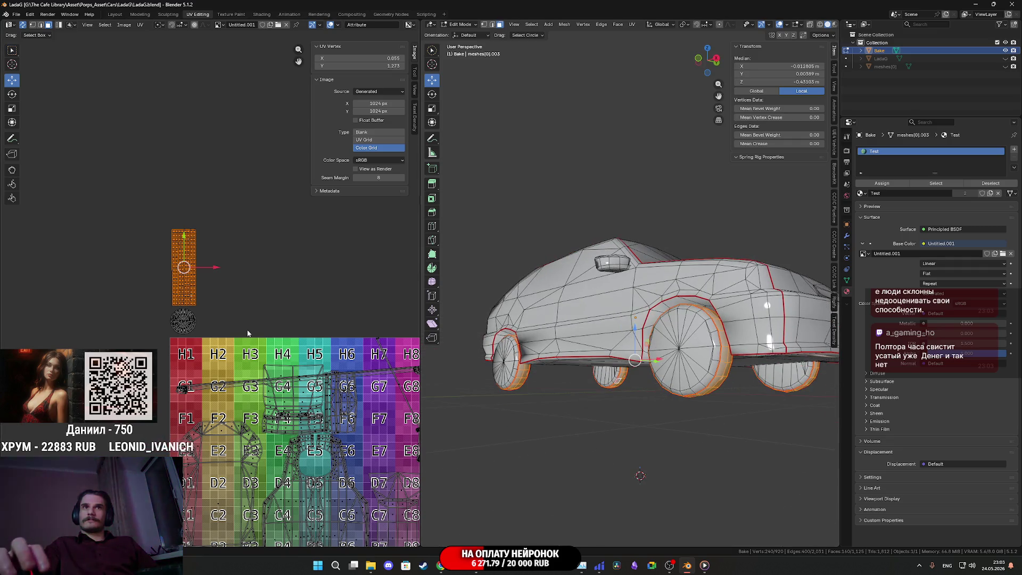
pyautogui.moveTo(218, 347); pyautogui.dragTo(124, 207)
pyautogui.moveTo(617, 383)
pyautogui.mouseDown(button='middle')
pyautogui.moveTo(608, 367)
pyautogui.moveTo(667, 348)
pyautogui.moveTo(602, 343)
pyautogui.moveTo(591, 329)
pyautogui.mouseUp(button='middle')
pyautogui.press('l')
pyautogui.press('l')
pyautogui.press('l')
pyautogui.moveTo(672, 332); pyautogui.dragTo(683, 314, button='middle')
pyautogui.moveTo(340, 433); pyautogui.dragTo(271, 271, button='middle')
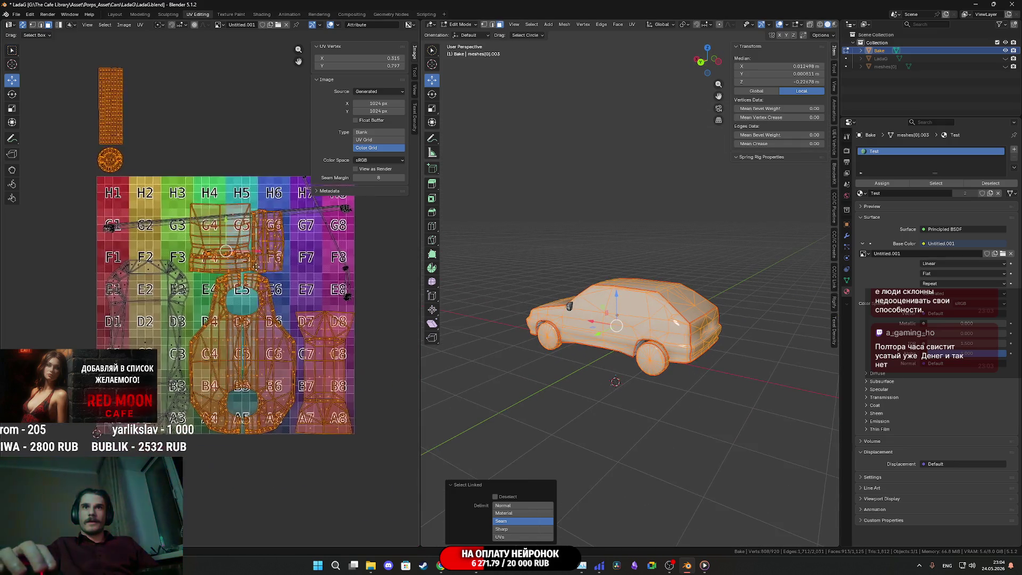
# Step: Hide the selected car body and select the two remaining visible pieces
pyautogui.scroll(1, 315, 367)
pyautogui.scroll(1, 301, 367)
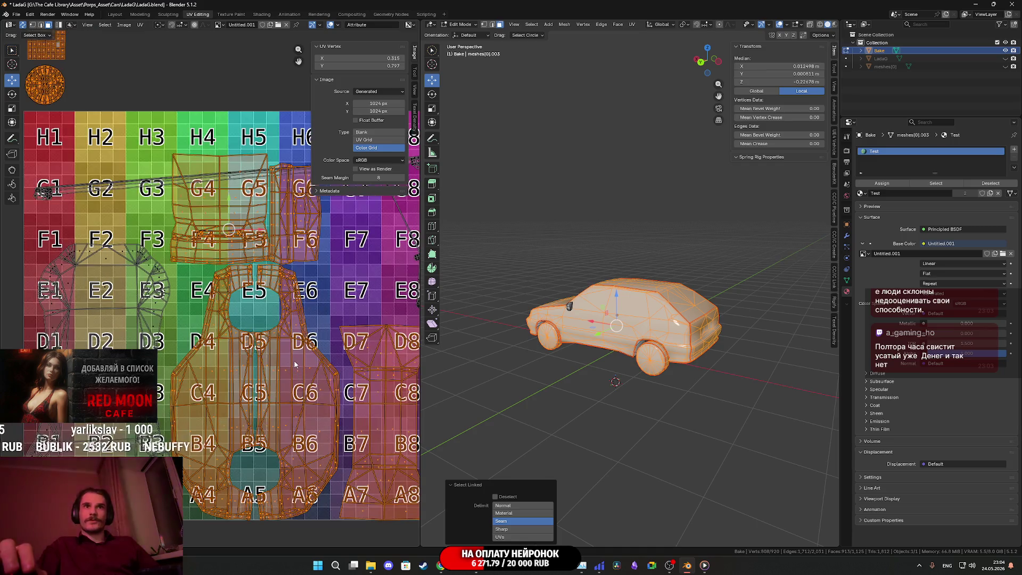
pyautogui.moveTo(462, 344)
pyautogui.mouseDown(button='middle')
pyautogui.moveTo(623, 333)
pyautogui.moveTo(616, 326)
pyautogui.moveTo(689, 315)
pyautogui.moveTo(627, 350)
pyautogui.moveTo(618, 336)
pyautogui.moveTo(642, 365)
pyautogui.mouseUp(button='middle')
pyautogui.hotkey('ctrl', 'l')
pyautogui.press('h')
pyautogui.press('a')
pyautogui.scroll(4, 689, 315)
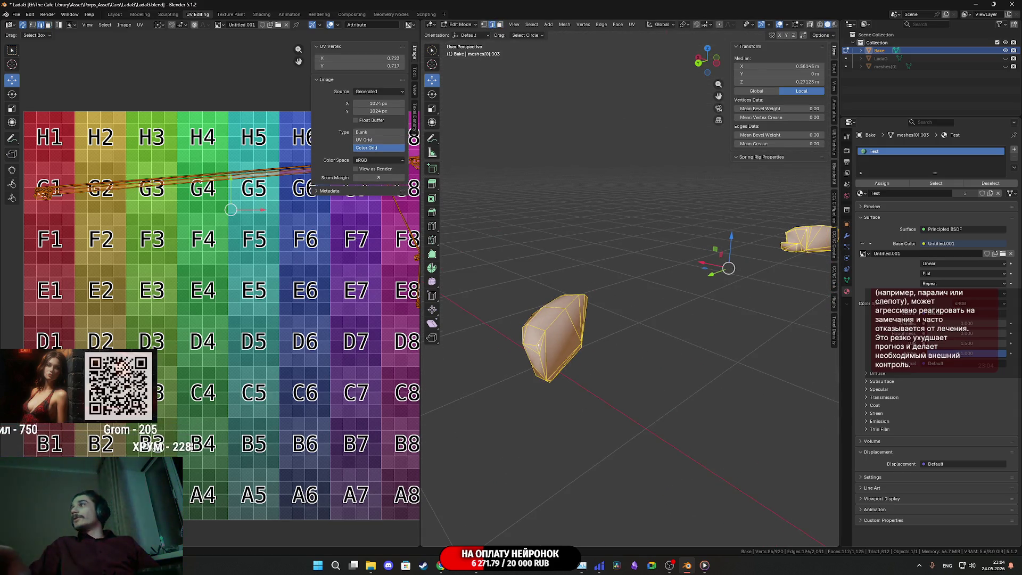
# Step: Mark the piece's top ridge and long vertical edges as seams
pyautogui.keyDown('alt'); pyautogui.click(569, 327); pyautogui.keyUp('alt')
pyautogui.moveTo(569, 327)
pyautogui.mouseDown(button='middle')
pyautogui.moveTo(622, 347)
pyautogui.moveTo(612, 421)
pyautogui.mouseUp(button='middle')
pyautogui.scroll(3, 621, 347)
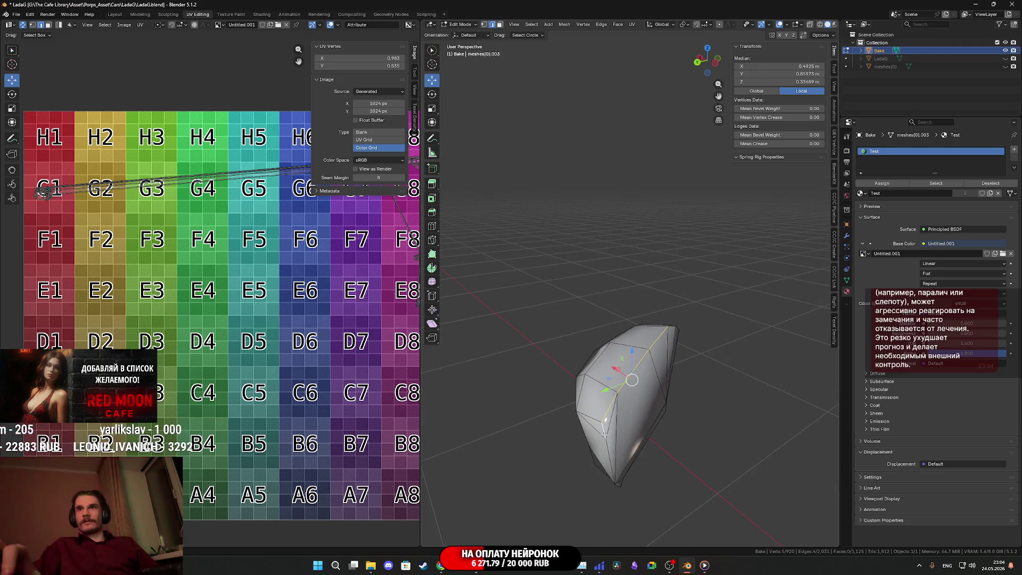
pyautogui.moveTo(613, 459)
pyautogui.mouseDown(button='middle')
pyautogui.moveTo(587, 435)
pyautogui.moveTo(646, 406)
pyautogui.moveTo(572, 381)
pyautogui.moveTo(577, 400)
pyautogui.moveTo(562, 378)
pyautogui.moveTo(646, 339)
pyautogui.moveTo(574, 427)
pyautogui.moveTo(591, 433)
pyautogui.moveTo(599, 385)
pyautogui.moveTo(527, 441)
pyautogui.moveTo(540, 416)
pyautogui.moveTo(603, 408)
pyautogui.mouseUp(button='middle')
pyautogui.scroll(5, 579, 389)
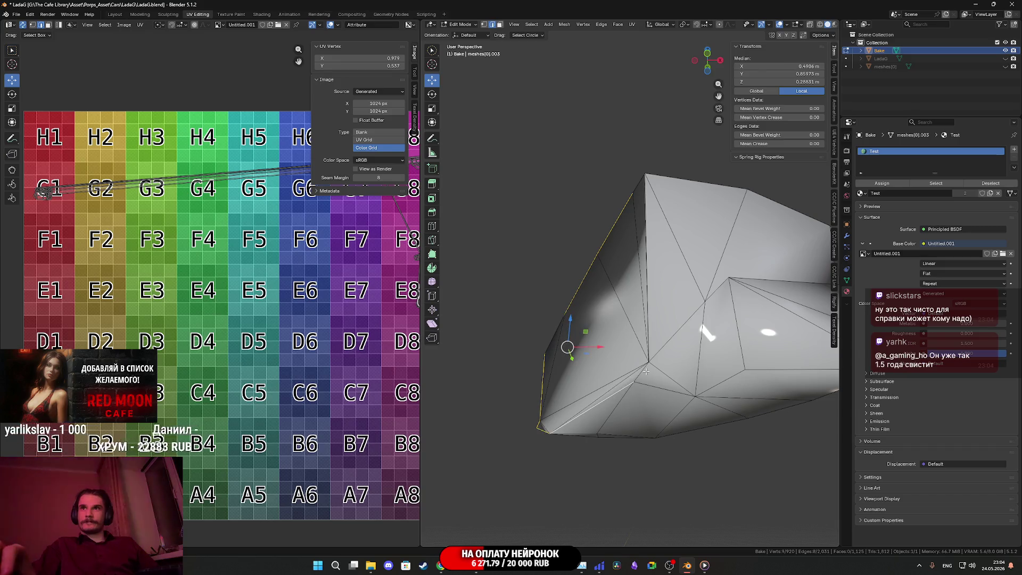
pyautogui.keyDown('shift'); pyautogui.click(655, 331); pyautogui.keyUp('shift')
pyautogui.moveTo(656, 331); pyautogui.dragTo(709, 372, button='middle')
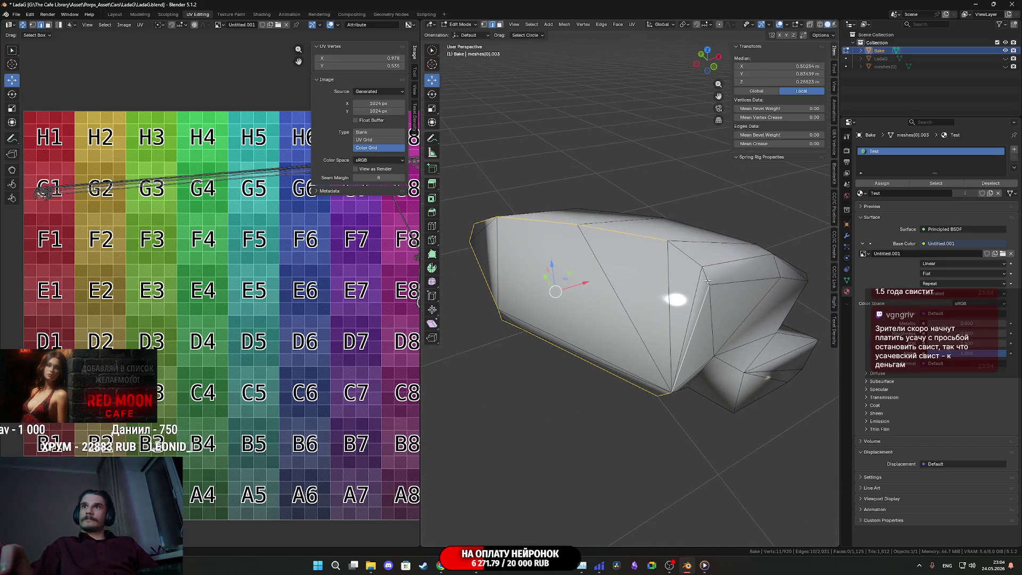
pyautogui.keyDown('shift'); pyautogui.click(694, 257); pyautogui.keyUp('shift')
pyautogui.rightClick(696, 259)
pyautogui.click(671, 392)
# Step: Delete three triangle faces at the top of the piece in face select mode
pyautogui.moveTo(671, 393)
pyautogui.mouseDown(button='middle')
pyautogui.moveTo(691, 352)
pyautogui.moveTo(589, 361)
pyautogui.mouseUp(button='middle')
pyautogui.scroll(4, 691, 352)
pyautogui.click(501, 25)
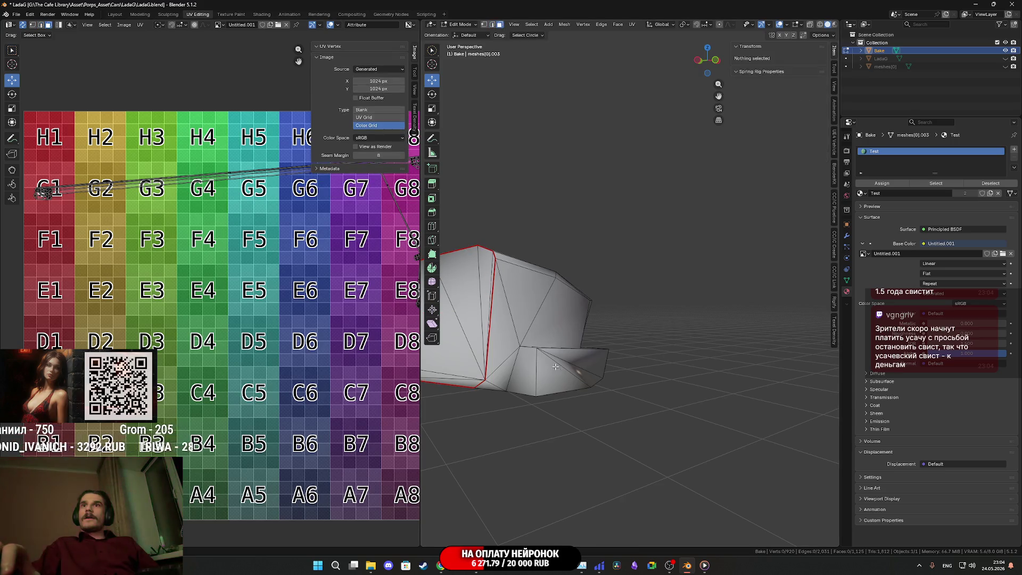
pyautogui.click(586, 377)
pyautogui.keyDown('ctrl'); pyautogui.click(589, 373); pyautogui.keyUp('ctrl')
pyautogui.press('x')
pyautogui.click(580, 367)
# Step: Mark the selected edges around the front corner as seams
pyautogui.moveTo(580, 368); pyautogui.dragTo(539, 281, button='middle')
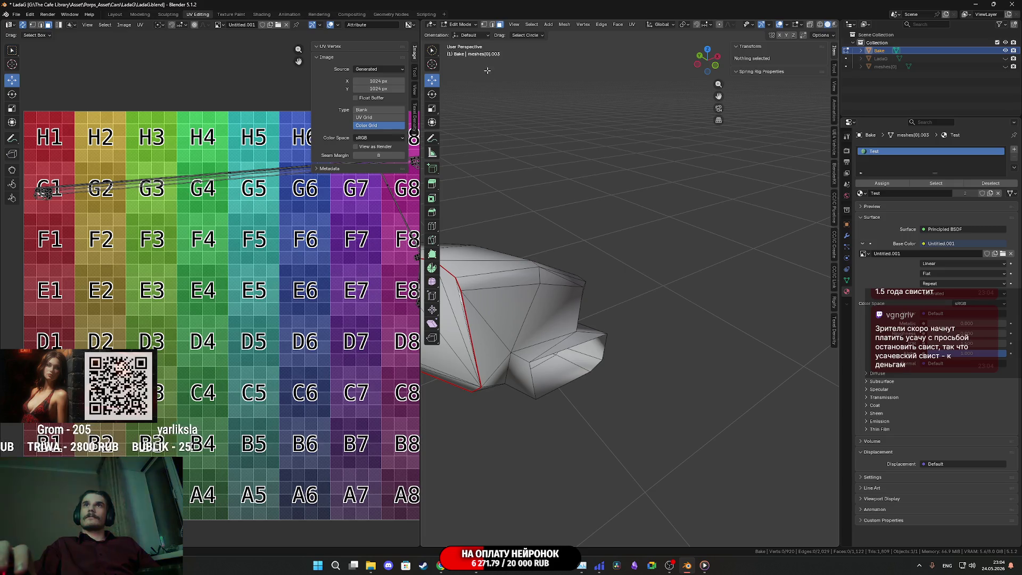
pyautogui.rightClick(525, 363)
pyautogui.click(533, 372)
pyautogui.moveTo(527, 361)
pyautogui.mouseDown(button='middle')
pyautogui.moveTo(580, 301)
pyautogui.moveTo(518, 353)
pyautogui.moveTo(571, 330)
pyautogui.moveTo(572, 297)
pyautogui.mouseUp(button='middle')
# Step: Add a second edge and mark the selected edges as seams
pyautogui.keyDown('shift'); pyautogui.click(555, 285); pyautogui.keyUp('shift')
pyautogui.rightClick(556, 287)
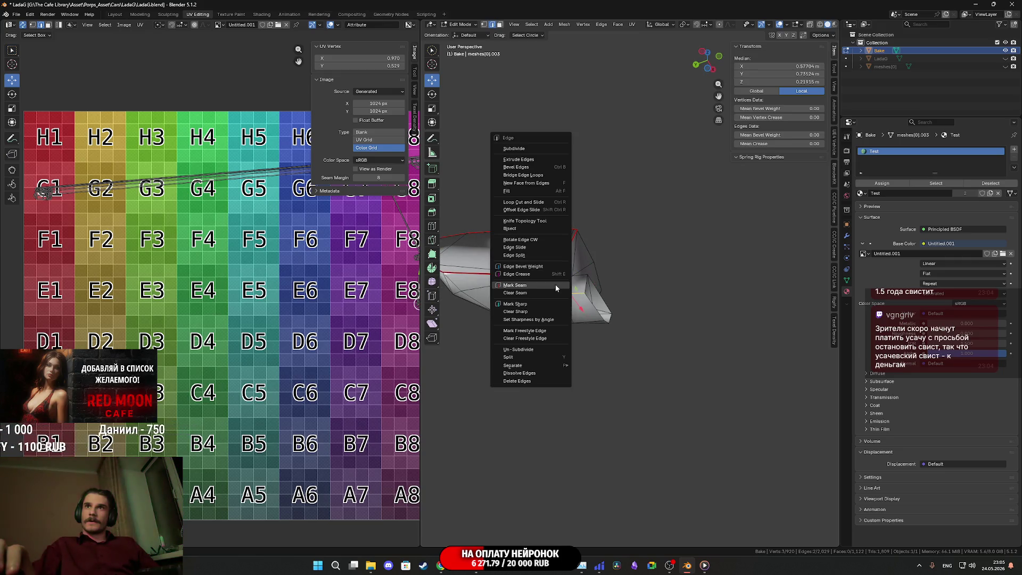
pyautogui.click(556, 286)
pyautogui.moveTo(555, 286)
pyautogui.mouseDown(button='middle')
pyautogui.moveTo(728, 366)
pyautogui.moveTo(600, 334)
pyautogui.moveTo(561, 235)
pyautogui.moveTo(613, 255)
pyautogui.mouseUp(button='middle')
pyautogui.scroll(4, 655, 346)
pyautogui.rightClick(563, 205)
pyautogui.scroll(5, 653, 312)
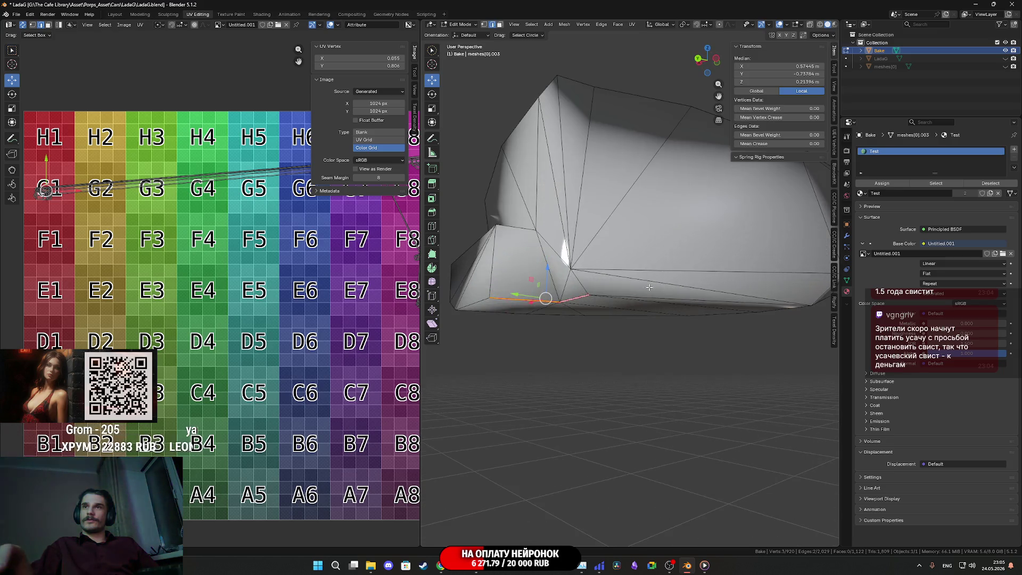
pyautogui.scroll(-4, 618, 311)
# Step: Select the lower edge loop of the piece and mark it as a seam
pyautogui.moveTo(618, 311)
pyautogui.mouseDown(button='middle')
pyautogui.moveTo(632, 368)
pyautogui.moveTo(673, 420)
pyautogui.moveTo(697, 391)
pyautogui.mouseUp(button='middle')
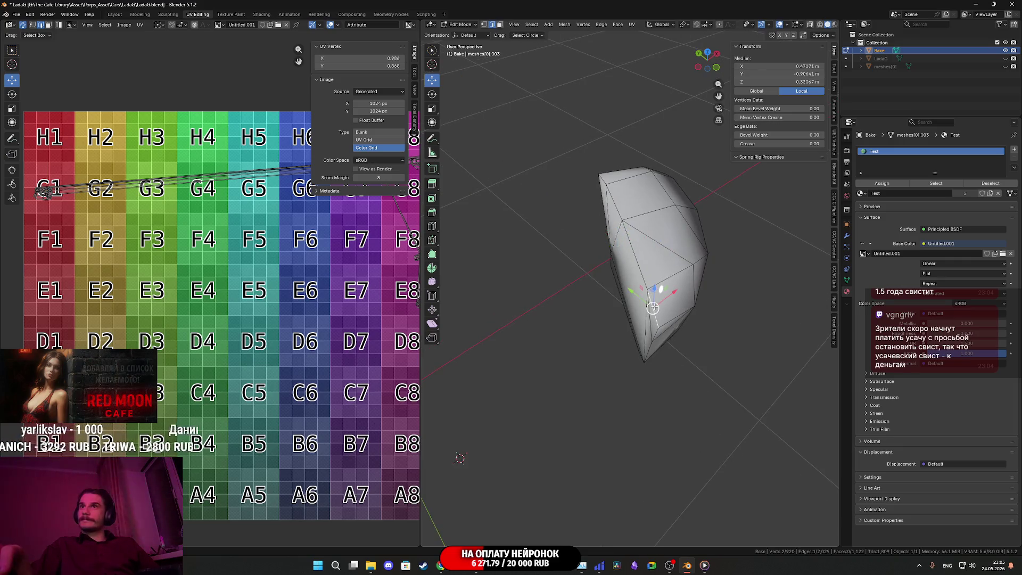
pyautogui.moveTo(662, 310)
pyautogui.mouseDown(button='middle')
pyautogui.moveTo(681, 299)
pyautogui.moveTo(682, 284)
pyautogui.moveTo(678, 292)
pyautogui.mouseUp(button='middle')
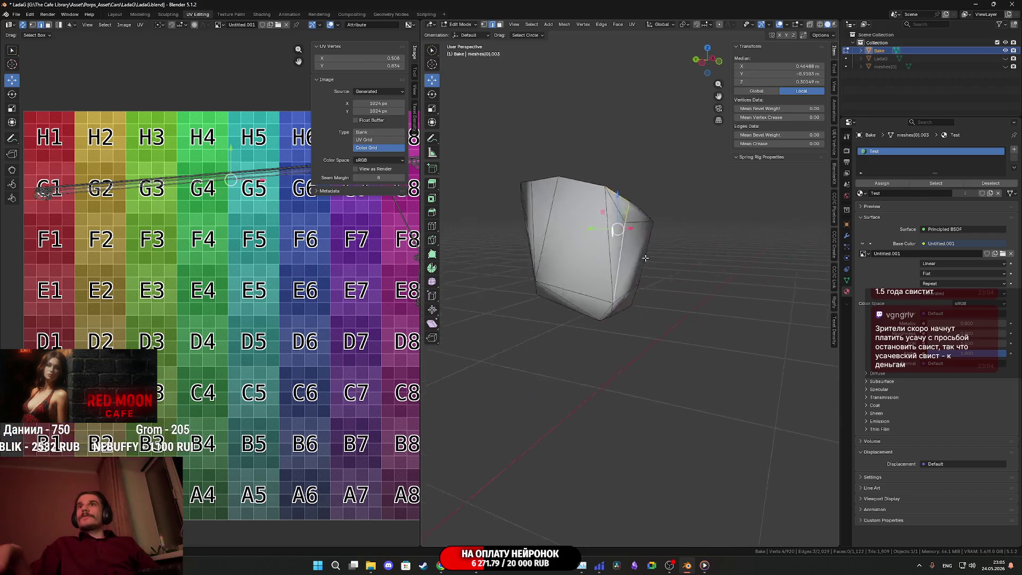
pyautogui.moveTo(676, 240)
pyautogui.mouseDown(button='middle')
pyautogui.moveTo(584, 316)
pyautogui.moveTo(576, 311)
pyautogui.moveTo(617, 282)
pyautogui.mouseUp(button='middle')
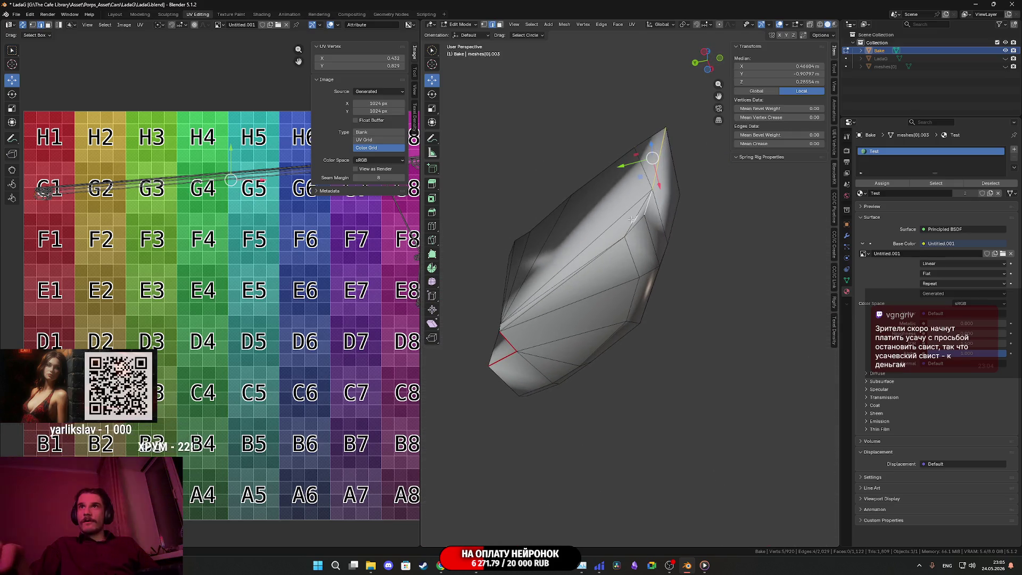
pyautogui.moveTo(649, 296)
pyautogui.mouseDown(button='middle')
pyautogui.moveTo(684, 304)
pyautogui.moveTo(635, 307)
pyautogui.moveTo(656, 318)
pyautogui.moveTo(609, 333)
pyautogui.moveTo(610, 377)
pyautogui.moveTo(605, 343)
pyautogui.moveTo(572, 343)
pyautogui.moveTo(562, 358)
pyautogui.mouseUp(button='middle')
pyautogui.keyDown('shift'); pyautogui.click(608, 318); pyautogui.keyUp('shift')
pyautogui.keyDown('shift'); pyautogui.click(581, 328); pyautogui.keyUp('shift')
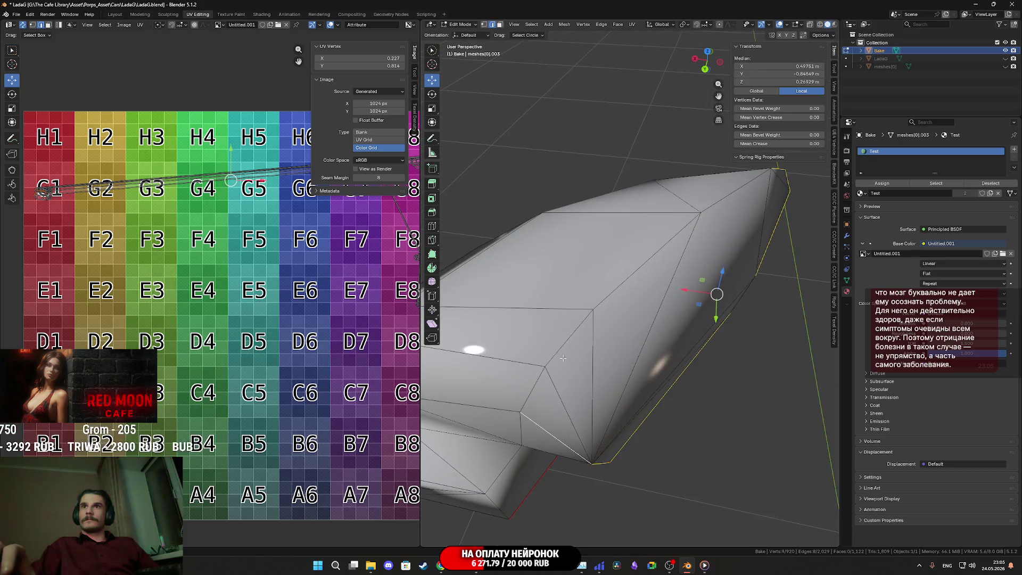
pyautogui.keyDown('ctrl'); pyautogui.click(701, 212); pyautogui.keyUp('ctrl')
pyautogui.scroll(-3, 701, 212)
pyautogui.moveTo(701, 213)
pyautogui.mouseDown(button='middle')
pyautogui.moveTo(652, 283)
pyautogui.moveTo(632, 271)
pyautogui.moveTo(735, 281)
pyautogui.mouseUp(button='middle')
pyautogui.rightClick(655, 285)
pyautogui.click(652, 287)
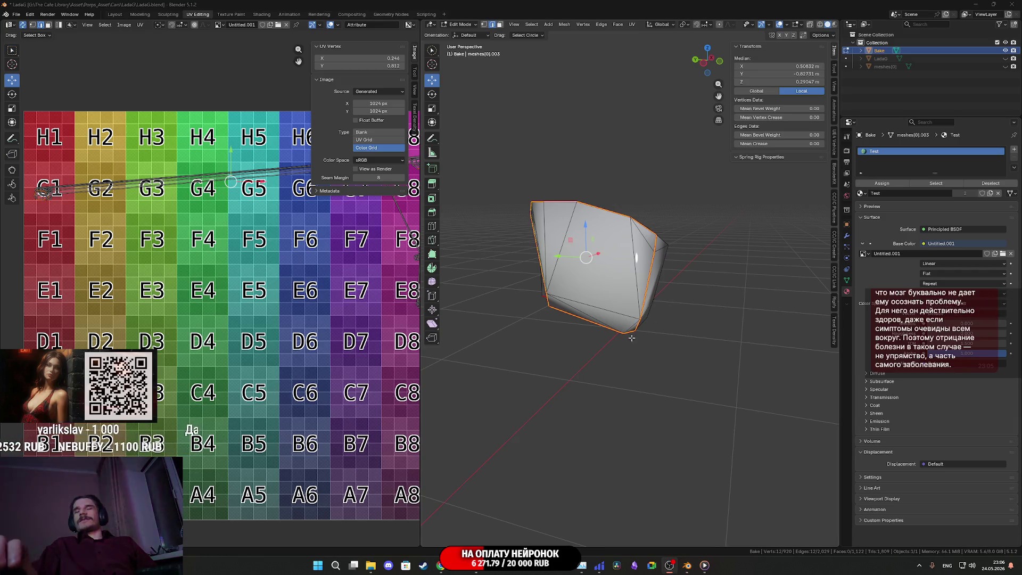
# Step: Check the new seams around the piece, then deselect all geometry with Alt+A
pyautogui.moveTo(631, 337); pyautogui.dragTo(596, 330, button='middle')
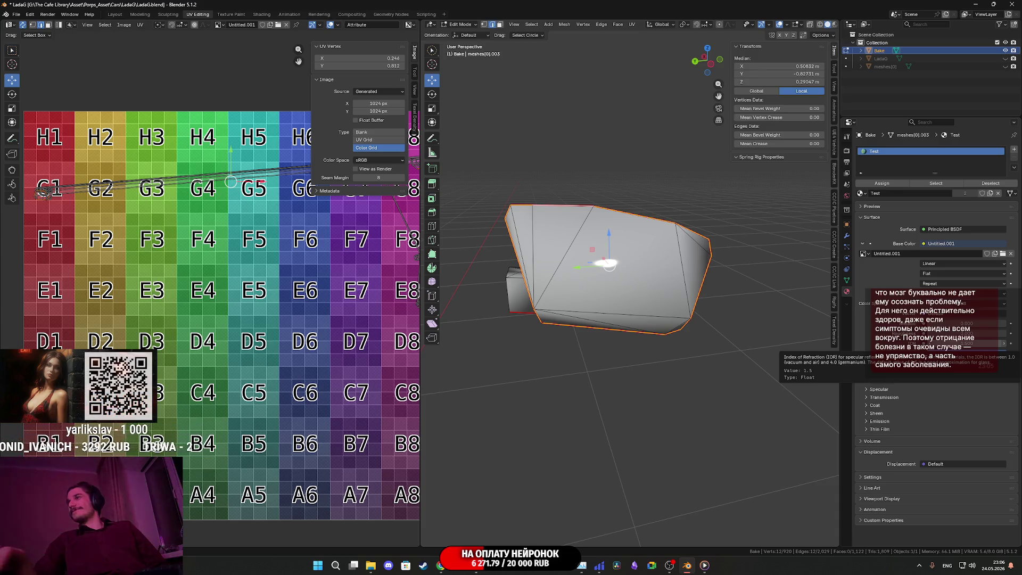
pyautogui.moveTo(616, 267)
pyautogui.mouseDown(button='middle')
pyautogui.moveTo(565, 246)
pyautogui.moveTo(627, 283)
pyautogui.moveTo(649, 267)
pyautogui.moveTo(657, 292)
pyautogui.mouseUp(button='middle')
pyautogui.scroll(-3, 657, 292)
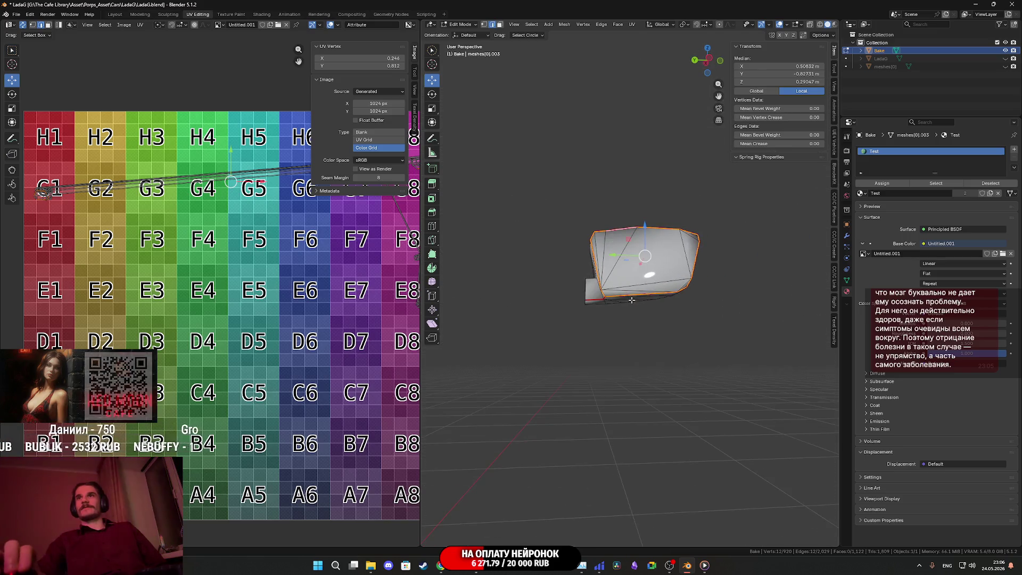
pyautogui.hotkey('alt', 'a')
pyautogui.moveTo(675, 344); pyautogui.dragTo(683, 369, button='middle')
pyautogui.scroll(-5, 683, 369)
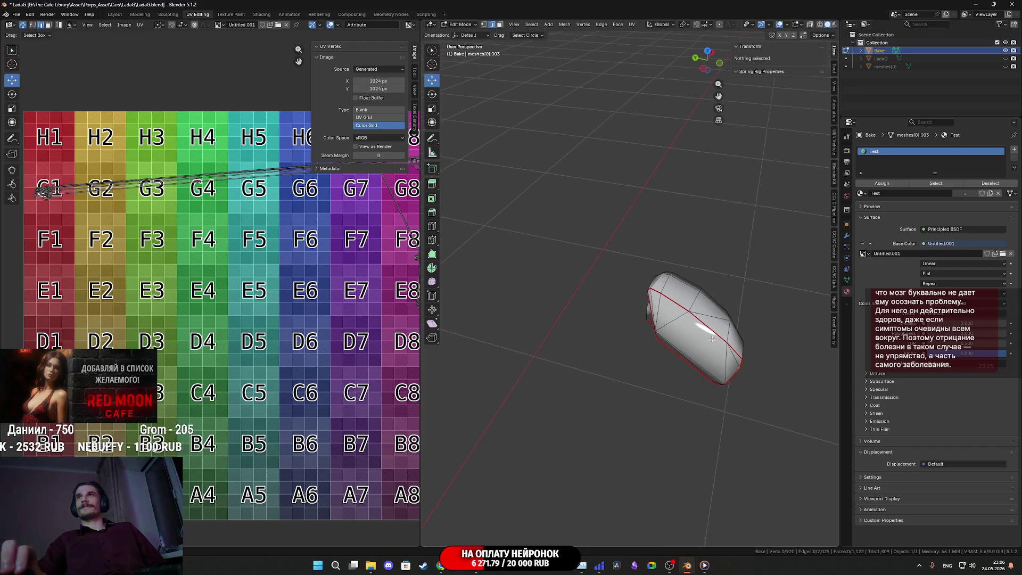
# Step: Unwrap the selected side-mirror pieces, shrink the new UV islands and move them above the grid
pyautogui.press('a')
pyautogui.moveTo(638, 331); pyautogui.dragTo(671, 307, button='middle')
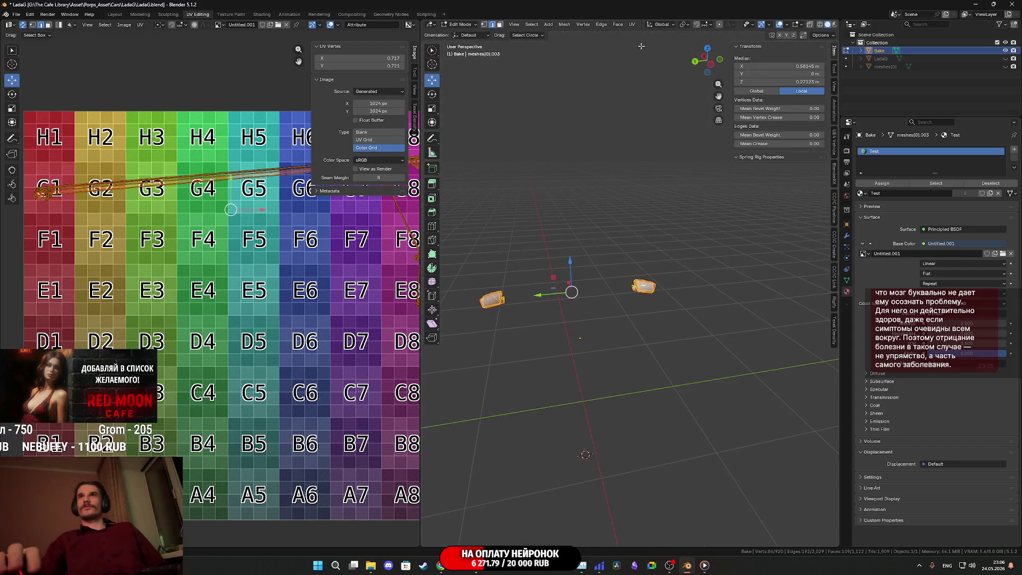
pyautogui.click(633, 24)
pyautogui.click(660, 33)
pyautogui.scroll(-3, 262, 334)
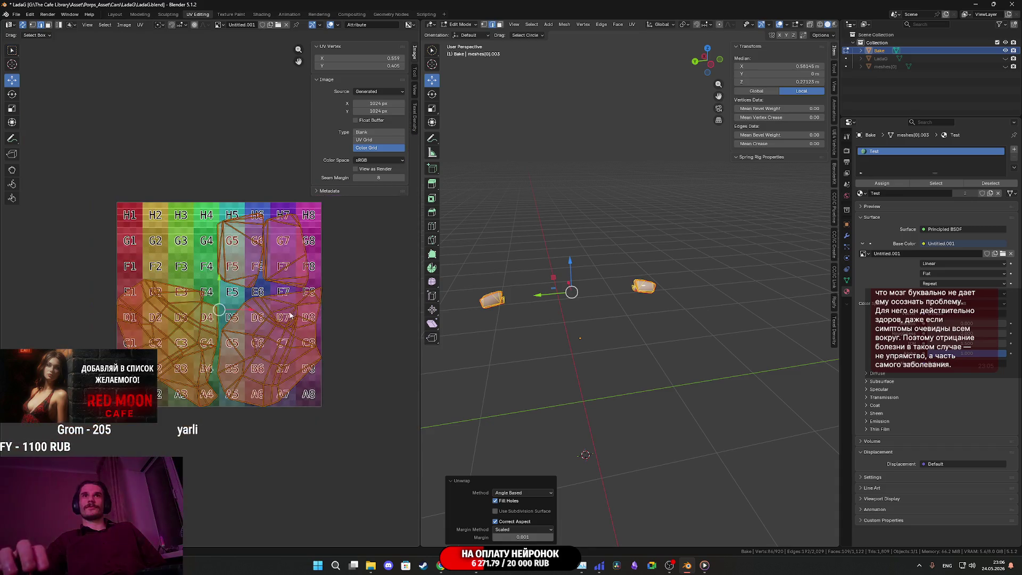
pyautogui.press('s')
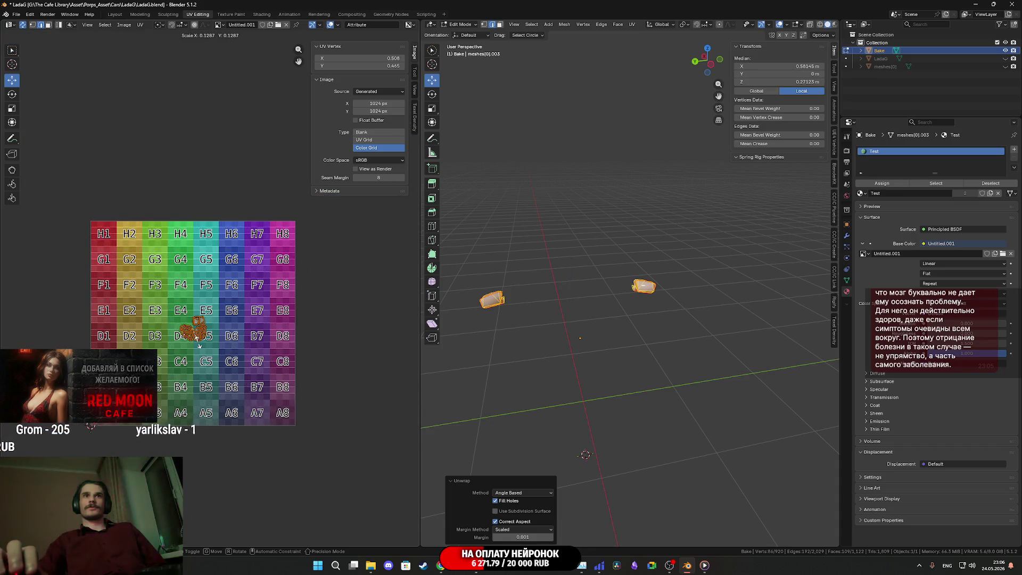
pyautogui.click(198, 338)
pyautogui.moveTo(199, 341)
pyautogui.mouseDown()
pyautogui.moveTo(205, 179)
pyautogui.moveTo(208, 187)
pyautogui.mouseUp()
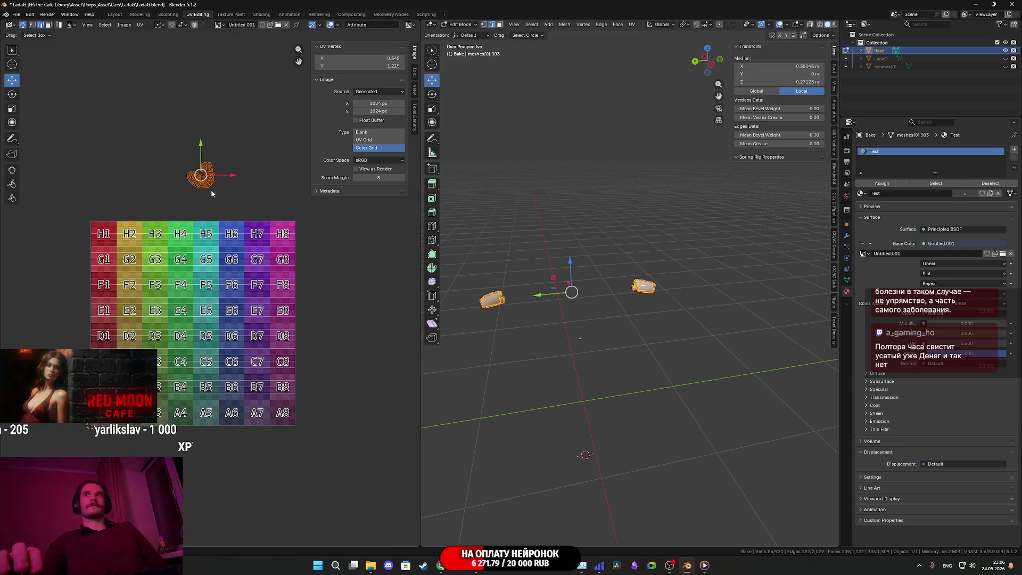
# Step: Reveal the hidden car mesh and select one whole linked UV island in face mode
pyautogui.hotkey('alt', 'h')
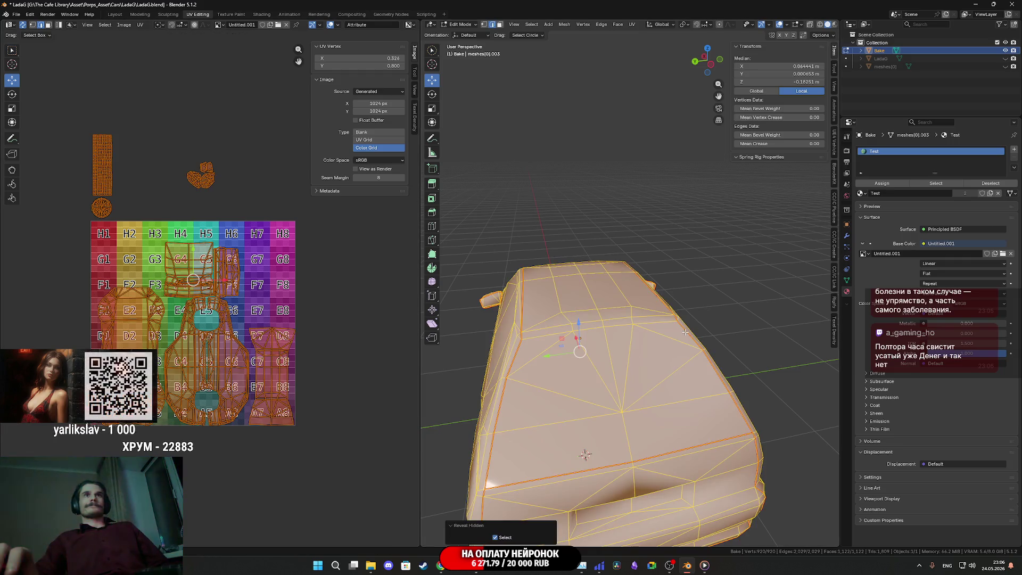
pyautogui.keyDown('shift'); pyautogui.scroll(2, 245, 266); pyautogui.keyUp('shift')
pyautogui.scroll(3, 227, 236)
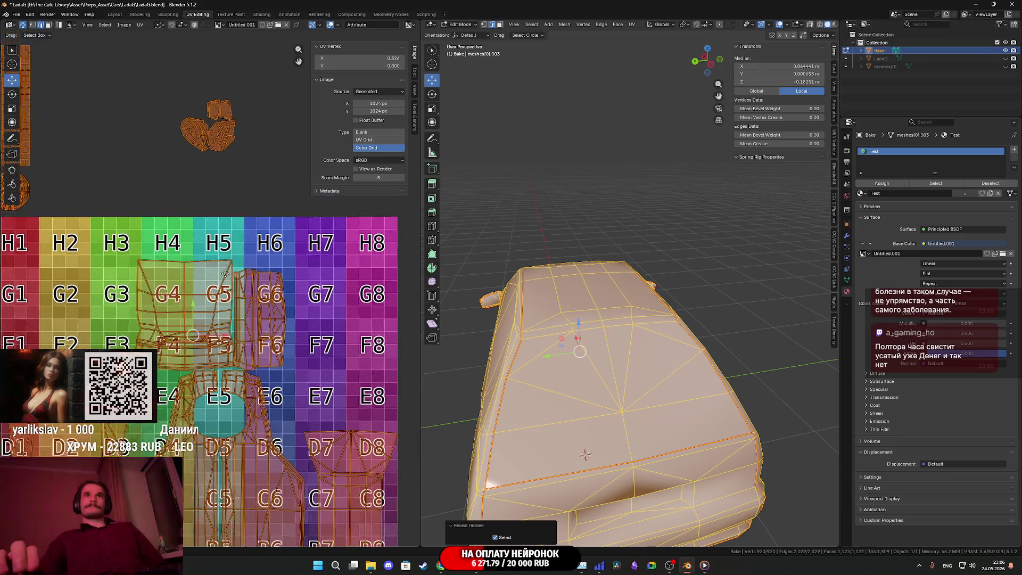
pyautogui.click(225, 190)
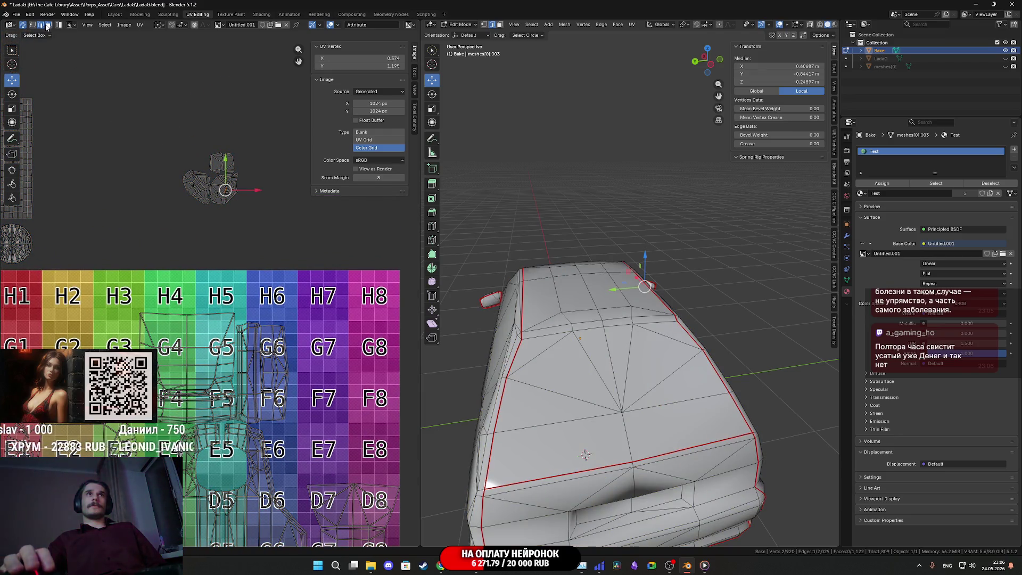
pyautogui.click(47, 26)
pyautogui.scroll(3, 236, 192)
pyautogui.click(230, 95)
pyautogui.hotkey('ctrl', 'l')
# Step: Move the selected island near square A5 and nudge it into place
pyautogui.scroll(-4, 247, 154)
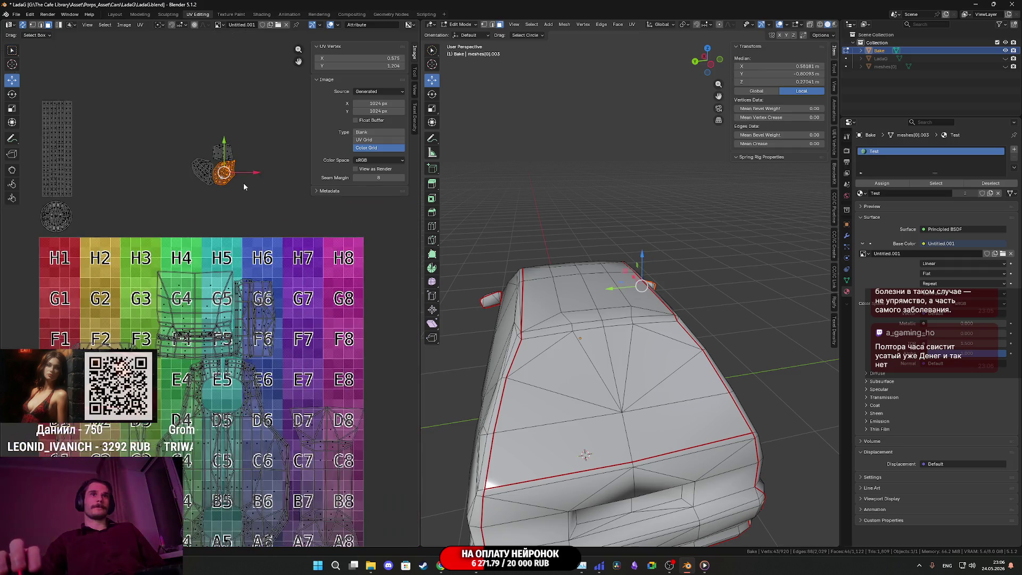
pyautogui.moveTo(244, 186); pyautogui.dragTo(261, 142, button='middle')
pyautogui.press('g')
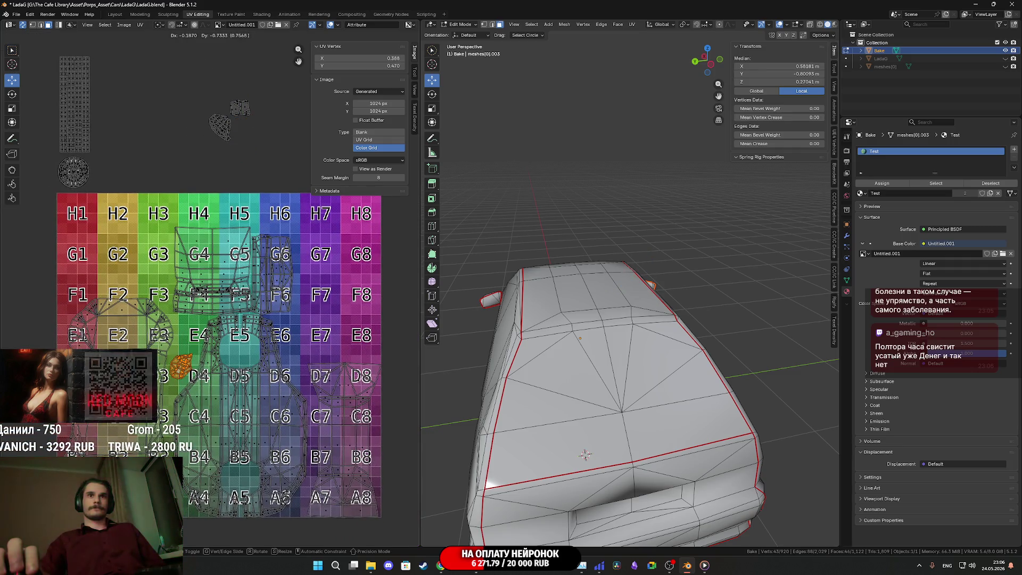
pyautogui.click(255, 484)
pyautogui.scroll(4, 223, 326)
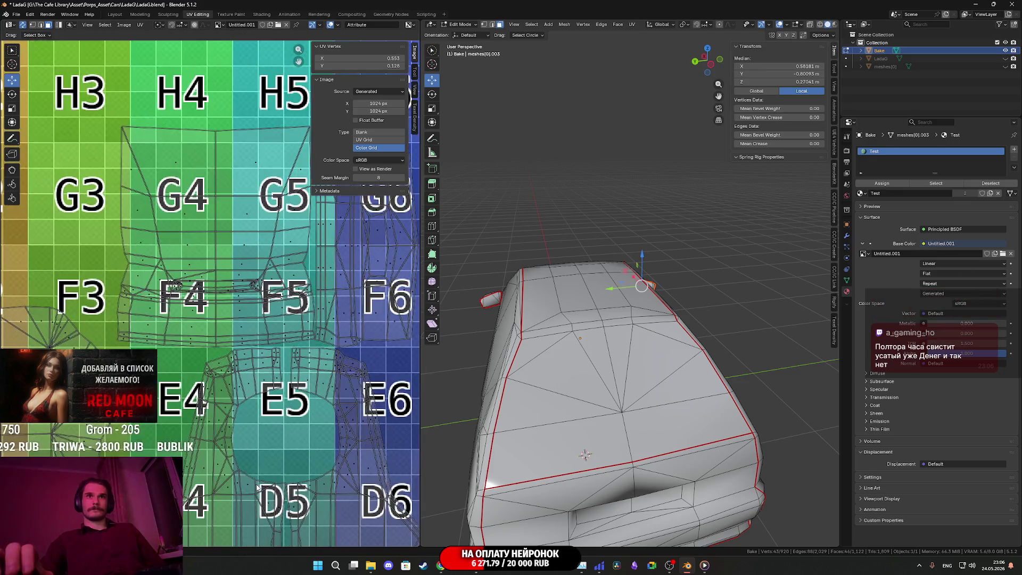
pyautogui.press('g')
pyautogui.click(218, 358)
# Step: Move the small nearby island to square A5
pyautogui.scroll(-5, 216, 276)
pyautogui.scroll(-1, 228, 241)
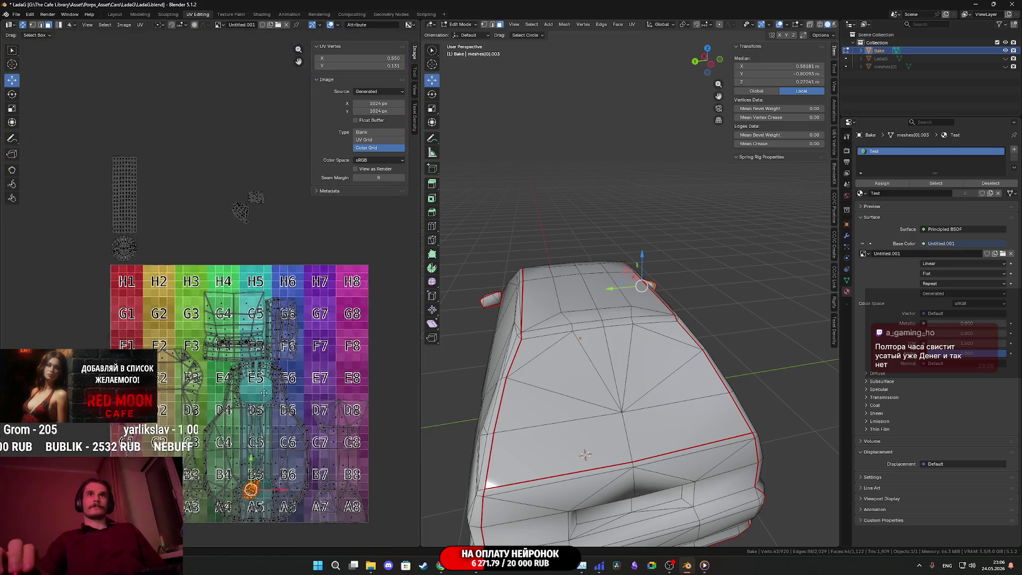
pyautogui.scroll(1, 290, 259)
pyautogui.click(253, 260)
pyautogui.moveTo(282, 308); pyautogui.dragTo(277, 233, button='middle')
pyautogui.press('g')
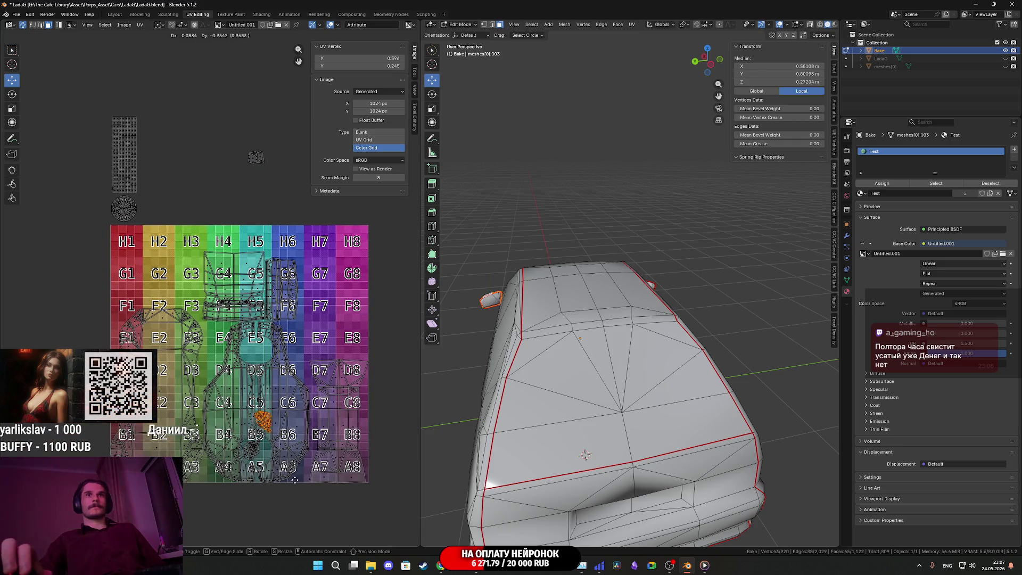
pyautogui.click(298, 514)
# Step: Rotate the island about 119°, place it at E5, then rotate it about -45°
pyautogui.moveTo(307, 484); pyautogui.dragTo(256, 280, button='middle')
pyautogui.scroll(6, 250, 276)
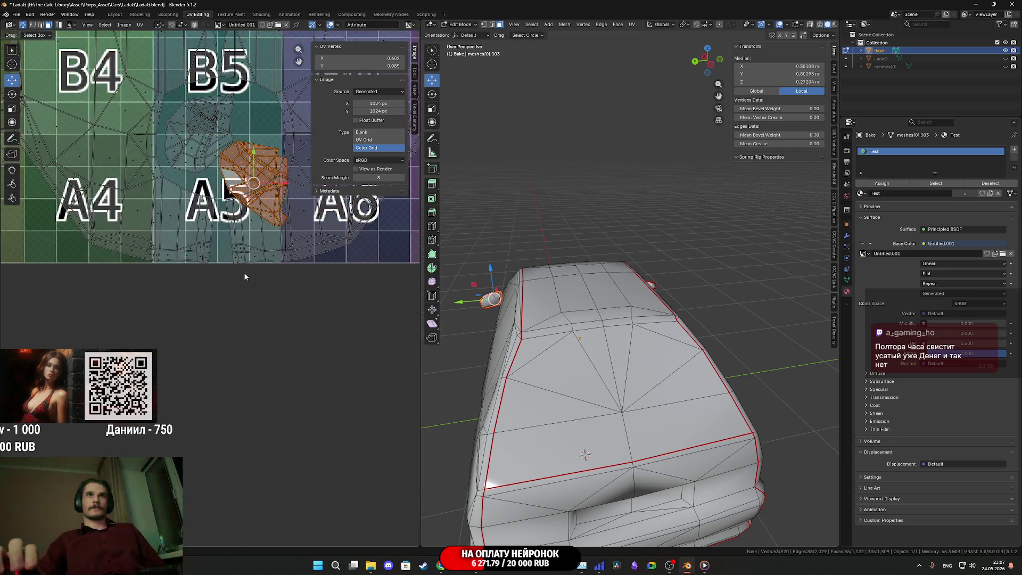
pyautogui.press('r')
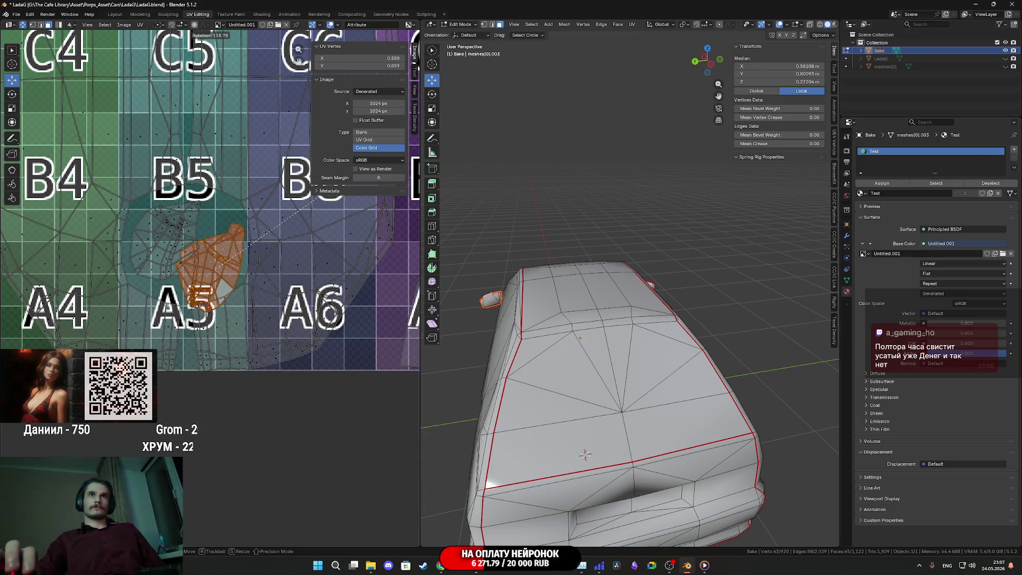
pyautogui.click(314, 197)
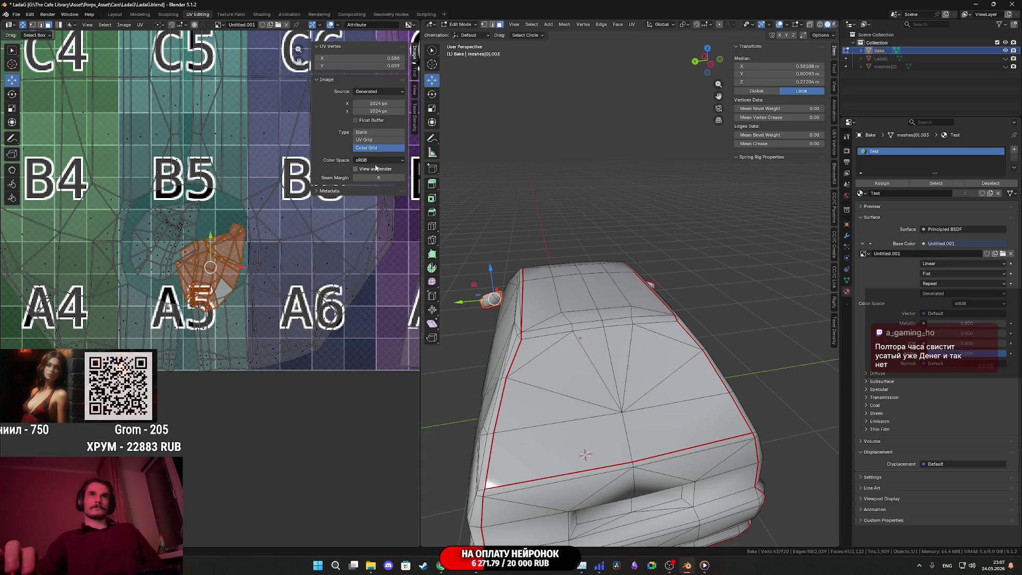
pyautogui.scroll(-5, 131, 228)
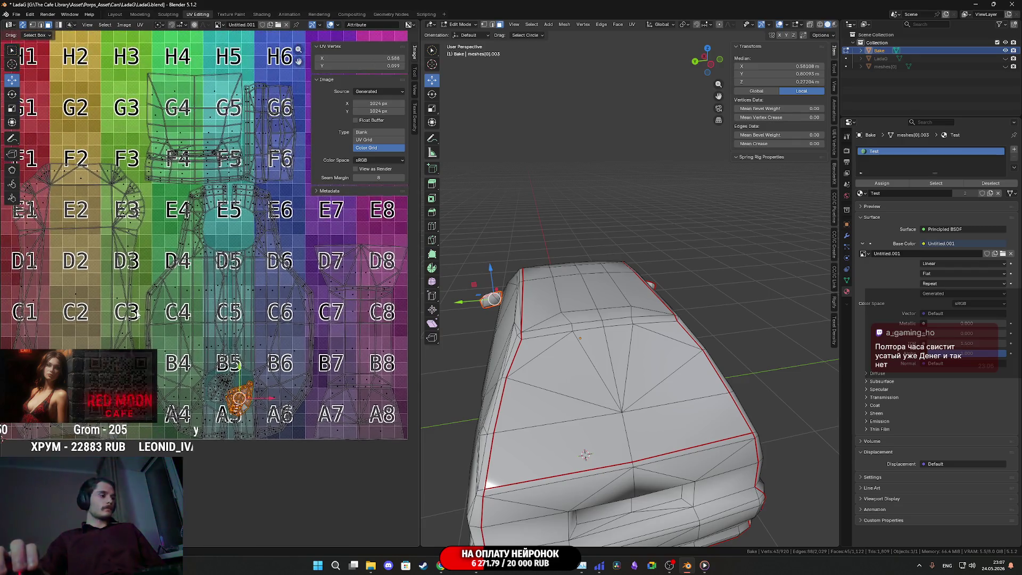
pyautogui.press('g')
pyautogui.click(299, 178)
pyautogui.press('r')
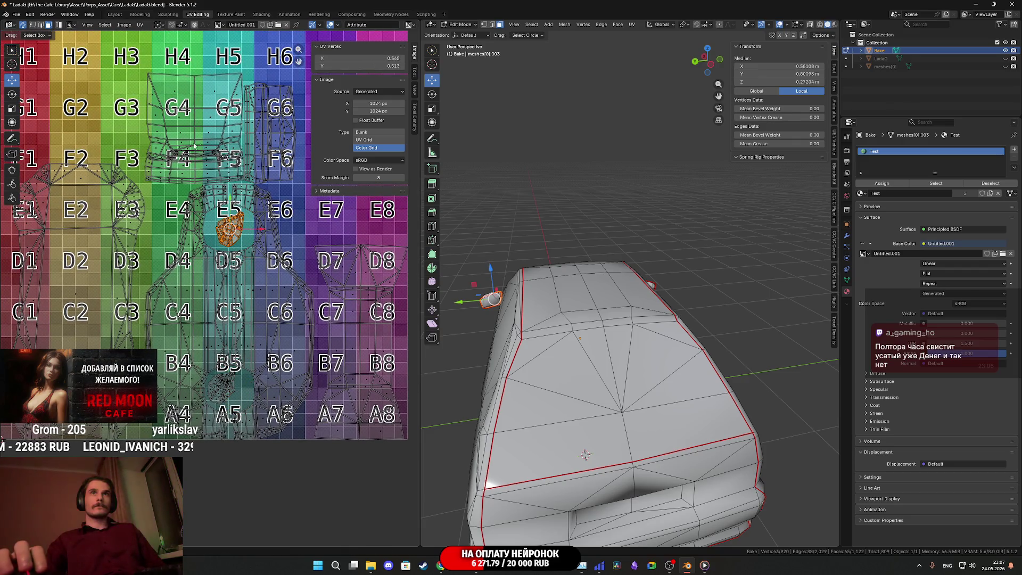
pyautogui.click(312, 236)
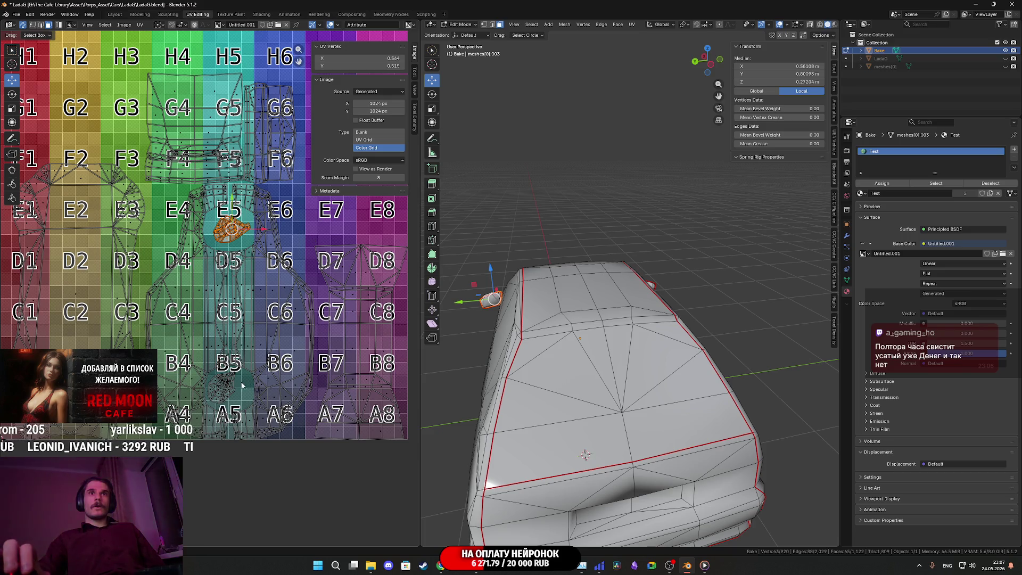
# Step: Rotate the mirrored island at B5
pyautogui.click(225, 386)
pyautogui.moveTo(255, 383); pyautogui.dragTo(259, 260, button='middle')
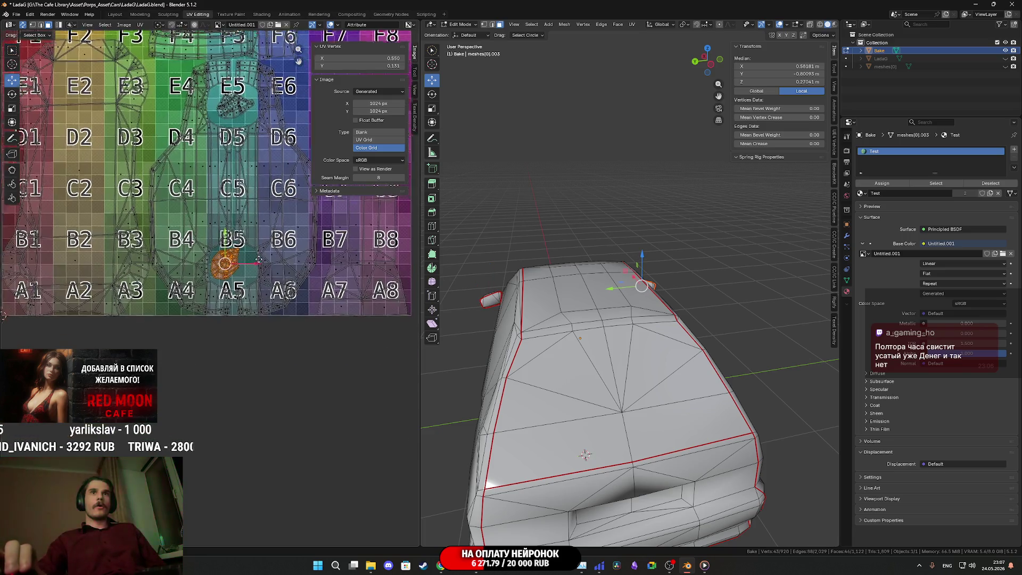
pyautogui.scroll(2, 259, 260)
pyautogui.press('r')
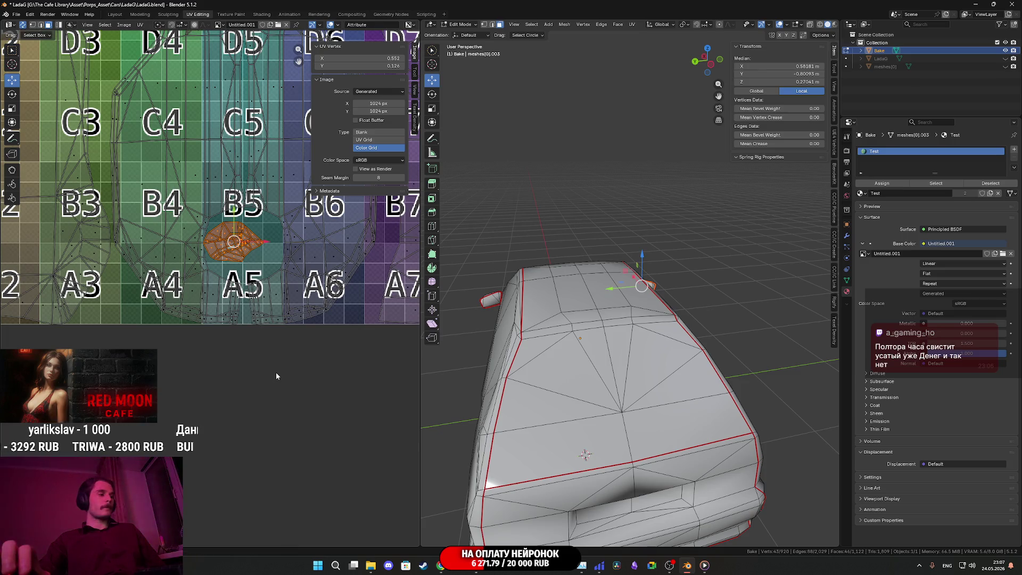
pyautogui.click(328, 403)
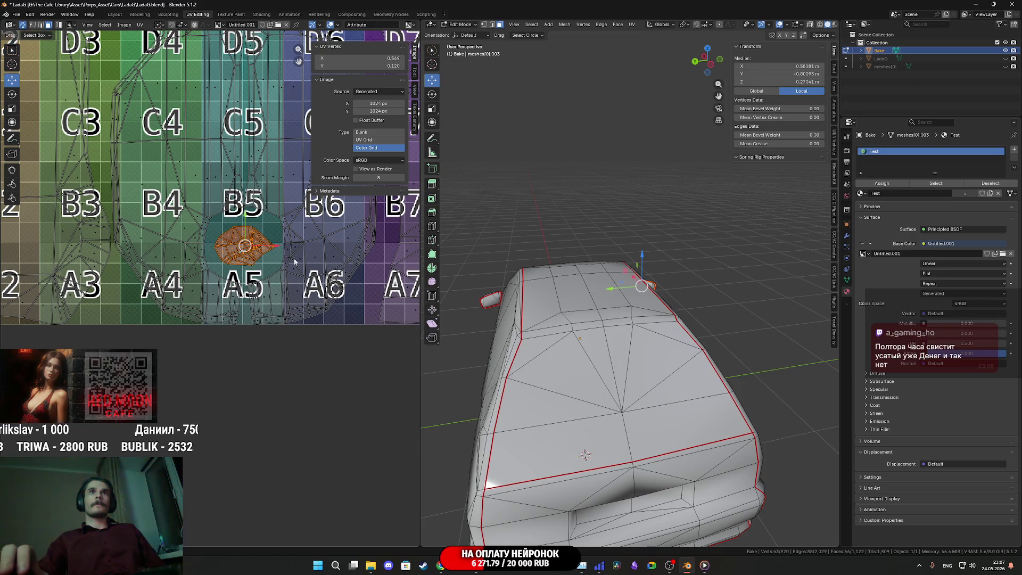
pyautogui.scroll(-5, 227, 472)
# Step: Move a small side-mirror island from above the grid onto it near E6–E7
pyautogui.moveTo(282, 265); pyautogui.dragTo(280, 323, button='middle')
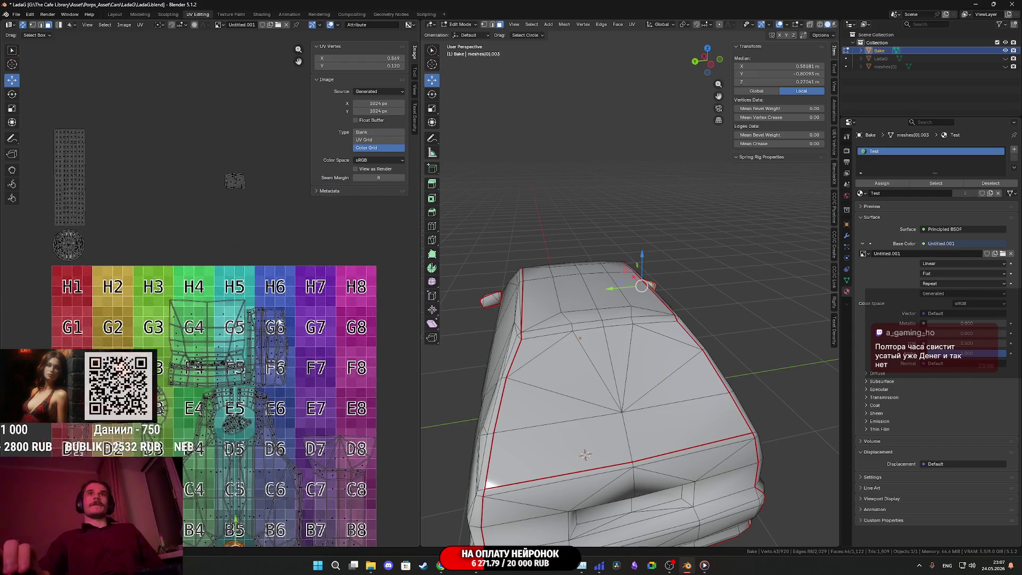
pyautogui.moveTo(285, 223); pyautogui.dragTo(202, 138)
pyautogui.moveTo(271, 250); pyautogui.dragTo(252, 172, button='middle')
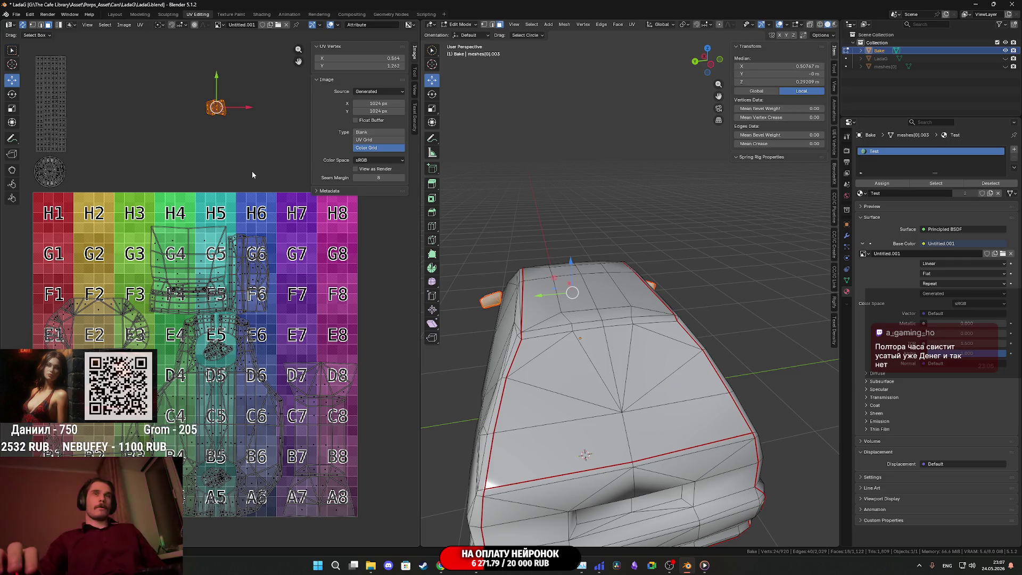
pyautogui.press('g')
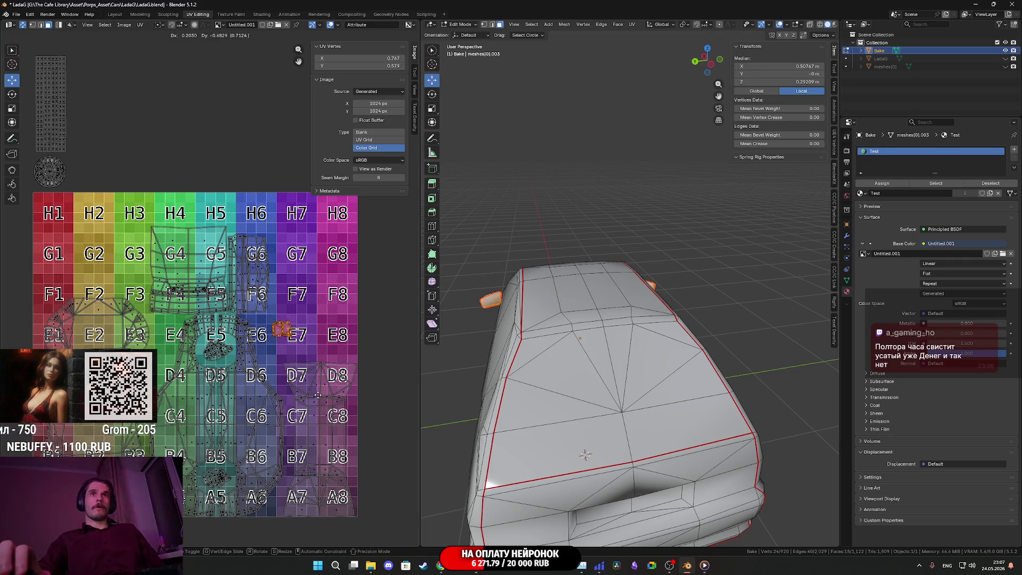
pyautogui.scroll(3, 316, 402)
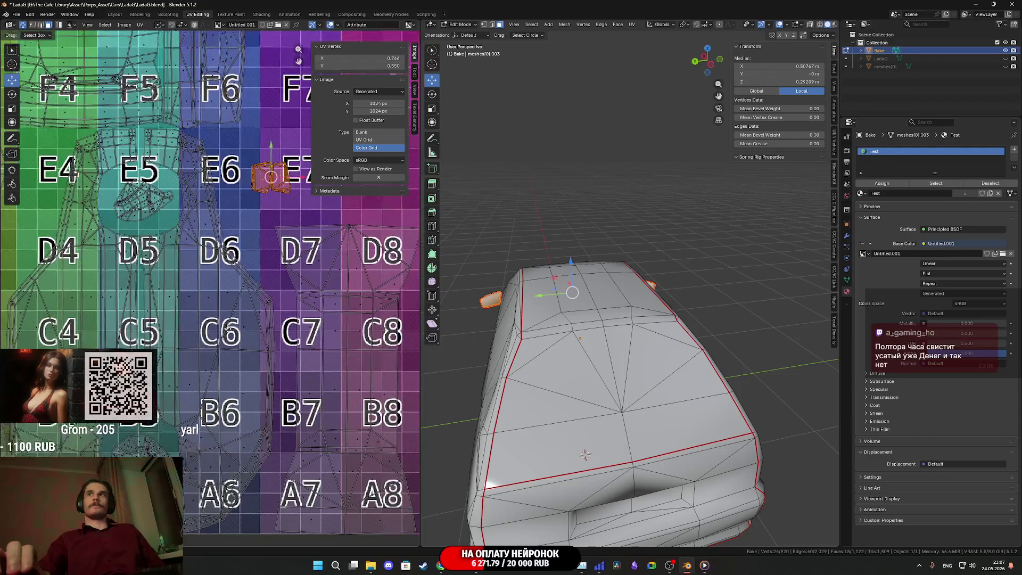
pyautogui.moveTo(231, 359); pyautogui.dragTo(238, 336, button='middle')
pyautogui.press('g')
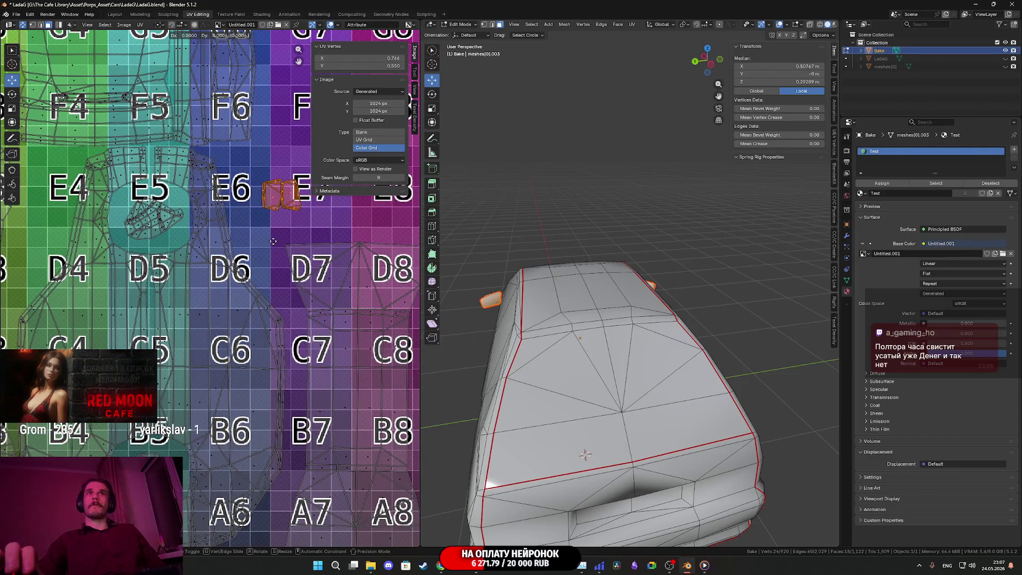
pyautogui.click(260, 244)
# Step: Nudge the island face near E5 slightly down
pyautogui.scroll(4, 263, 239)
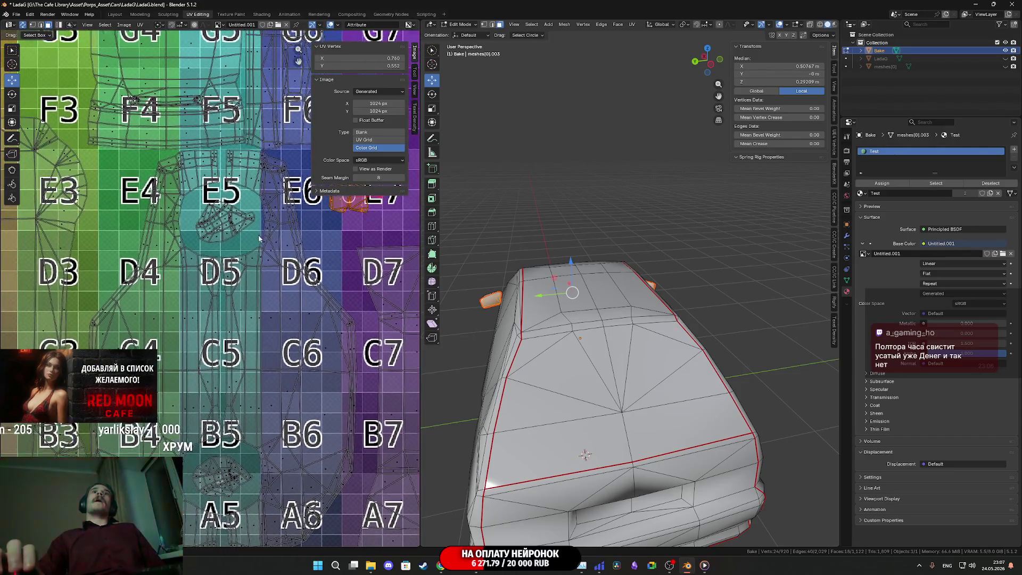
pyautogui.moveTo(262, 211); pyautogui.dragTo(245, 308, button='middle')
pyautogui.click(238, 235)
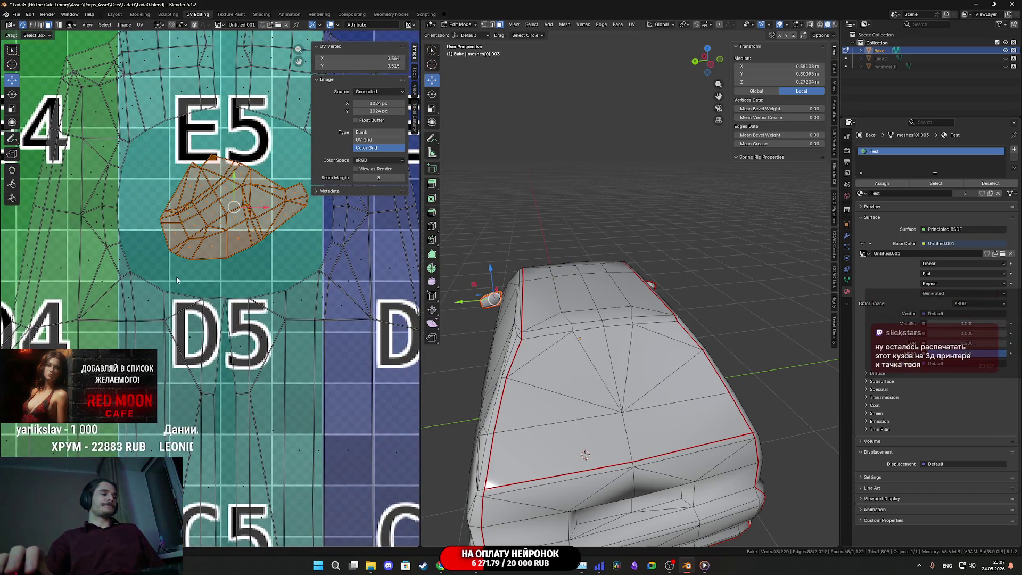
pyautogui.moveTo(237, 183); pyautogui.dragTo(237, 209)
pyautogui.scroll(-2, 281, 277)
# Step: Move the small island left of E7 over to E5
pyautogui.moveTo(280, 277); pyautogui.dragTo(163, 371, button='middle')
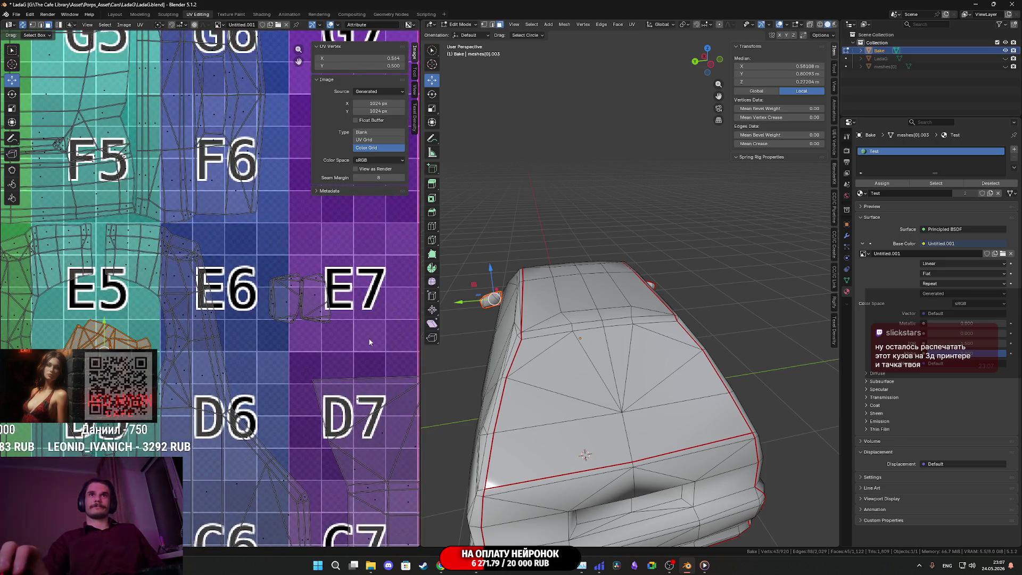
pyautogui.click(313, 297)
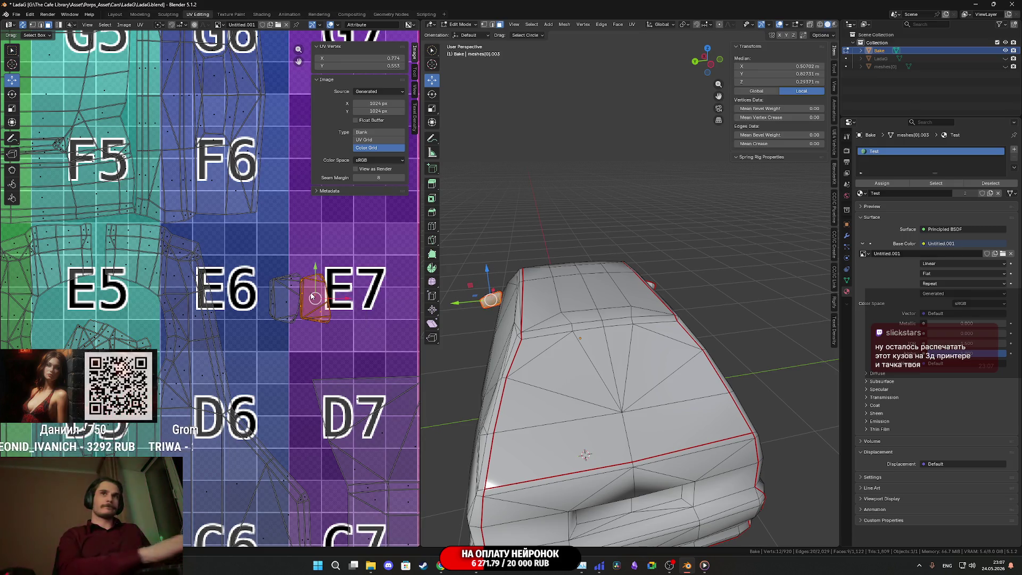
pyautogui.moveTo(314, 296); pyautogui.dragTo(54, 313)
pyautogui.press('r')
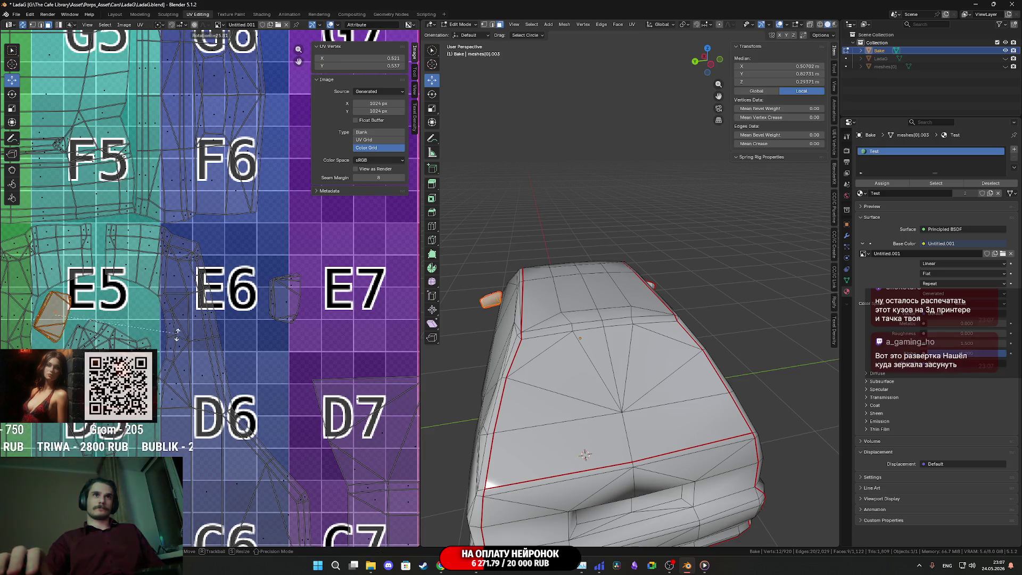
pyautogui.press('g')
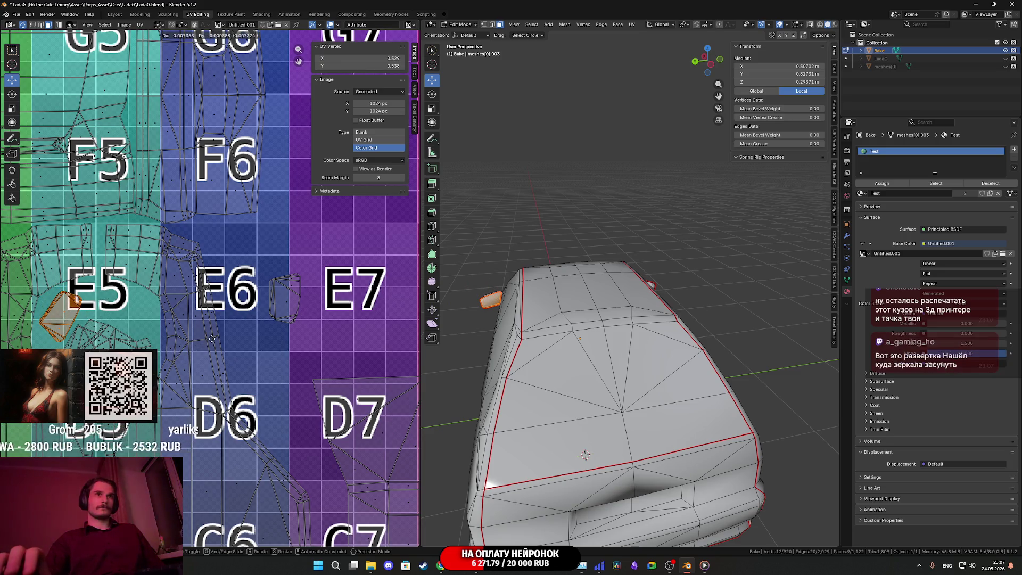
pyautogui.click(215, 320)
# Step: Rotate the linked island at E6 and fit it in beside E5
pyautogui.click(286, 312)
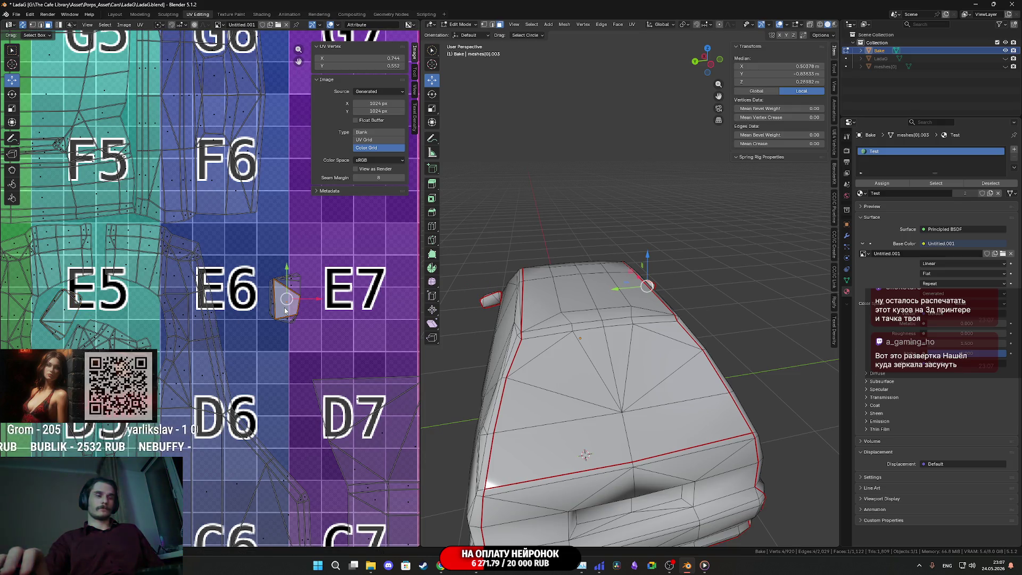
pyautogui.hotkey('ctrl', 'l')
pyautogui.press('r')
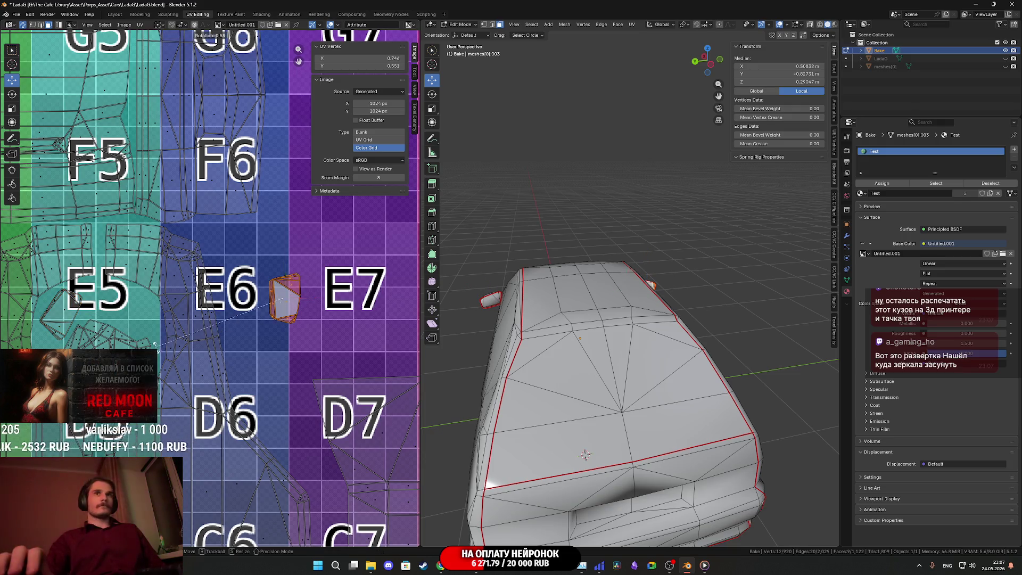
pyautogui.click(271, 348)
pyautogui.moveTo(286, 297); pyautogui.dragTo(126, 307)
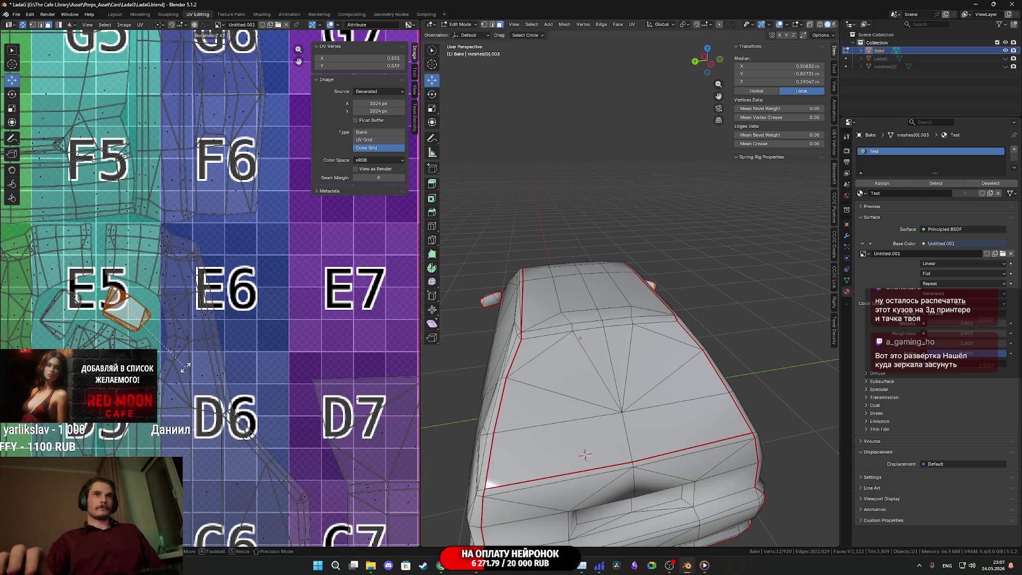
pyautogui.scroll(3, 266, 336)
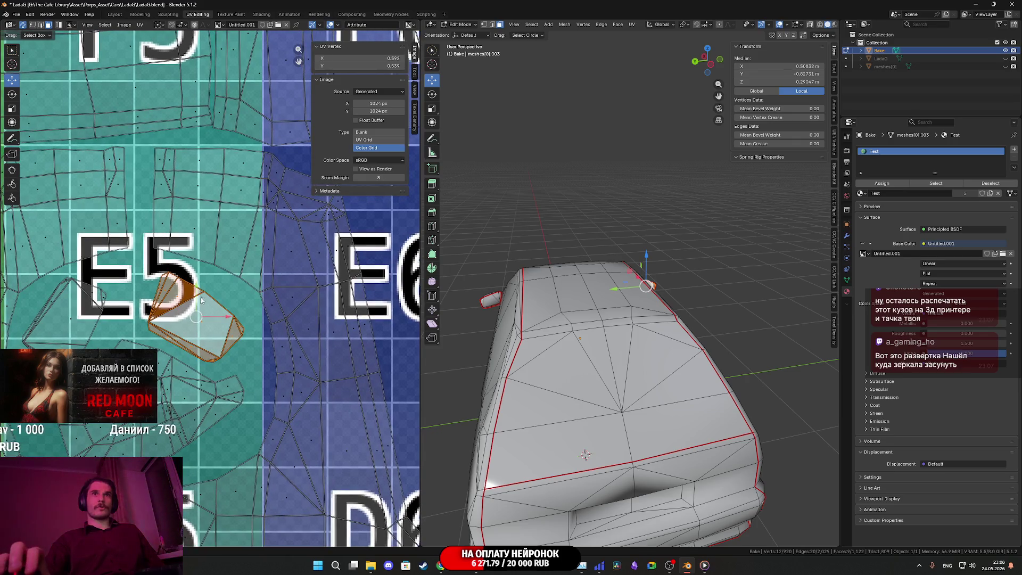
pyautogui.moveTo(199, 295); pyautogui.dragTo(200, 289)
pyautogui.scroll(-8, 215, 310)
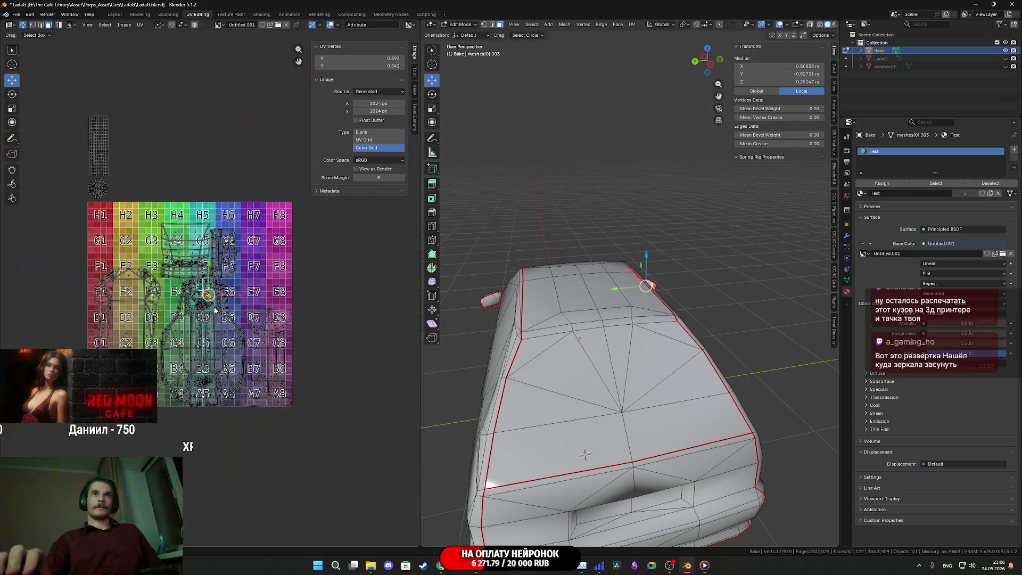
# Step: Shrink the small D2 island and park it outside the grid's left edge
pyautogui.press('a')
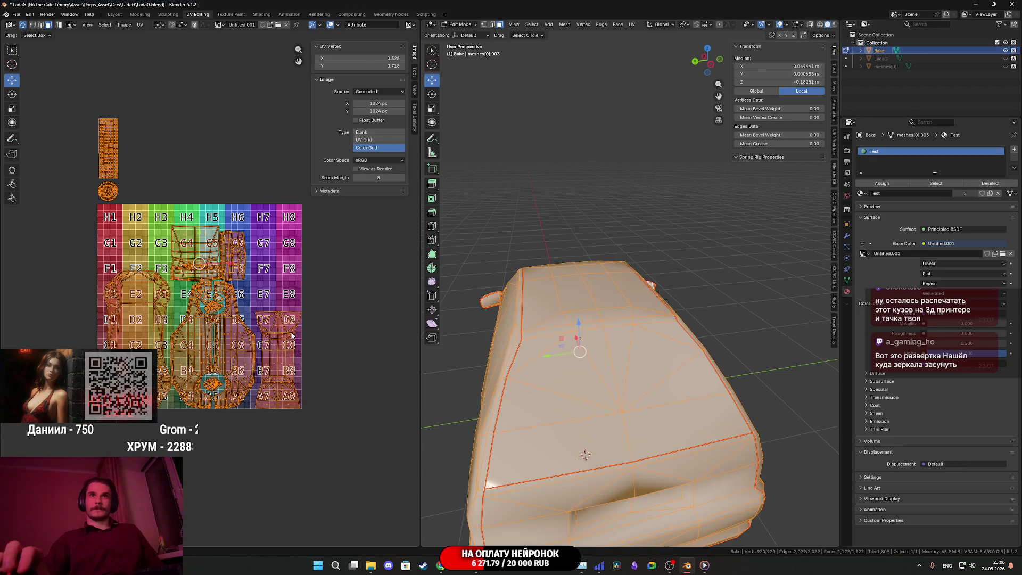
pyautogui.scroll(2, 314, 349)
pyautogui.click(337, 346)
pyautogui.press('l')
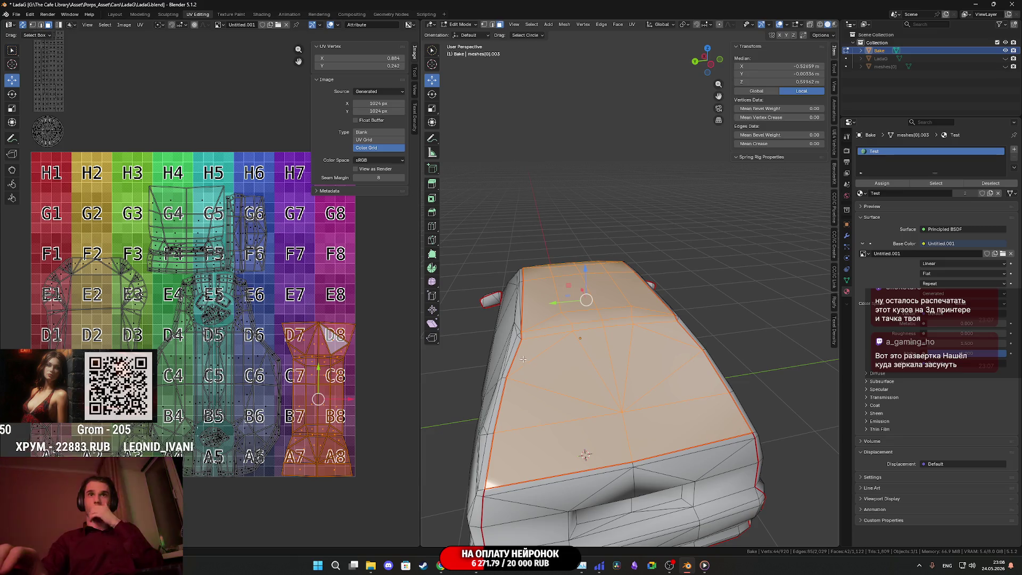
pyautogui.click(585, 455)
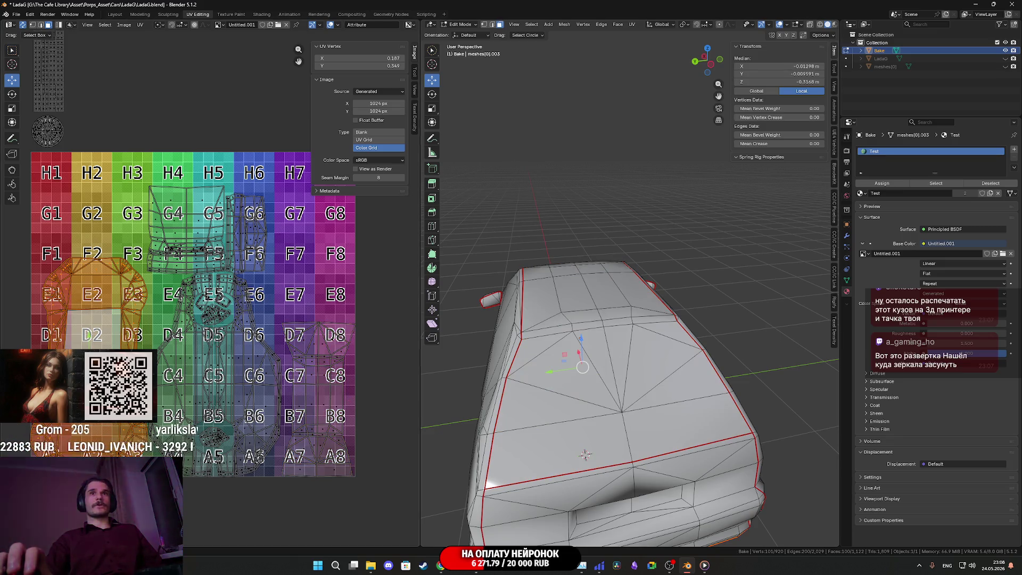
pyautogui.press('s')
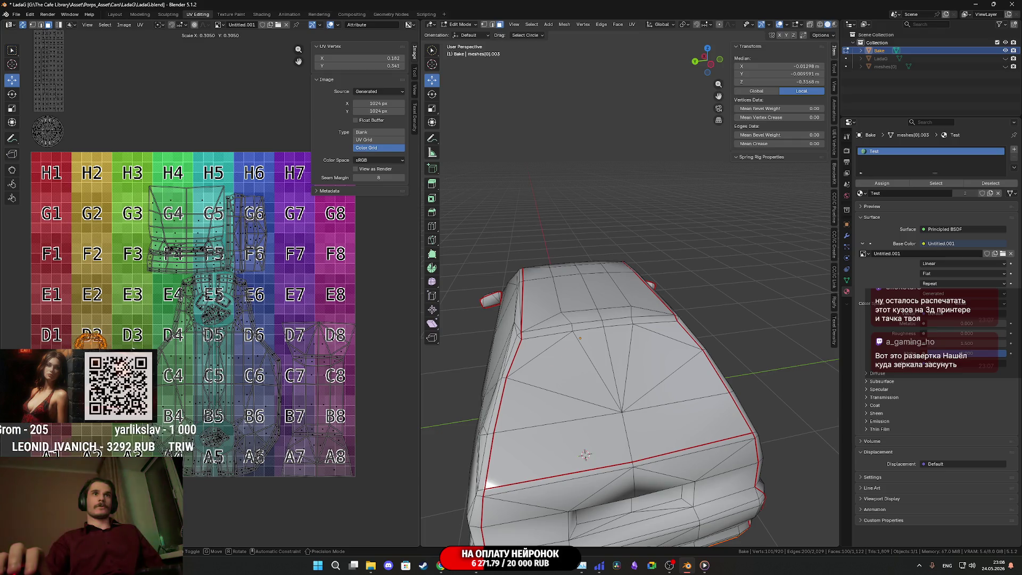
pyautogui.press('g')
pyautogui.click(49, 322)
# Step: Box-select the hood's UV islands, enlarge them and move them up-left on the grid
pyautogui.moveTo(238, 389)
pyautogui.mouseDown(button='middle')
pyautogui.moveTo(260, 388)
pyautogui.moveTo(264, 322)
pyautogui.moveTo(221, 321)
pyautogui.moveTo(207, 355)
pyautogui.mouseUp(button='middle')
pyautogui.press('a')
pyautogui.moveTo(167, 243); pyautogui.dragTo(206, 265, button='middle')
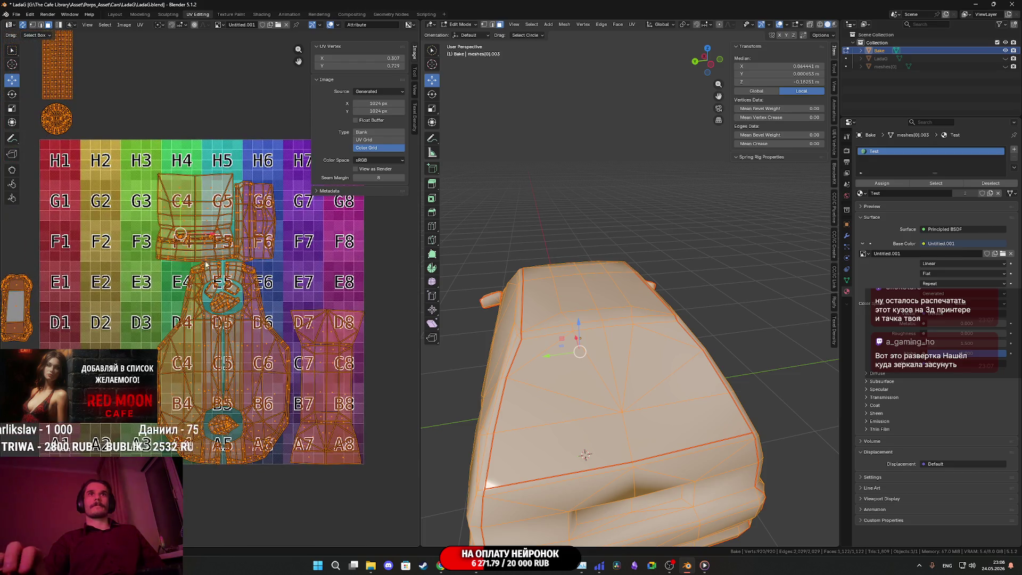
pyautogui.click(164, 249)
pyautogui.moveTo(390, 496); pyautogui.dragTo(240, 157)
pyautogui.moveTo(277, 367); pyautogui.dragTo(221, 389, button='middle')
pyautogui.moveTo(280, 404); pyautogui.dragTo(347, 403, button='middle')
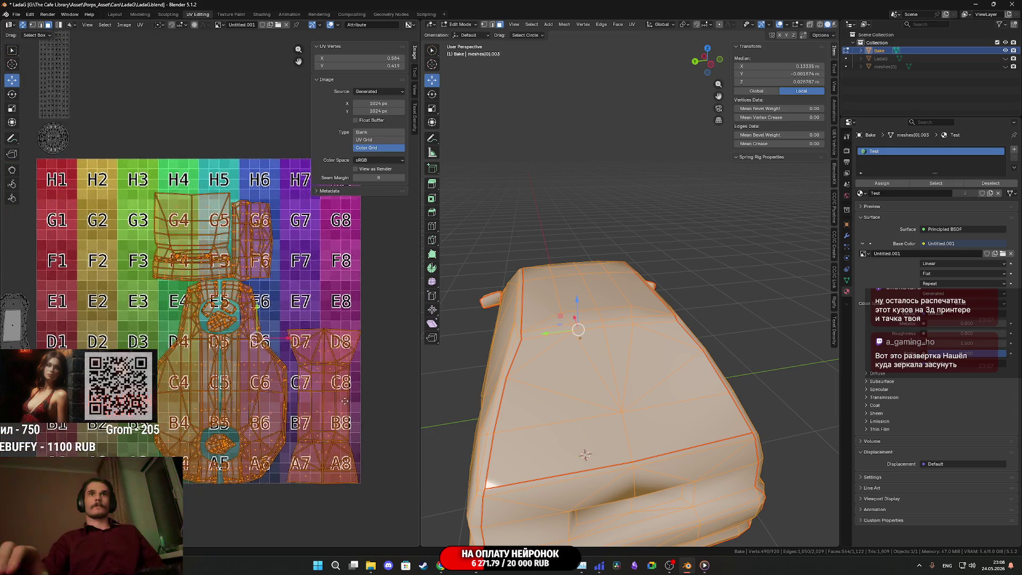
pyautogui.press('s')
pyautogui.click(409, 406)
pyautogui.press('g')
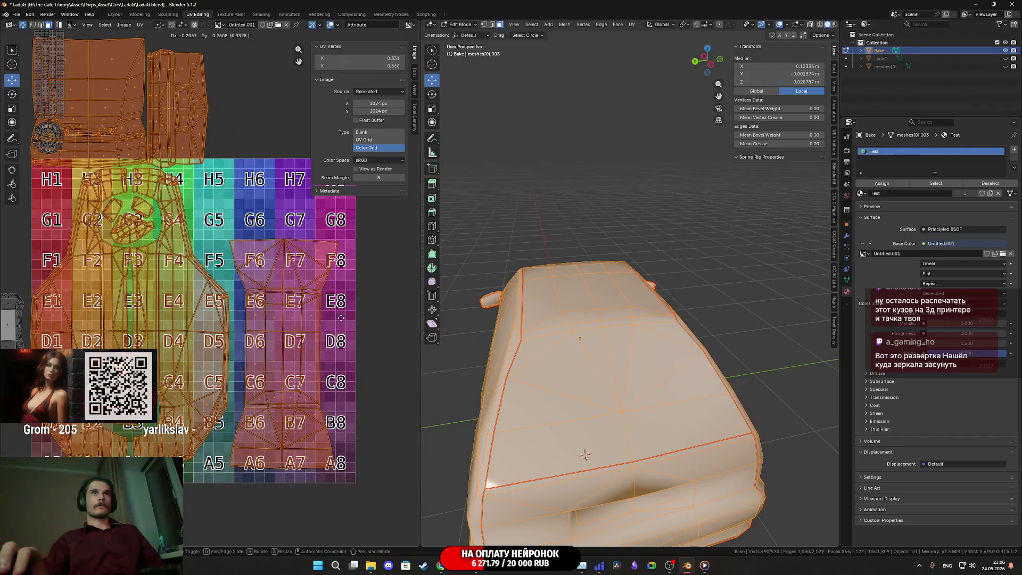
pyautogui.click(339, 319)
# Step: Shrink the hood islands slightly, set their final left-half position, and select the H3/H4 island
pyautogui.moveTo(213, 320)
pyautogui.mouseDown(button='middle')
pyautogui.moveTo(266, 325)
pyautogui.moveTo(187, 331)
pyautogui.mouseUp(button='middle')
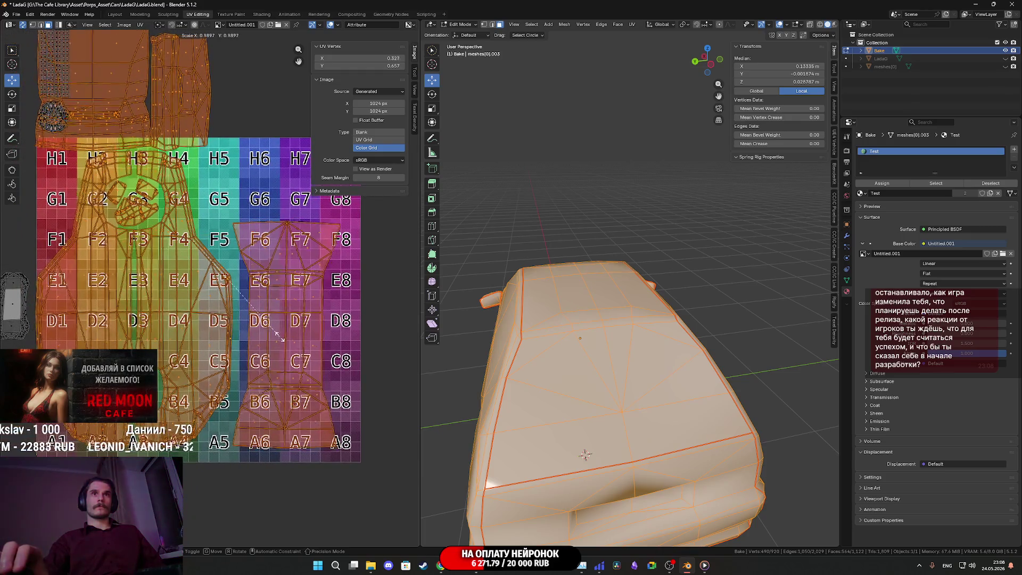
pyautogui.press('s')
pyautogui.click(263, 324)
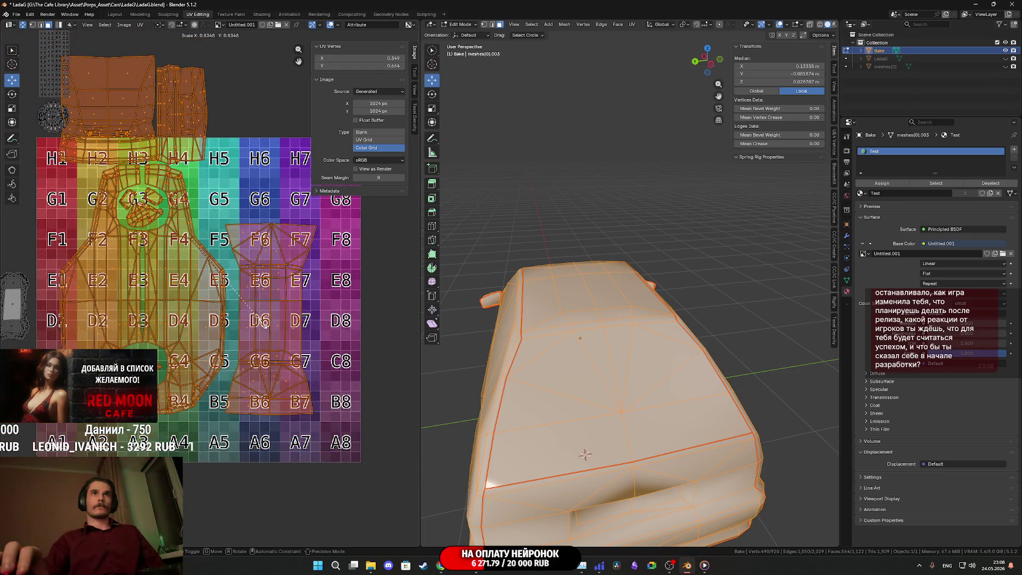
pyautogui.moveTo(207, 338); pyautogui.dragTo(237, 329, button='middle')
pyautogui.press('g')
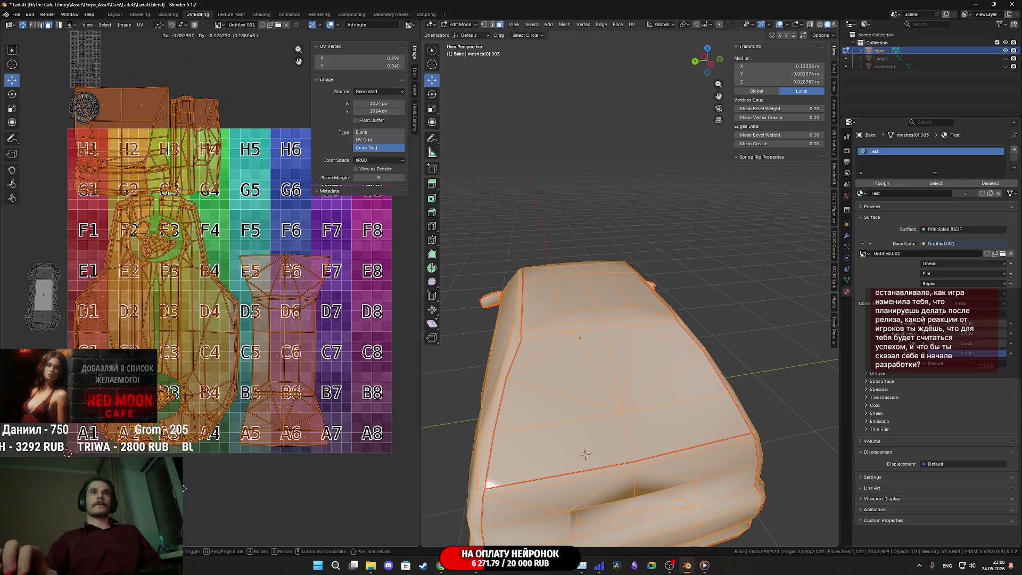
pyautogui.click(212, 359)
pyautogui.moveTo(211, 359); pyautogui.dragTo(209, 433, button='middle')
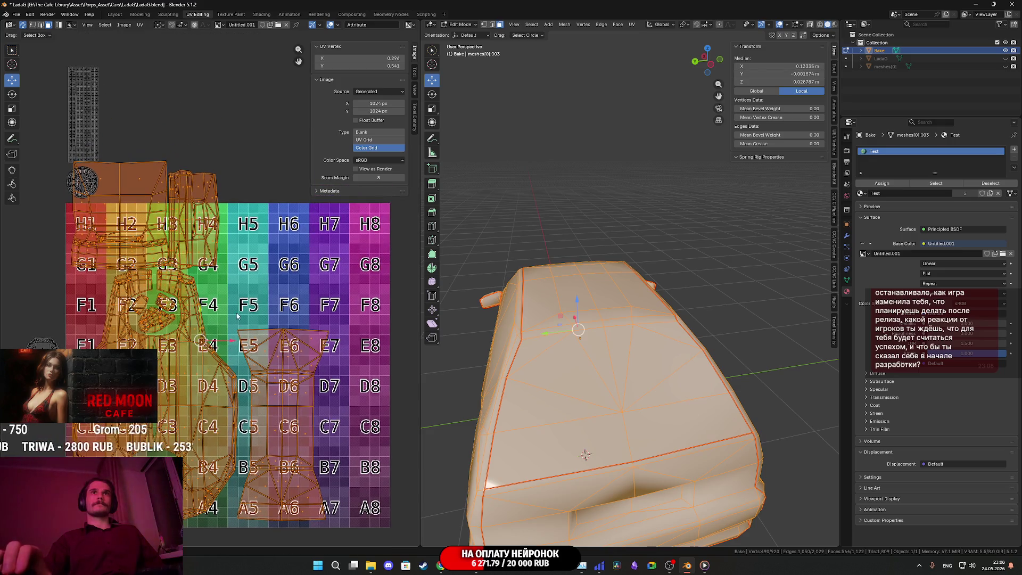
pyautogui.click(206, 223)
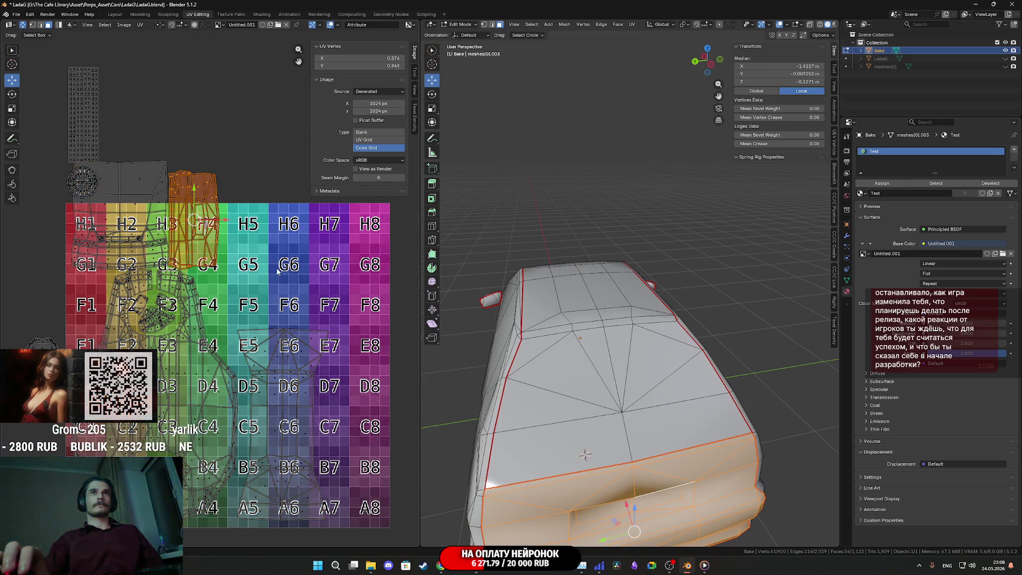
# Step: Move the linked top islands to H5–H8 and rotate the H8 island about -90°
pyautogui.moveTo(129, 220); pyautogui.dragTo(113, 226, button='middle')
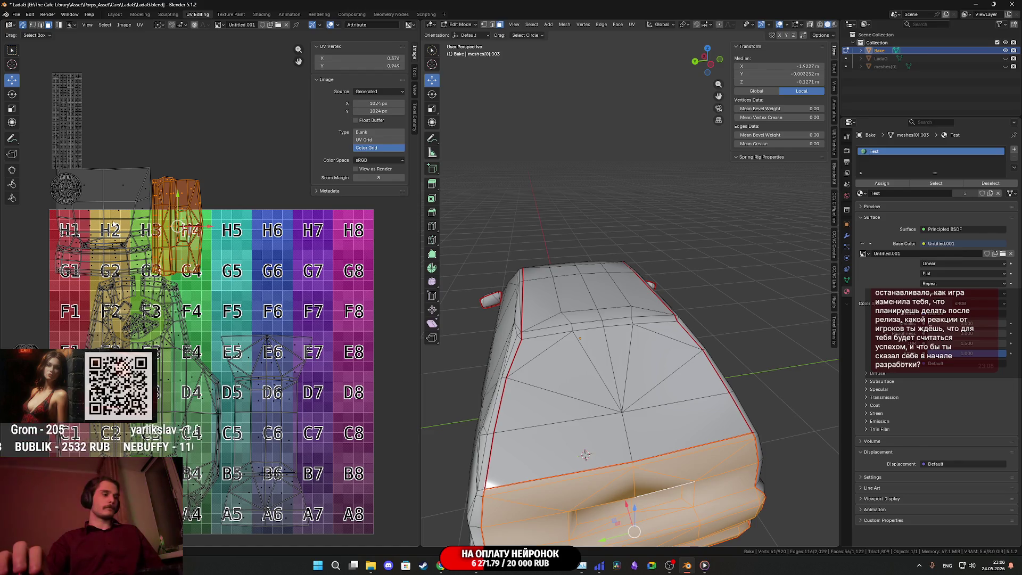
pyautogui.press('l')
pyautogui.press('g')
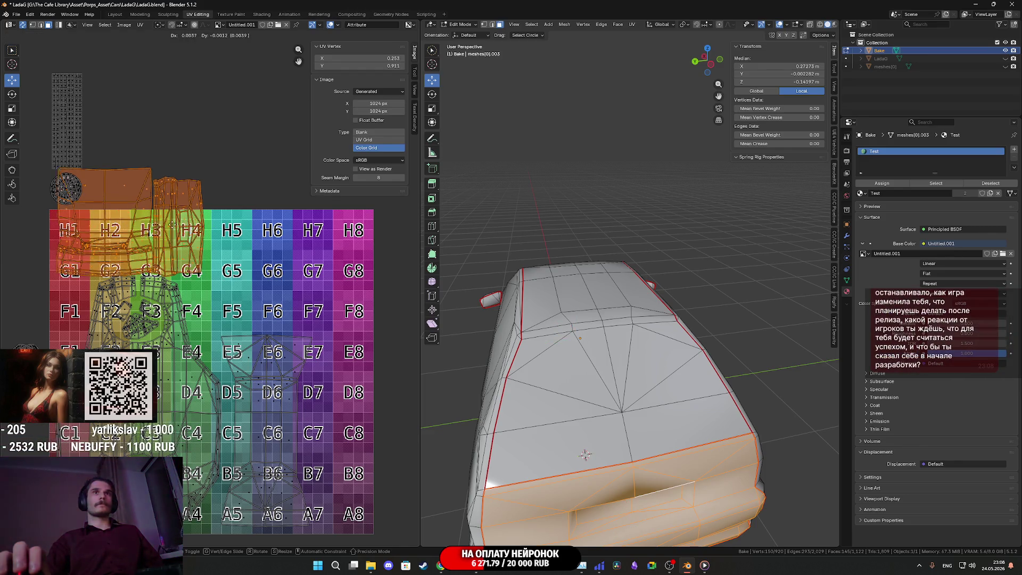
pyautogui.click(283, 235)
pyautogui.moveTo(283, 235)
pyautogui.mouseDown(button='middle')
pyautogui.moveTo(274, 191)
pyautogui.moveTo(189, 218)
pyautogui.mouseUp(button='middle')
pyautogui.click(271, 201)
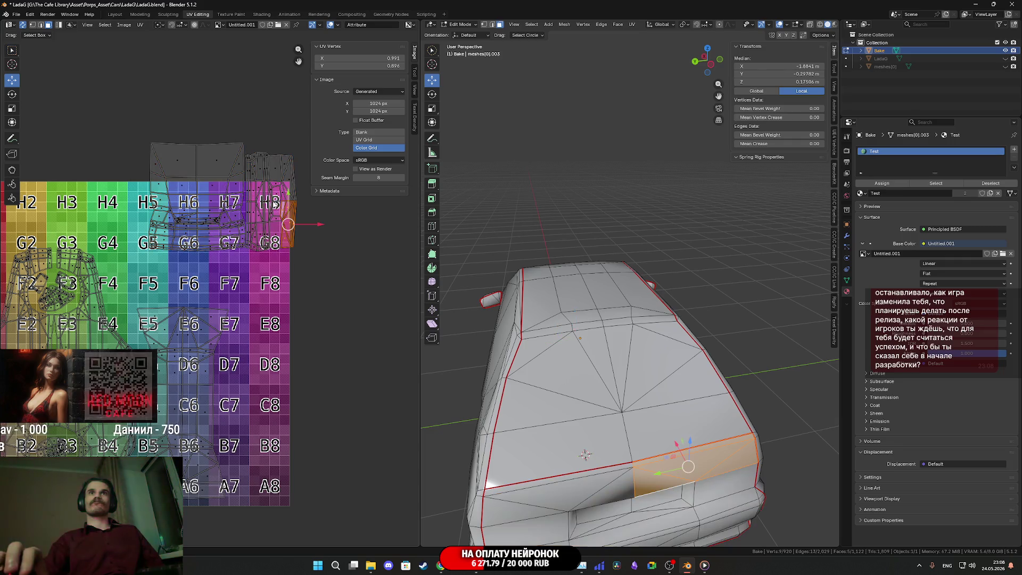
pyautogui.moveTo(317, 273); pyautogui.dragTo(366, 286, button='middle')
pyautogui.press('r')
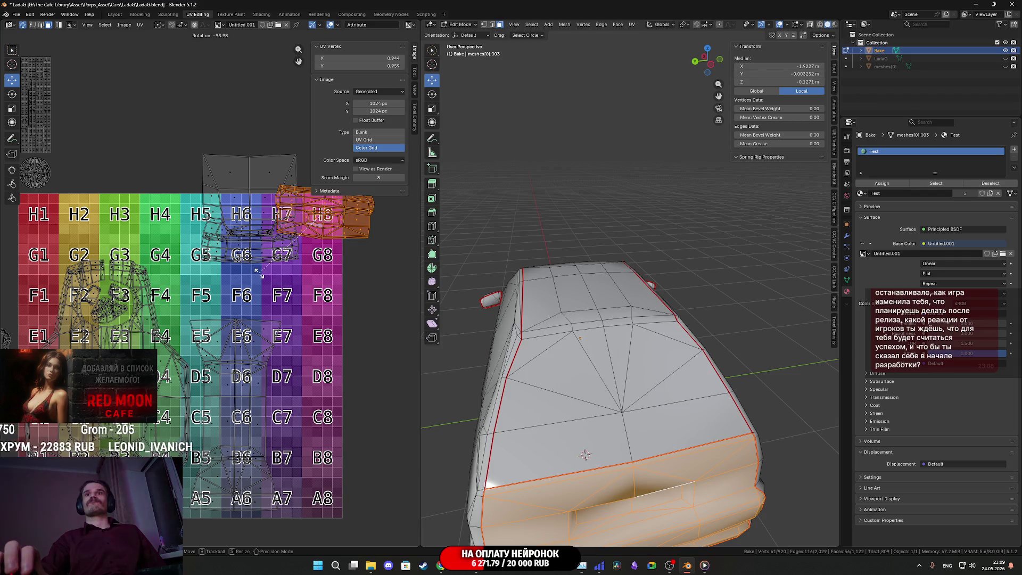
pyautogui.click(372, 167)
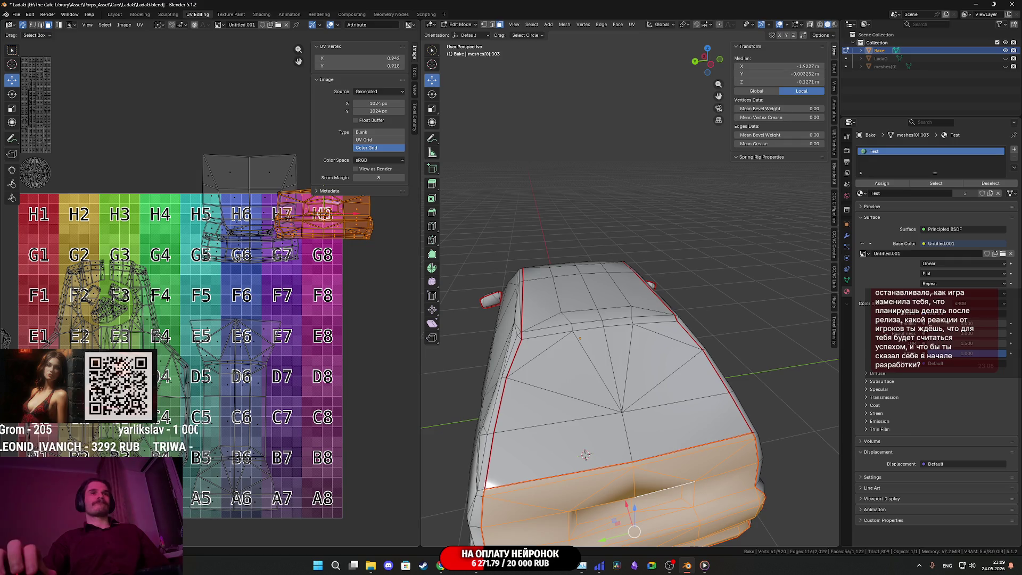
# Step: Place the rear-body island over H2–H3 and shrink it slightly
pyautogui.moveTo(293, 309); pyautogui.dragTo(371, 319, button='middle')
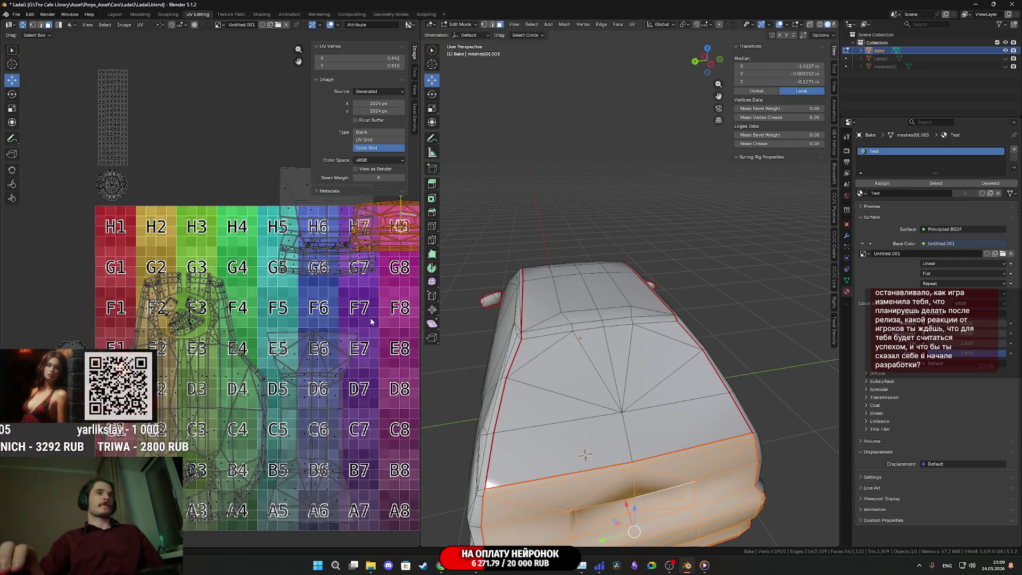
pyautogui.press('g')
pyautogui.click(150, 335)
pyautogui.scroll(2, 195, 288)
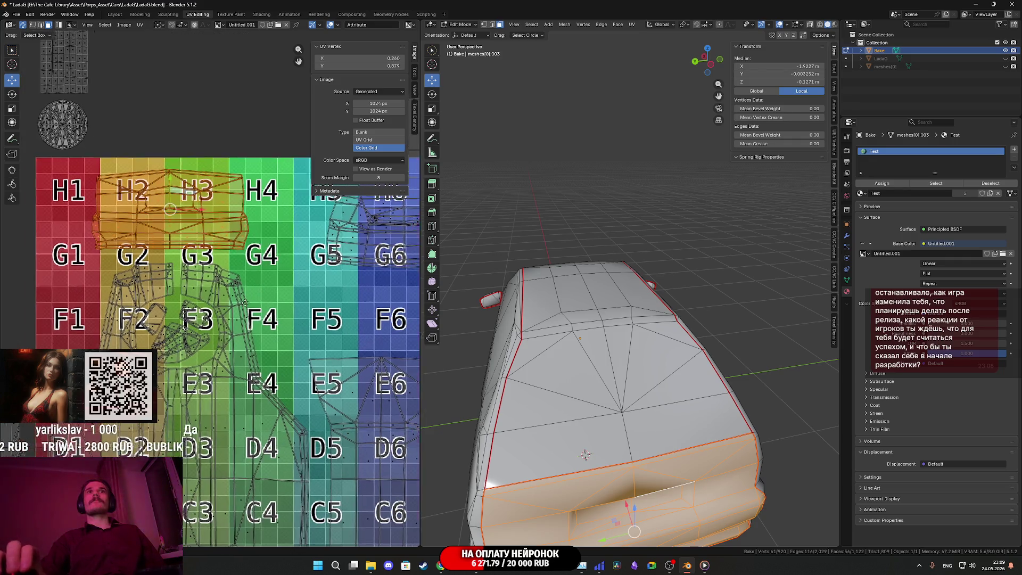
pyautogui.moveTo(245, 303); pyautogui.dragTo(282, 329, button='middle')
pyautogui.scroll(1, 266, 300)
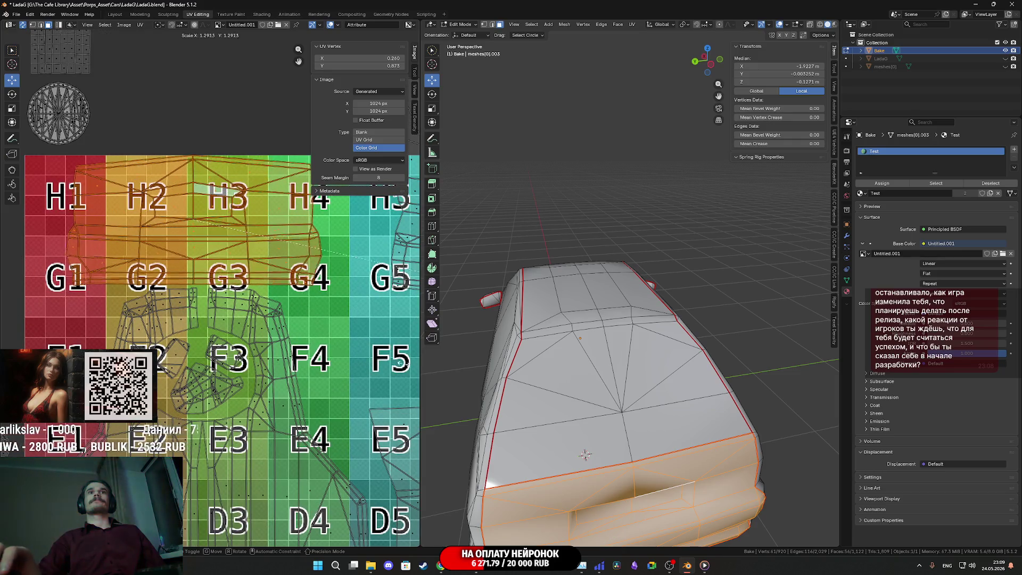
pyautogui.click(290, 312)
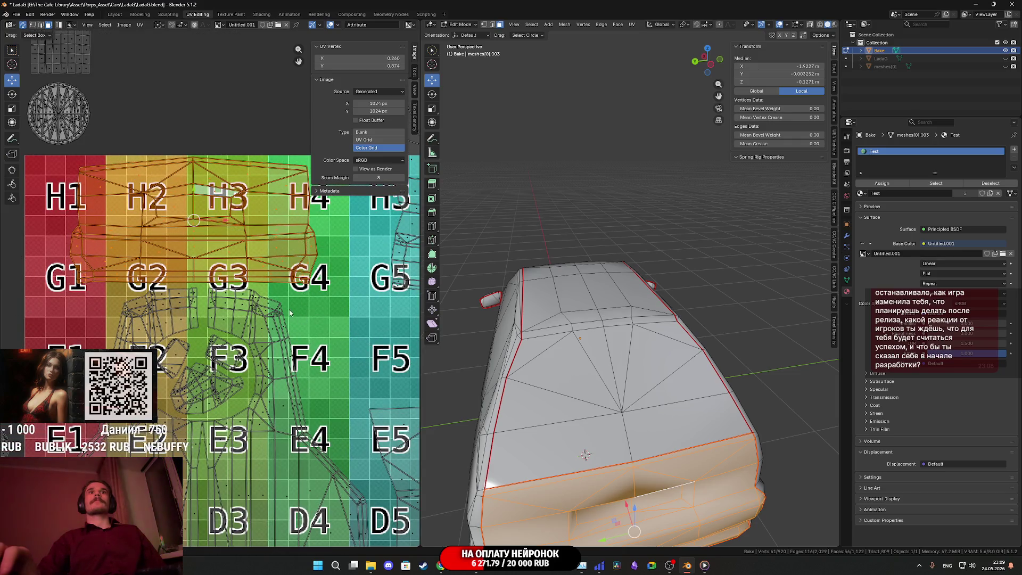
# Step: Nudge the rear-body island left, then switch to the Twitch stream dashboard in Chrome
pyautogui.press('g')
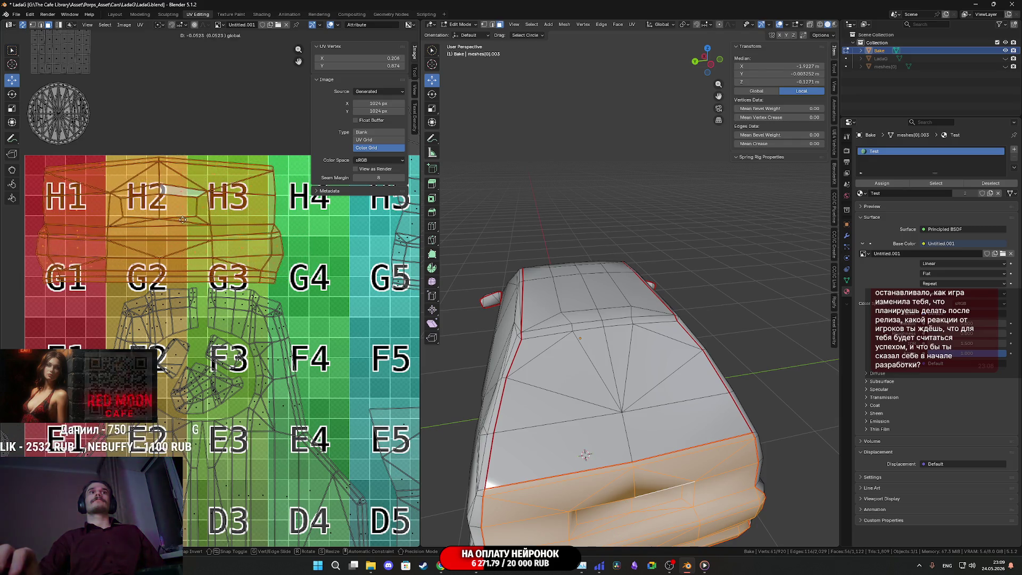
pyautogui.click(179, 220)
pyautogui.scroll(1, 329, 274)
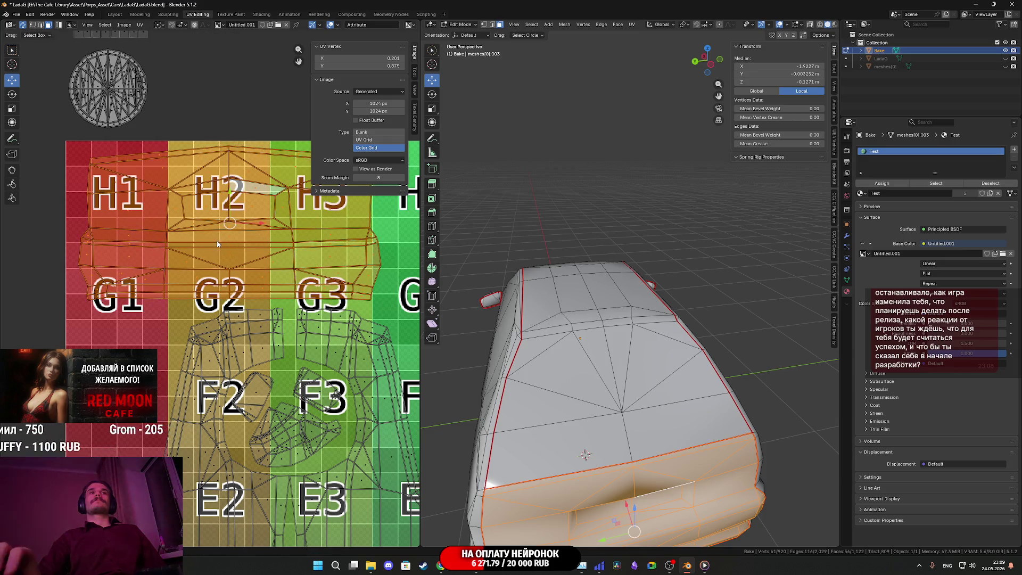
pyautogui.press('g')
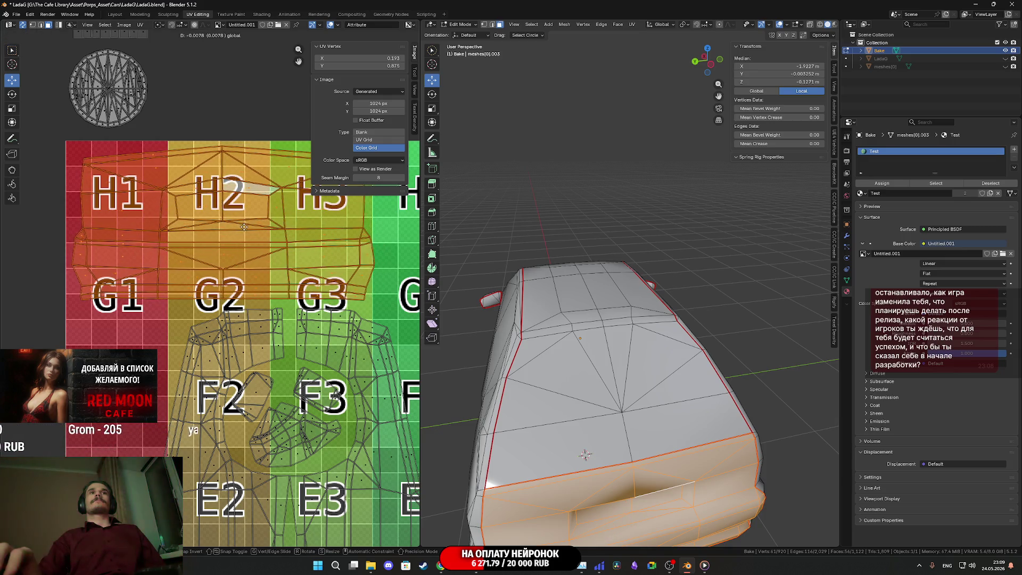
pyautogui.click(246, 225)
pyautogui.scroll(-1, 253, 236)
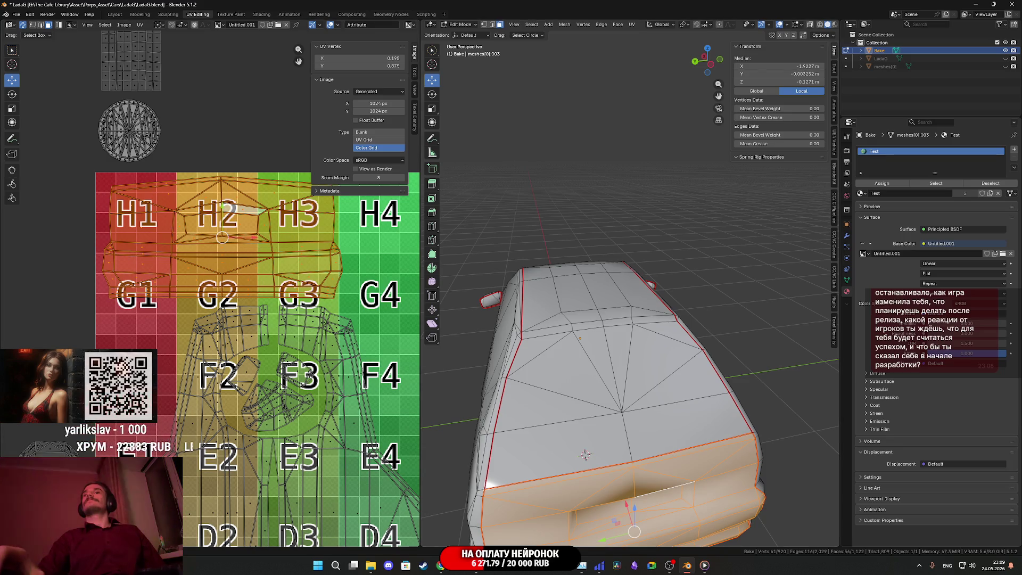
pyautogui.click(442, 567)
pyautogui.click(70, 6)
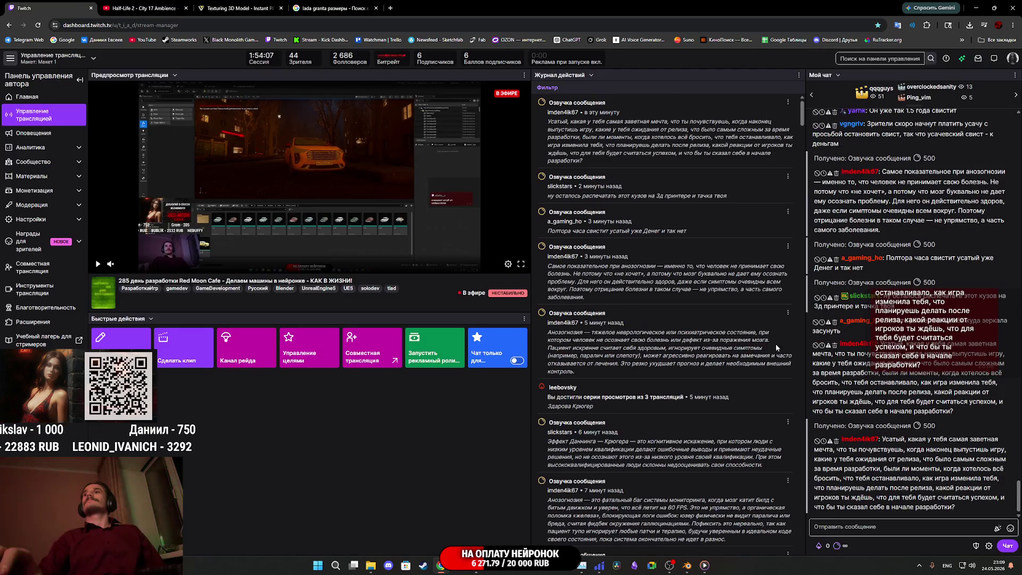
# Step: Delete an unwanted viewer chat message and switch to the Half-Life ambience video tab
pyautogui.click(835, 346)
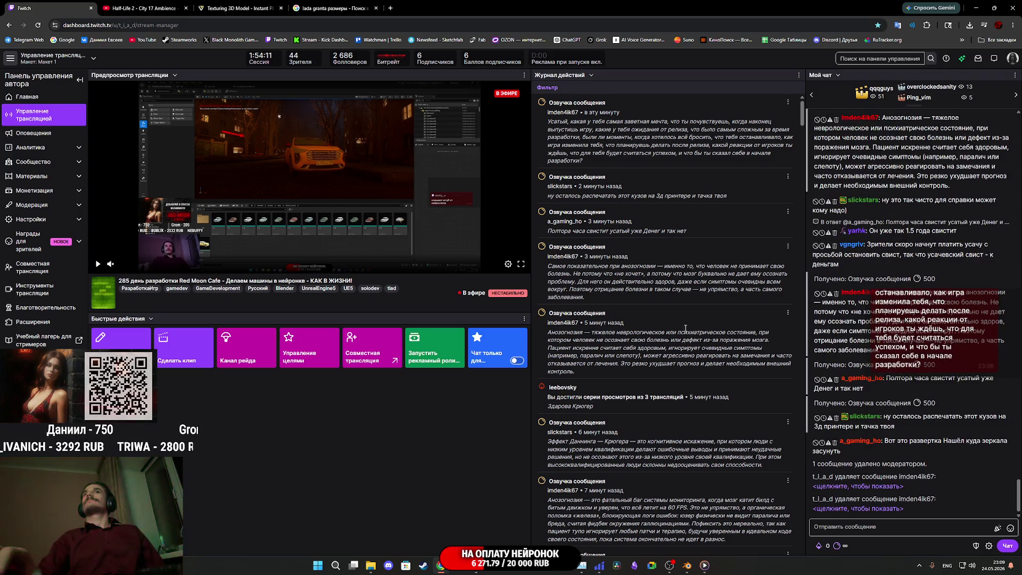
pyautogui.click(334, 8)
pyautogui.click(153, 6)
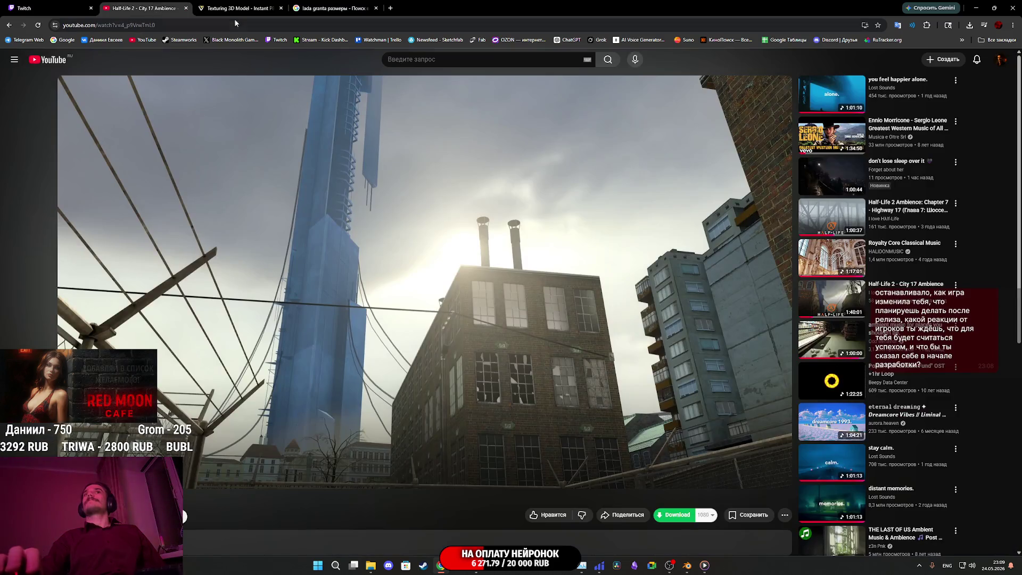
# Step: Check the Tripo car model, then return to Blender in a rear three-quarter view
pyautogui.click(223, 9)
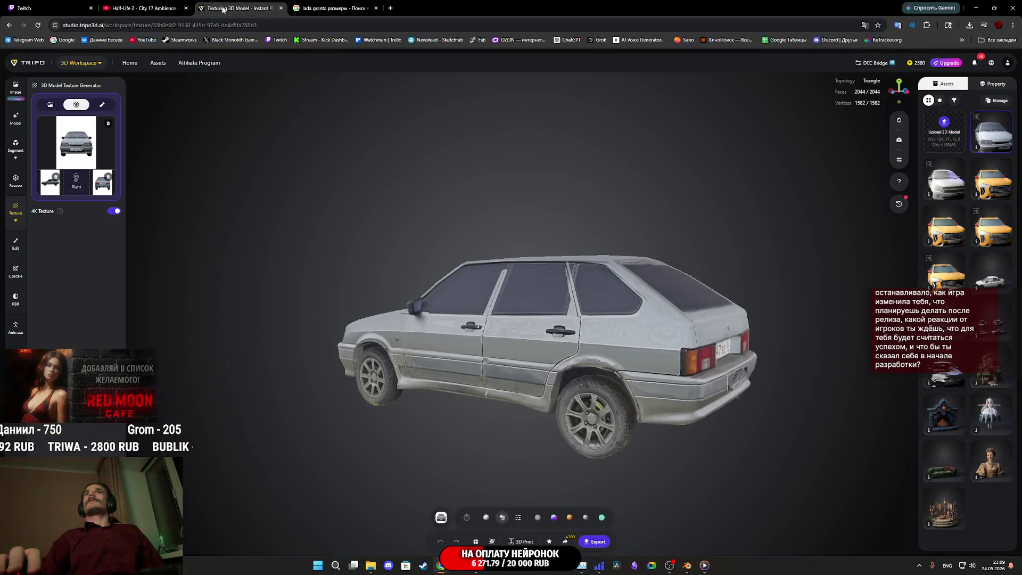
pyautogui.click(687, 565)
pyautogui.moveTo(629, 437); pyautogui.dragTo(607, 352, button='middle')
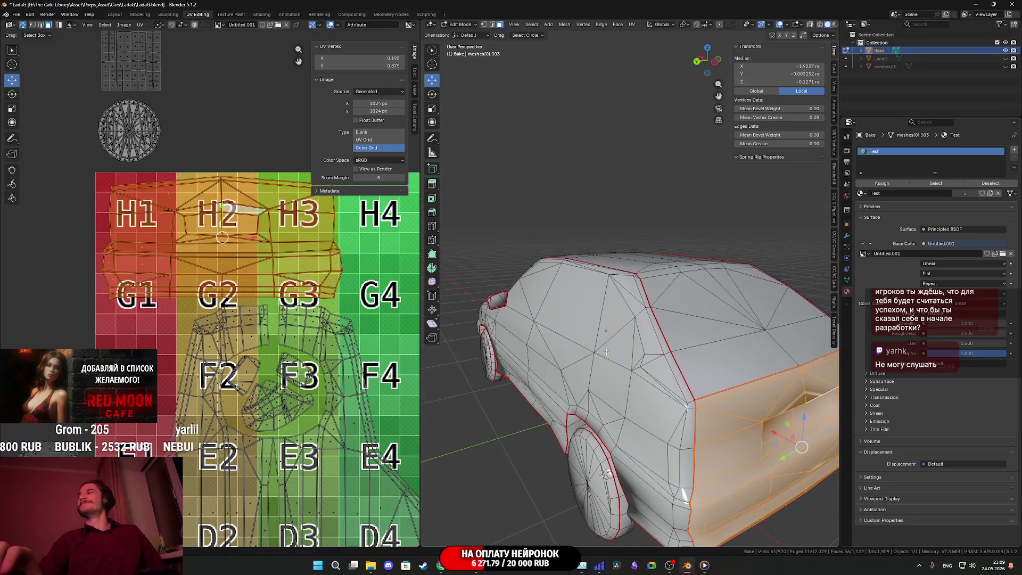
# Step: Select the small C6 roof-pillar island and extend the selection to the whole roof island
pyautogui.scroll(-5, 605, 354)
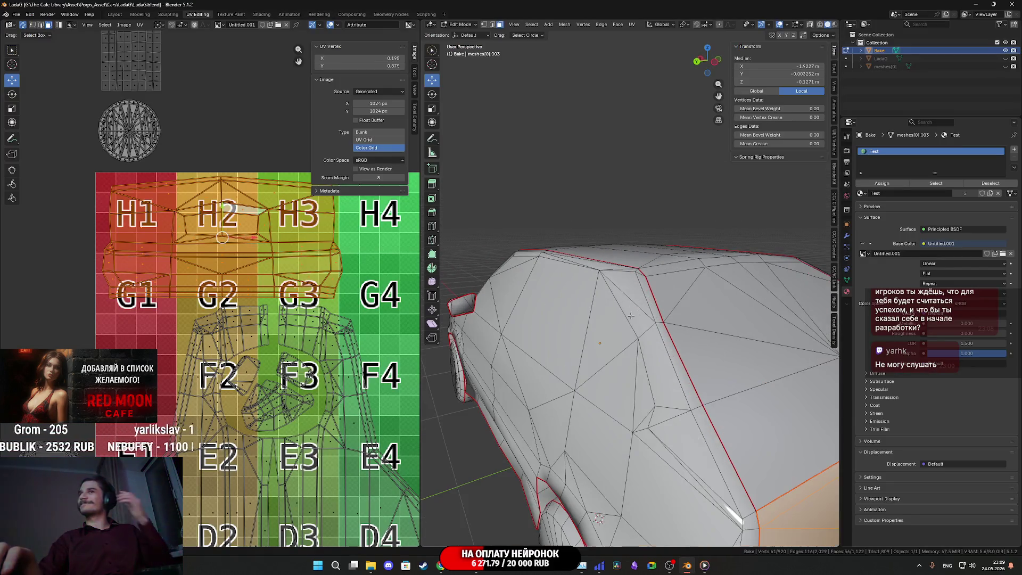
pyautogui.scroll(-3, 255, 323)
pyautogui.scroll(-3, 255, 322)
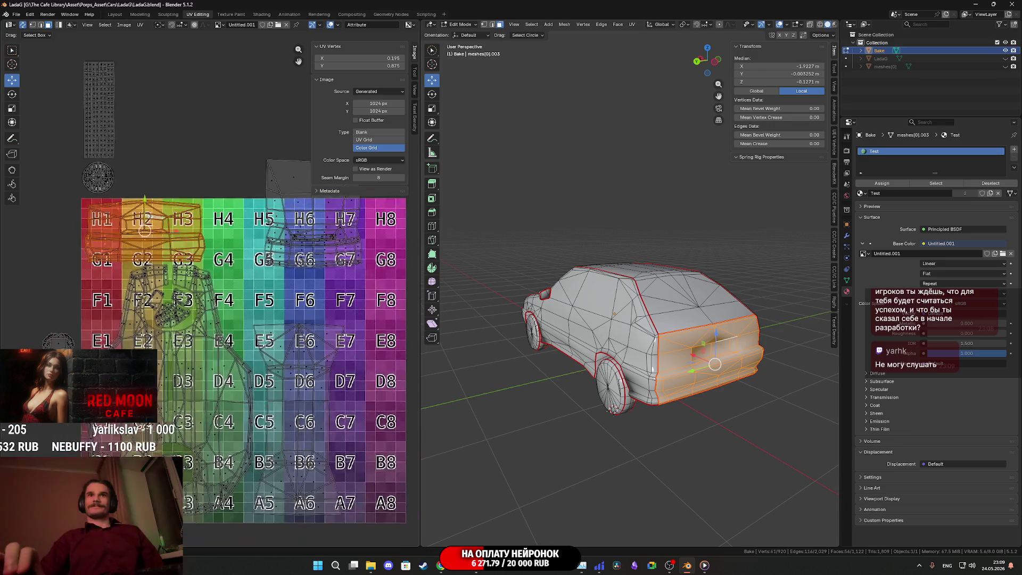
pyautogui.click(288, 251)
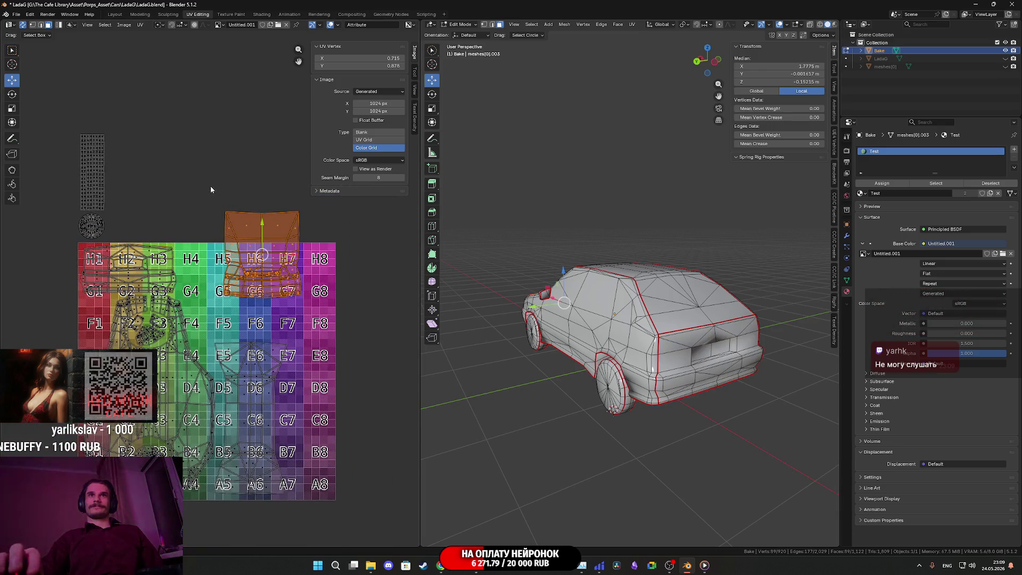
pyautogui.moveTo(628, 319); pyautogui.dragTo(678, 315, button='middle')
pyautogui.moveTo(232, 299)
pyautogui.mouseDown(button='middle')
pyautogui.moveTo(234, 276)
pyautogui.moveTo(239, 287)
pyautogui.mouseUp(button='middle')
pyautogui.moveTo(259, 395); pyautogui.dragTo(262, 353, button='middle')
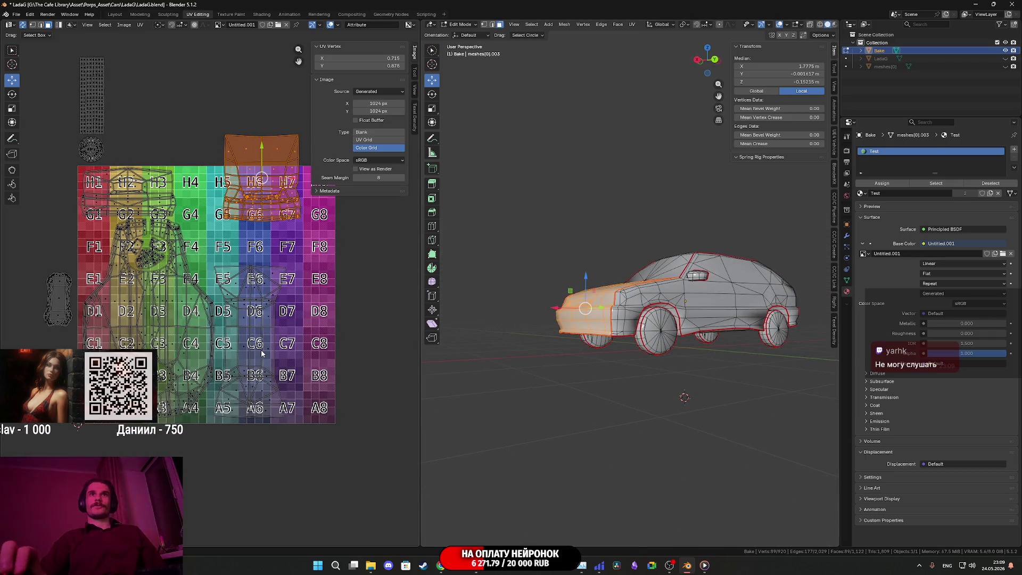
pyautogui.click(262, 353)
pyautogui.press('l')
# Step: Nudge the roof island slightly left and down so it spans columns 5–6
pyautogui.scroll(3, 269, 330)
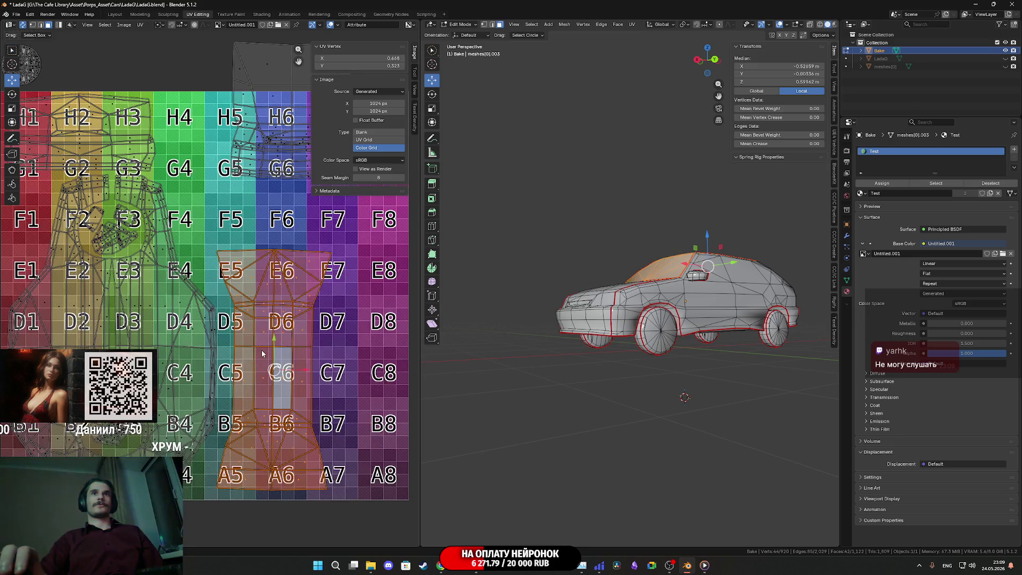
pyautogui.moveTo(313, 305); pyautogui.dragTo(291, 311)
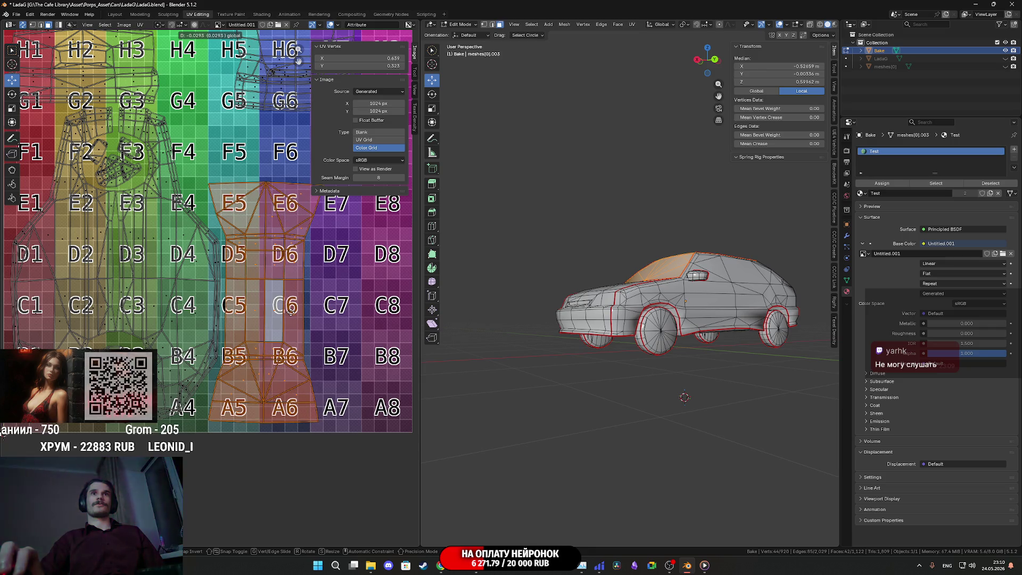
pyautogui.moveTo(262, 276); pyautogui.dragTo(266, 279)
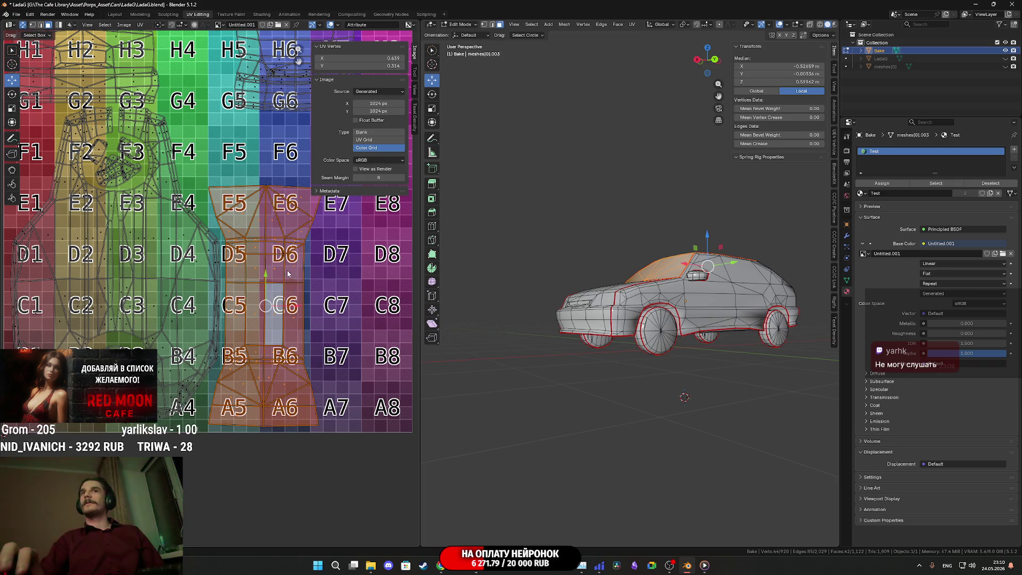
pyautogui.scroll(-3, 288, 273)
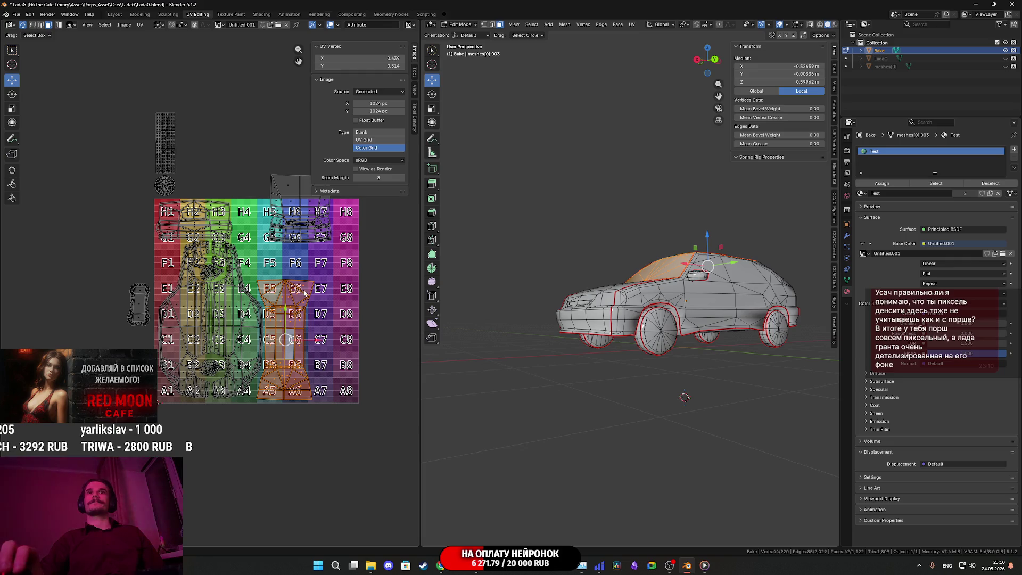
# Step: Move the car-front island from H5–H7 down-left onto the grid
pyautogui.moveTo(305, 293); pyautogui.dragTo(274, 348, button='middle')
pyautogui.click(259, 257)
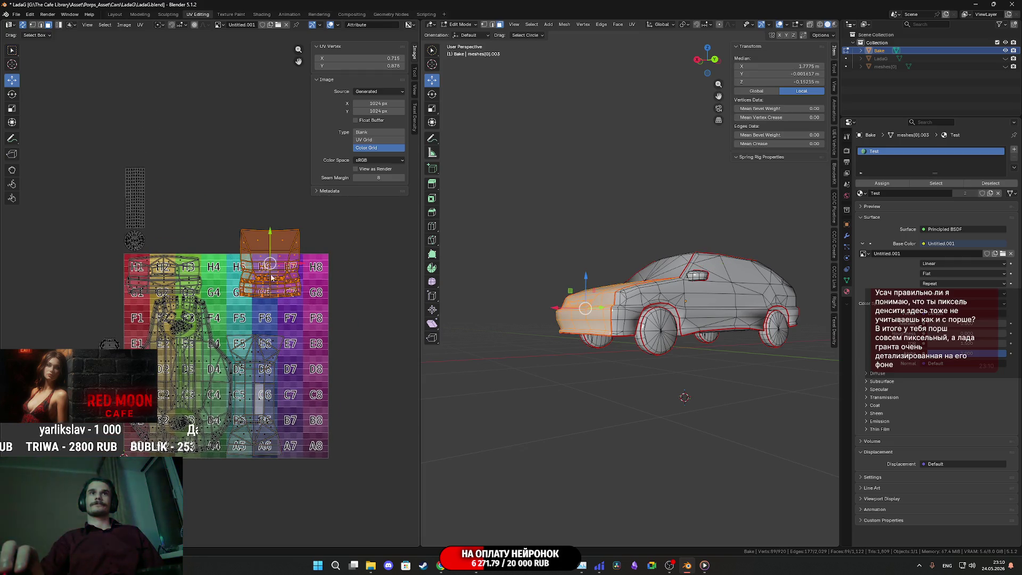
pyautogui.moveTo(269, 263); pyautogui.dragTo(247, 296)
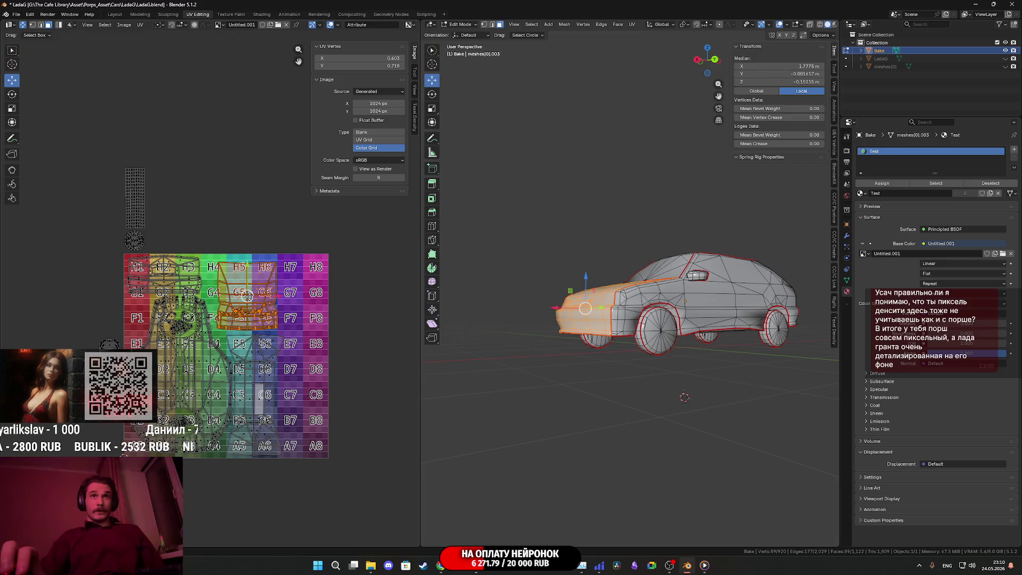
pyautogui.scroll(3, 327, 321)
pyautogui.moveTo(327, 321); pyautogui.dragTo(298, 317, button='middle')
# Step: Enlarge the front island slightly and fine-tune its position over H4–F6
pyautogui.press('s')
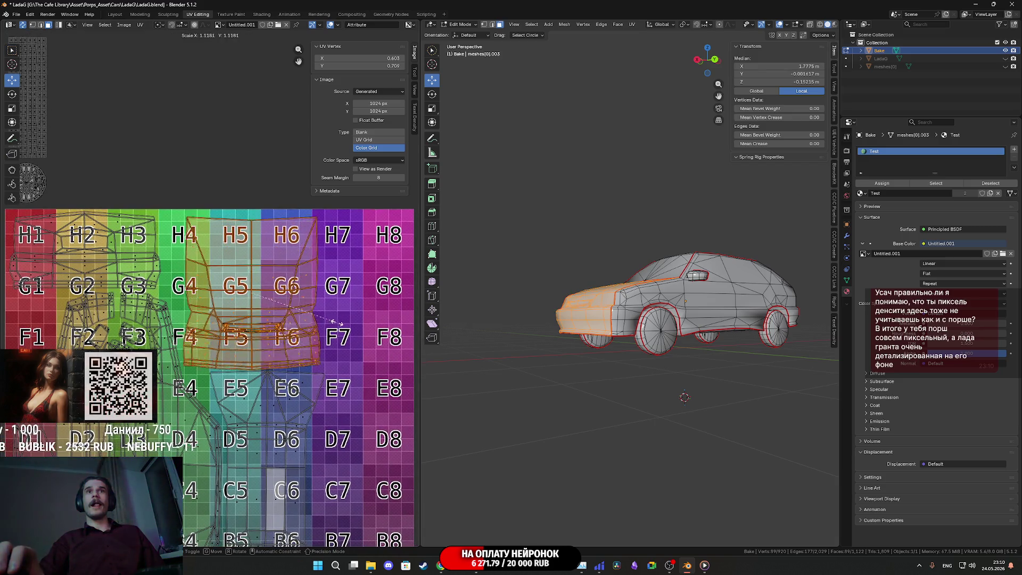
pyautogui.scroll(1, 273, 298)
pyautogui.press('s')
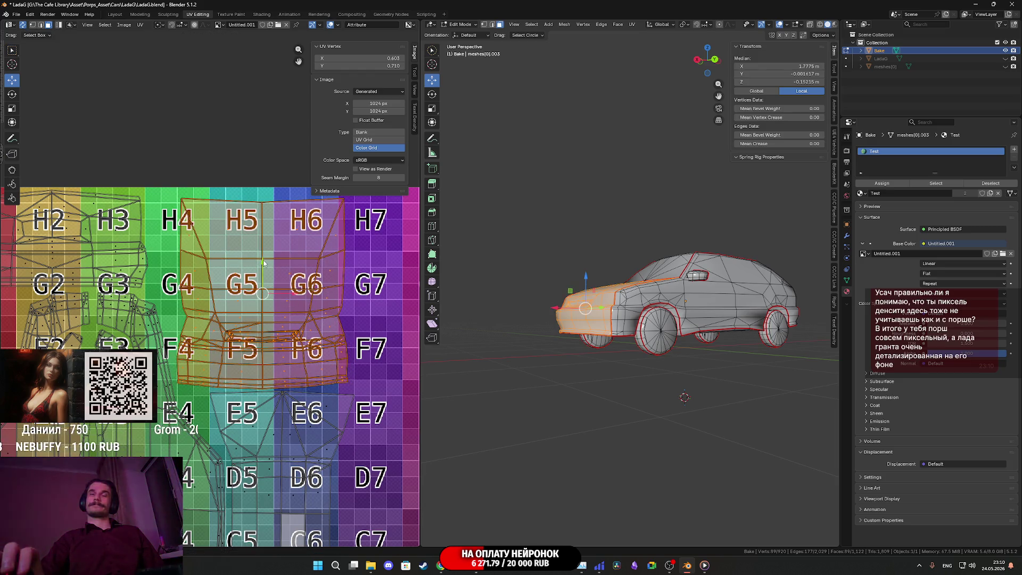
pyautogui.moveTo(263, 262); pyautogui.dragTo(266, 254)
pyautogui.moveTo(286, 291); pyautogui.dragTo(286, 300)
# Step: Box-select the small lower-body island left of the grid to move it toward F1–E1
pyautogui.scroll(-2, 242, 326)
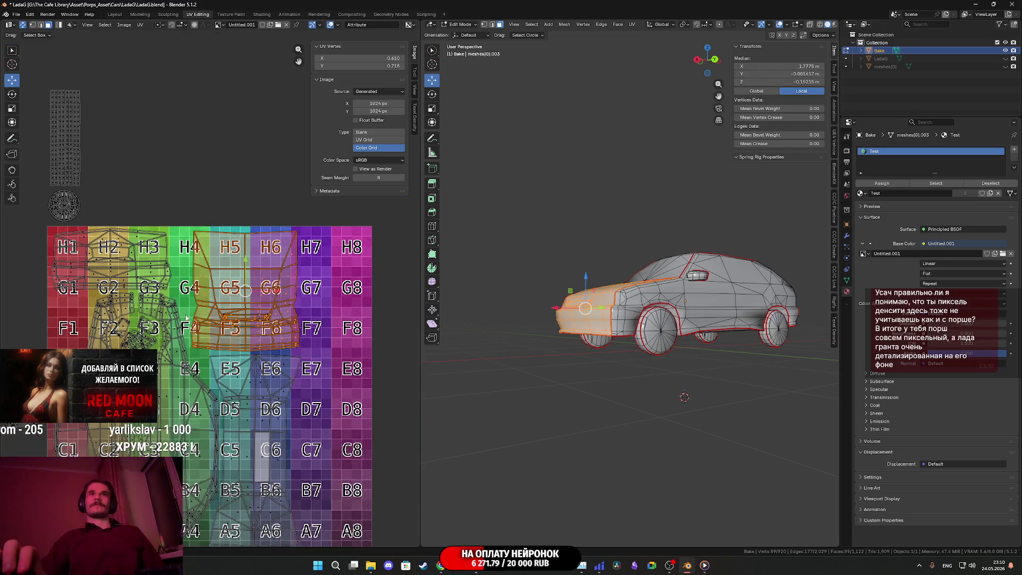
pyautogui.moveTo(186, 319); pyautogui.dragTo(246, 324, button='middle')
pyautogui.moveTo(144, 328); pyautogui.dragTo(189, 229, button='middle')
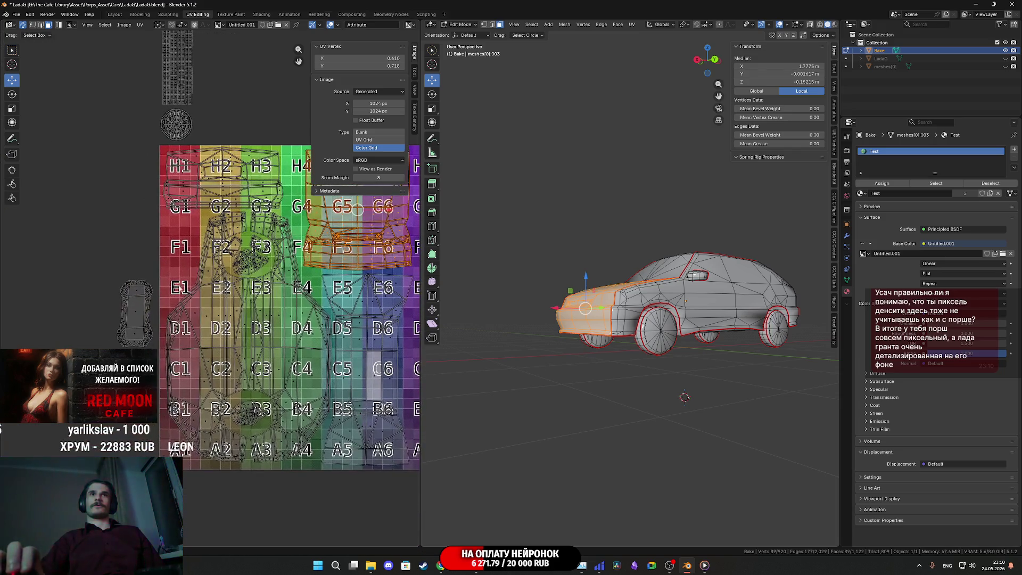
pyautogui.moveTo(109, 261); pyautogui.dragTo(109, 261)
pyautogui.moveTo(196, 276)
pyautogui.mouseDown(button='middle')
pyautogui.moveTo(64, 260)
pyautogui.moveTo(128, 261)
pyautogui.mouseUp(button='middle')
pyautogui.press('g')
pyautogui.scroll(4, 128, 261)
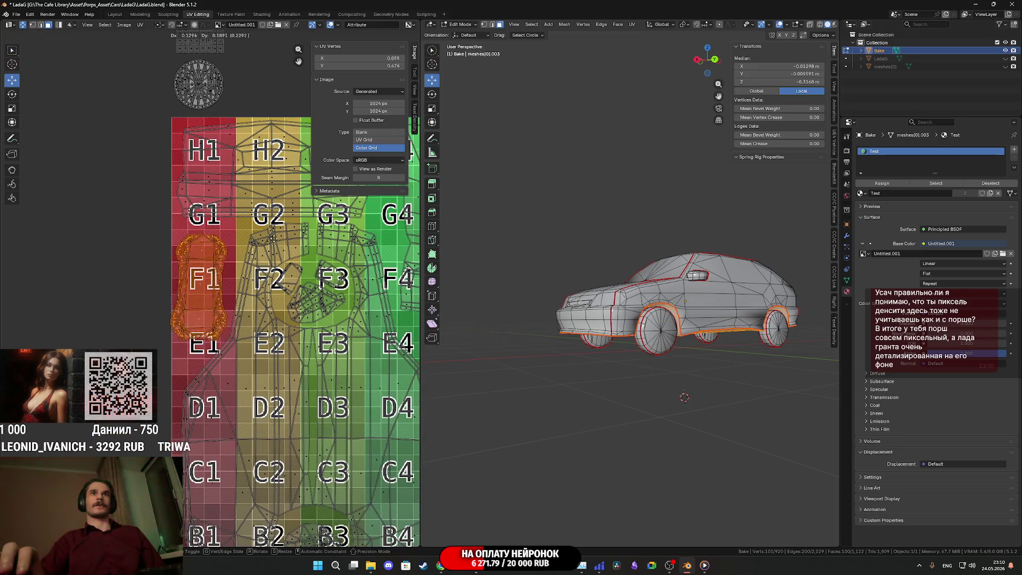
# Step: Place the lower-body trim island near F1 on the grid
pyautogui.scroll(2, 283, 238)
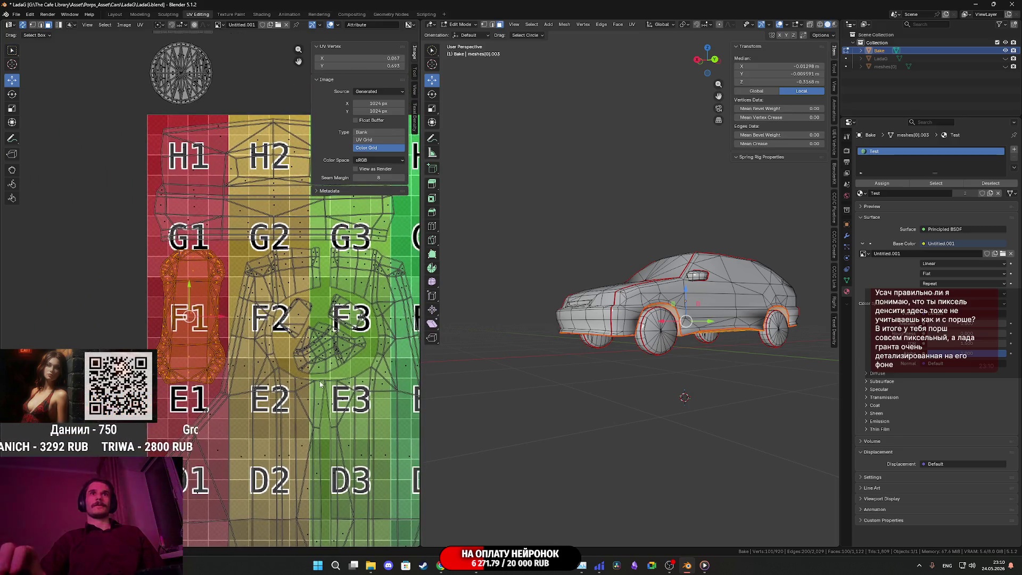
pyautogui.scroll(1, 306, 369)
pyautogui.press('g')
pyautogui.click(295, 289)
pyautogui.scroll(-5, 216, 270)
pyautogui.scroll(1, 216, 269)
# Step: Select the round wheel island and move it onto the grid near A8–B8
pyautogui.moveTo(182, 270); pyautogui.dragTo(78, 220)
pyautogui.moveTo(166, 260); pyautogui.dragTo(124, 232, button='middle')
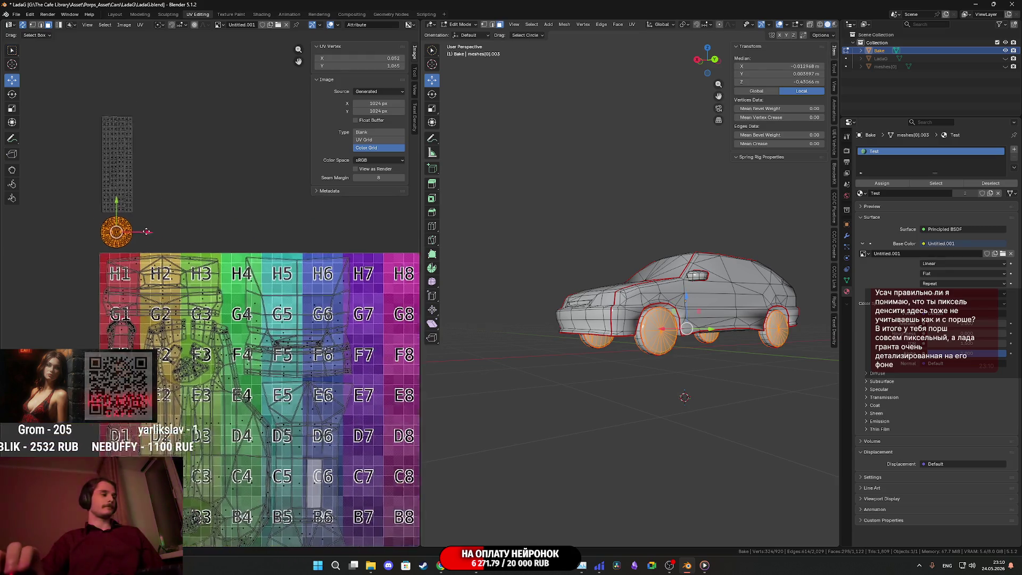
pyautogui.scroll(-2, 178, 263)
pyautogui.moveTo(178, 262); pyautogui.dragTo(140, 226, button='middle')
pyautogui.press('g')
pyautogui.click(308, 420)
# Step: Double the wheel island's size and raise it slightly to cover about A7–B8
pyautogui.scroll(3, 317, 433)
pyautogui.moveTo(318, 434); pyautogui.dragTo(163, 246, button='middle')
pyautogui.press('s')
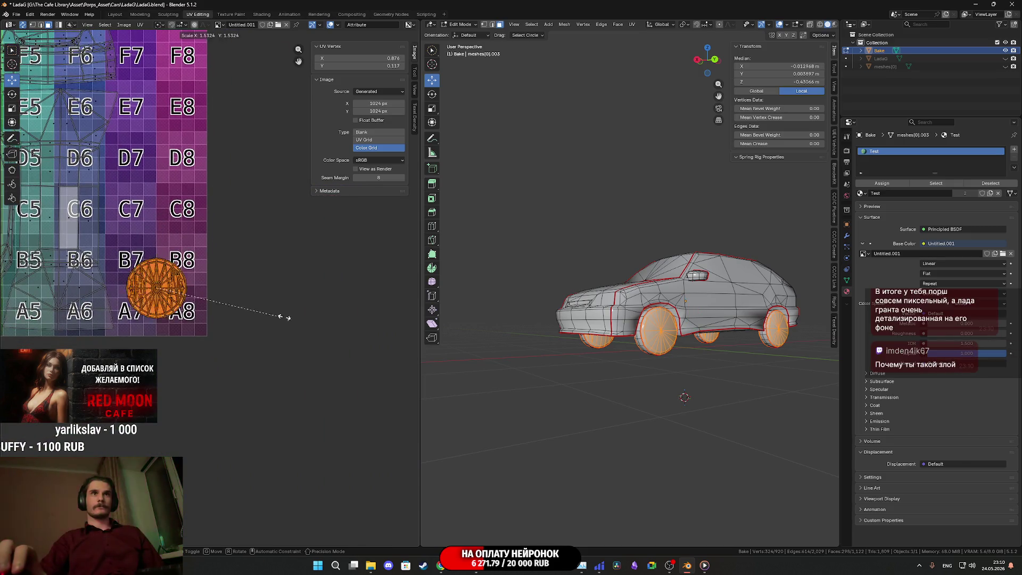
pyautogui.click(341, 320)
pyautogui.press('g')
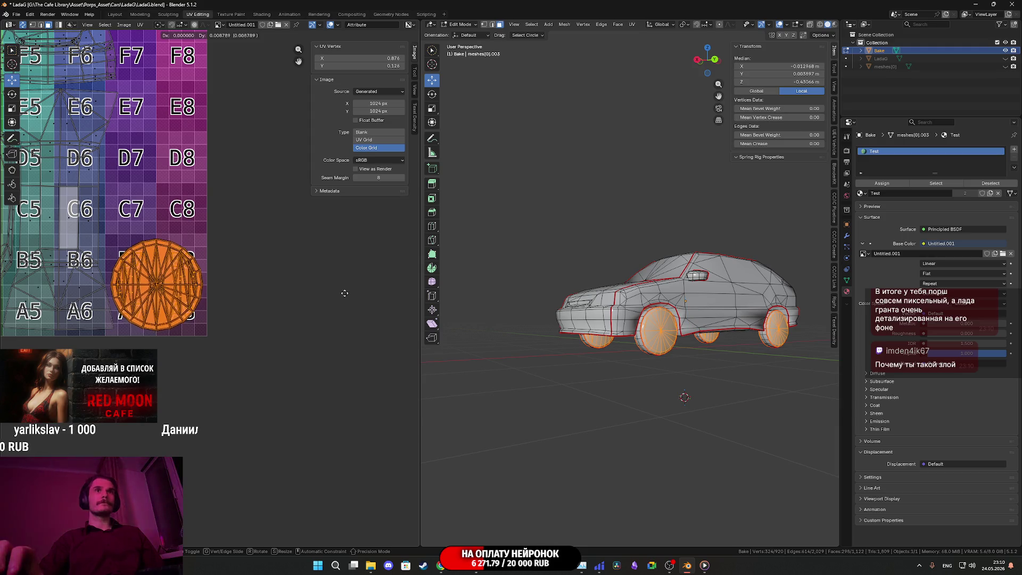
pyautogui.click(342, 246)
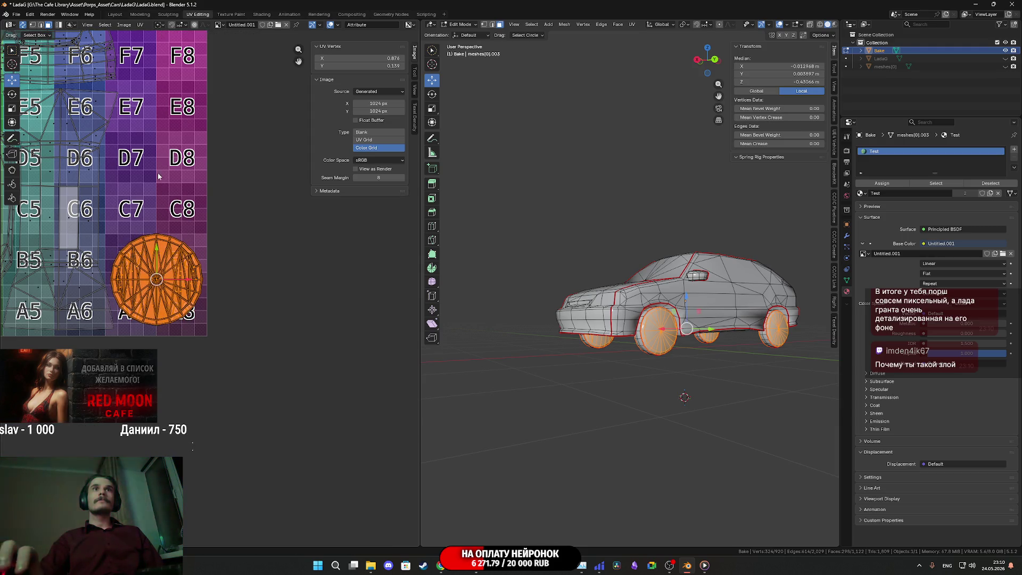
pyautogui.scroll(-2, 144, 172)
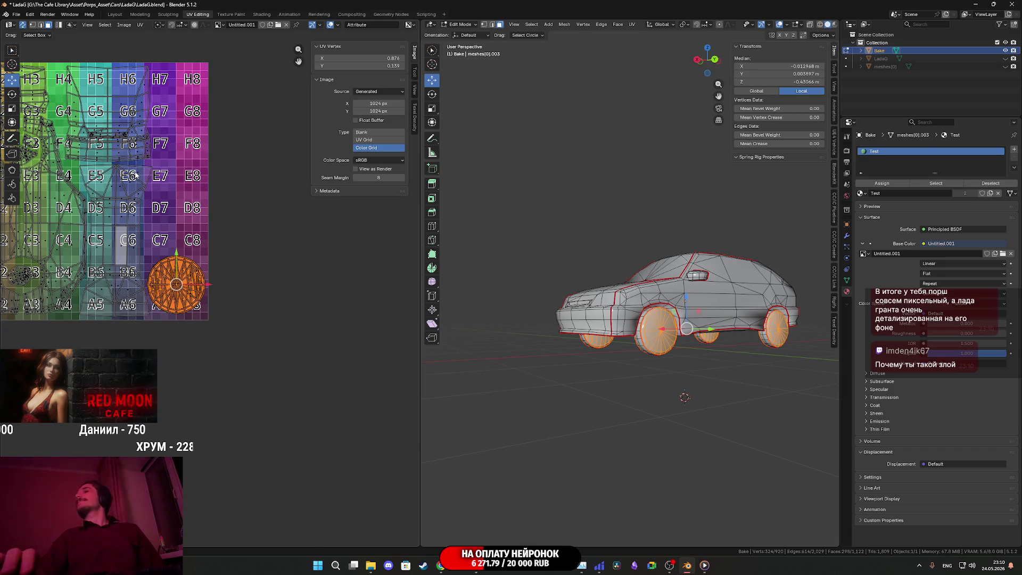
pyautogui.scroll(-3, 135, 166)
pyautogui.moveTo(135, 166)
pyautogui.mouseDown(button='middle')
pyautogui.moveTo(158, 205)
pyautogui.moveTo(214, 235)
pyautogui.mouseUp(button='middle')
pyautogui.scroll(3, 213, 242)
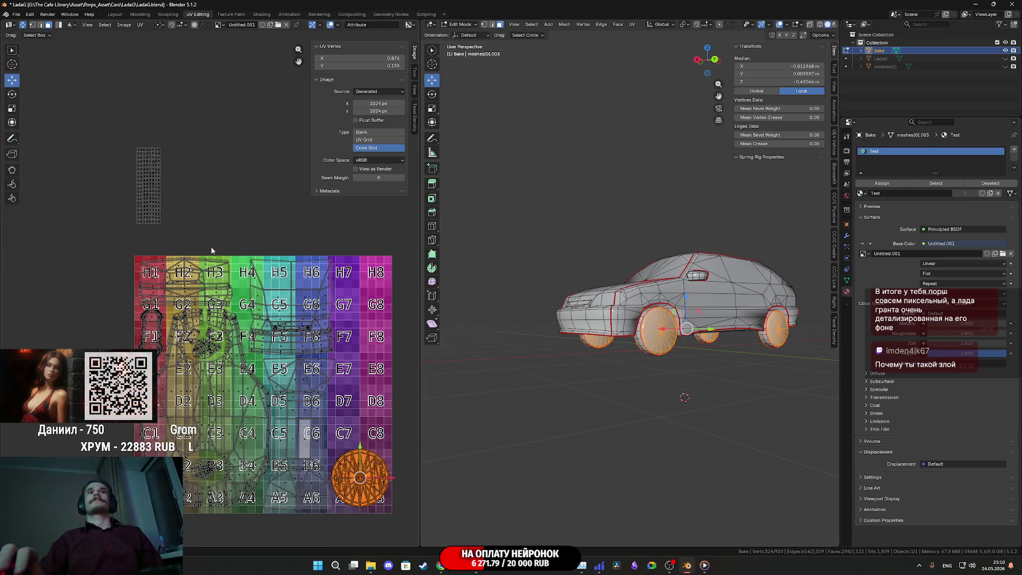
# Step: Move the tyre strip island and scale it about 1.4 times into columns 7–8
pyautogui.click(148, 181)
pyautogui.moveTo(148, 181); pyautogui.dragTo(101, 139, button='middle')
pyautogui.press('g')
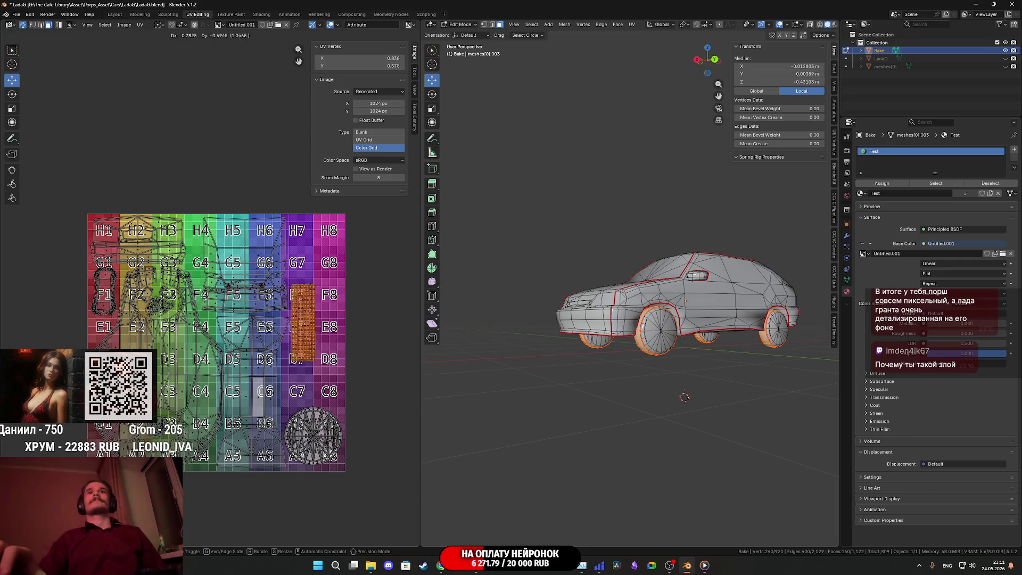
pyautogui.moveTo(330, 346); pyautogui.dragTo(256, 295, button='middle')
pyautogui.press('s')
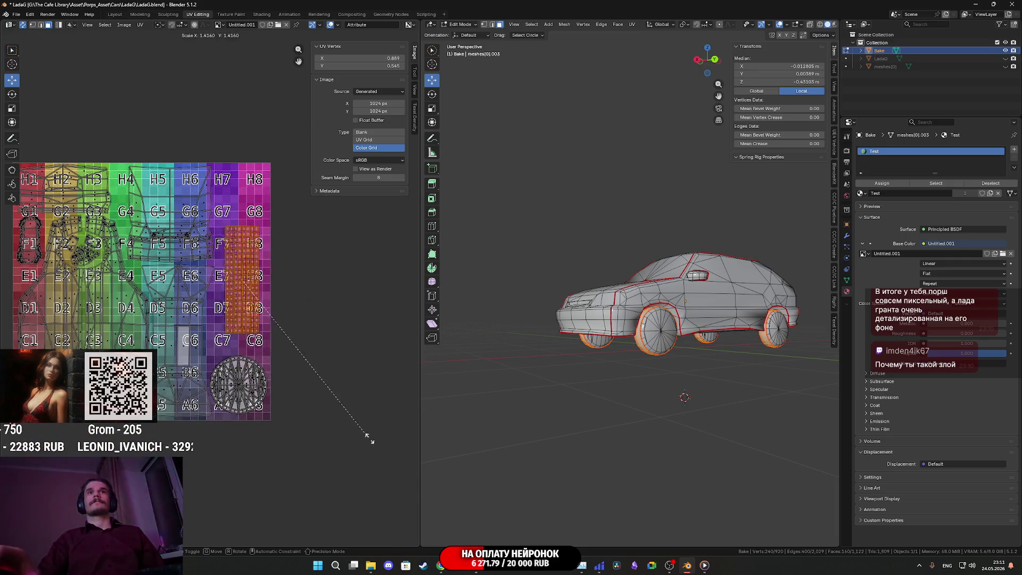
pyautogui.scroll(4, 244, 266)
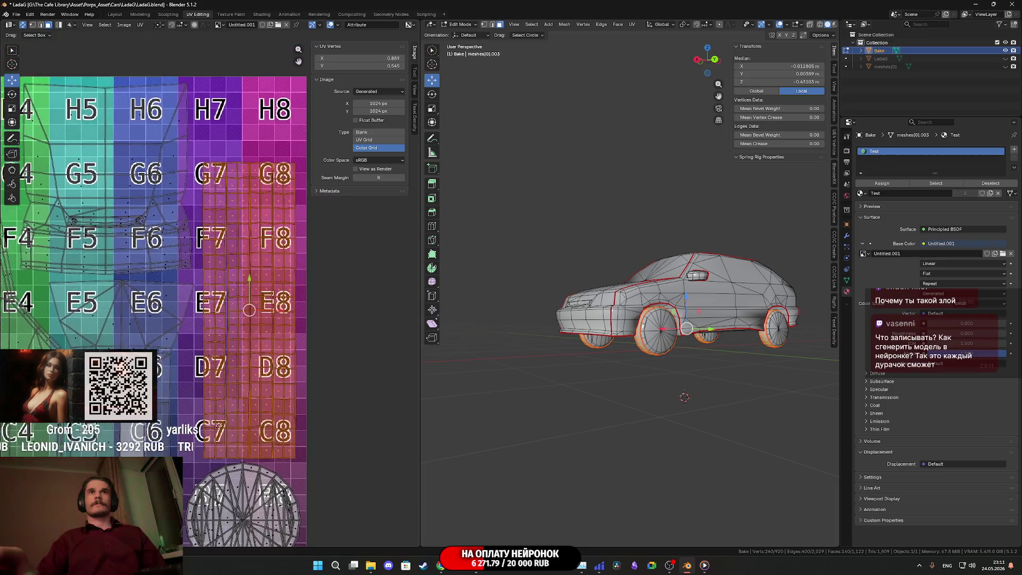
pyautogui.moveTo(250, 287)
pyautogui.mouseDown()
pyautogui.moveTo(254, 251)
pyautogui.moveTo(254, 272)
pyautogui.moveTo(253, 261)
pyautogui.mouseUp()
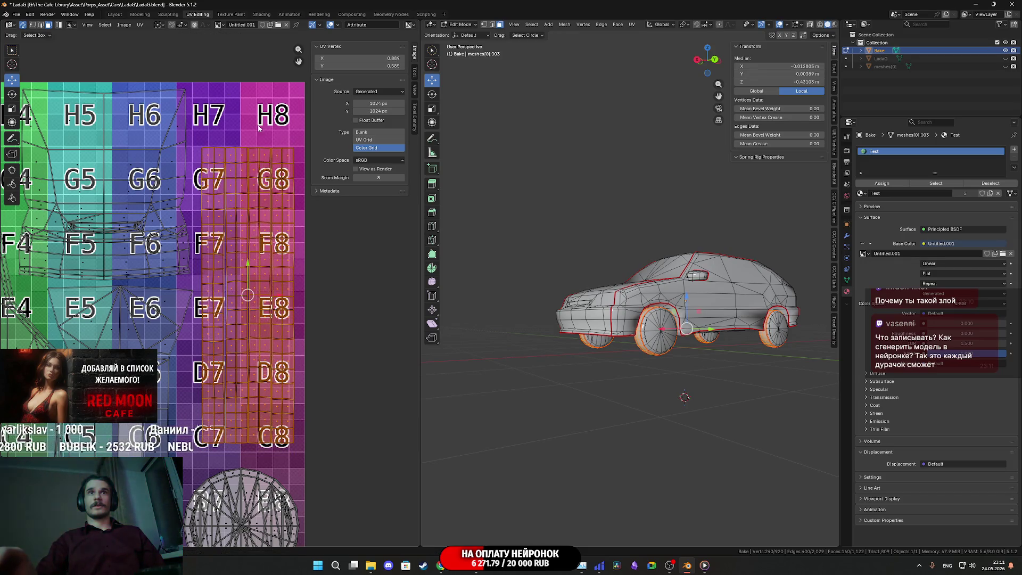
pyautogui.moveTo(250, 262); pyautogui.dragTo(249, 280)
pyautogui.click(249, 279)
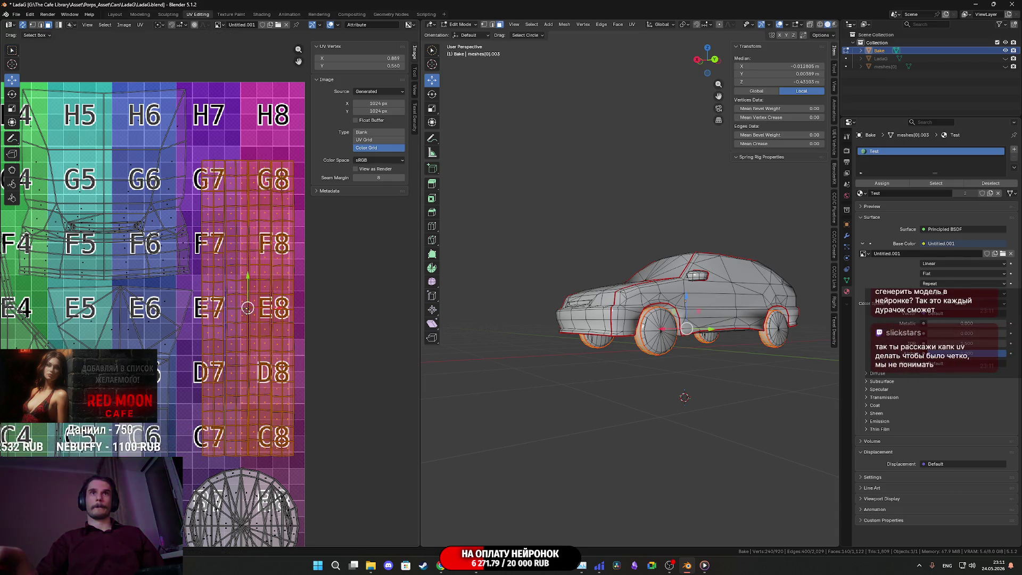
# Step: Slide the E7 tyre strip slightly left and select the linked strip near D7
pyautogui.scroll(2, 208, 292)
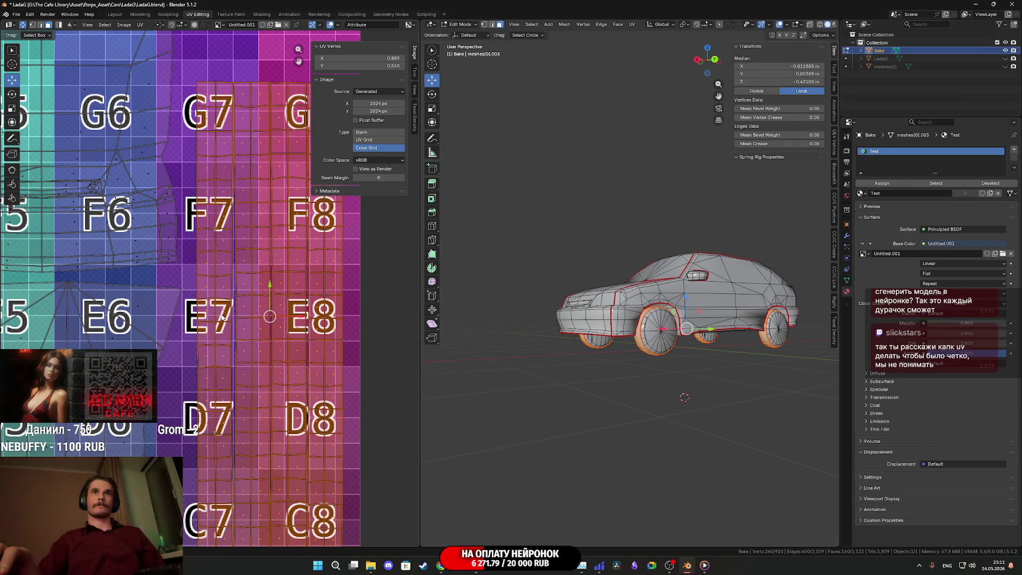
pyautogui.click(223, 313)
pyautogui.hotkey('ctrl', 'l')
pyautogui.scroll(-3, 278, 323)
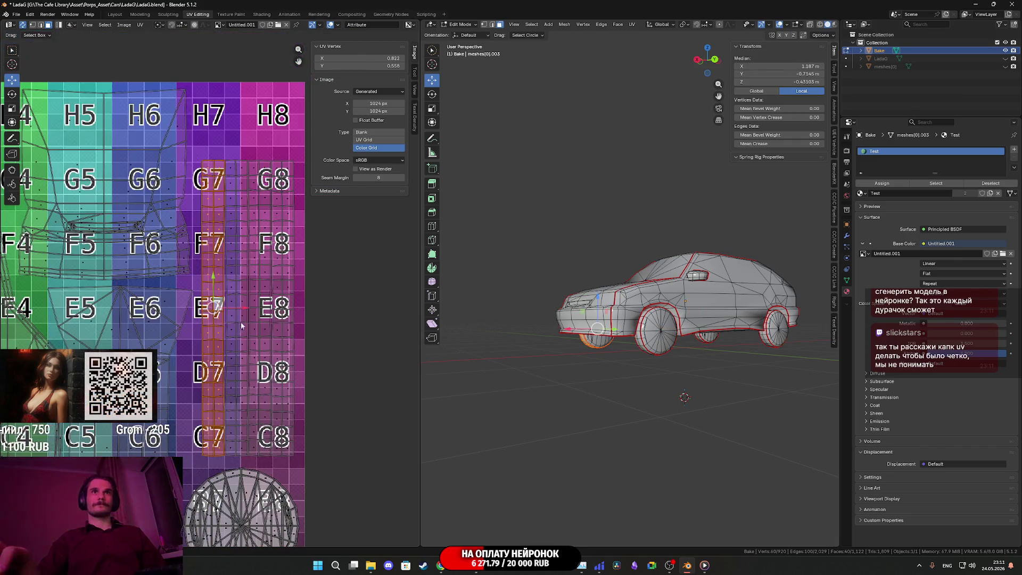
pyautogui.scroll(3, 278, 323)
pyautogui.moveTo(276, 319); pyautogui.dragTo(266, 325)
pyautogui.scroll(-2, 266, 326)
pyautogui.moveTo(250, 359)
pyautogui.mouseDown(button='middle')
pyautogui.moveTo(222, 323)
pyautogui.moveTo(245, 317)
pyautogui.moveTo(225, 326)
pyautogui.mouseUp(button='middle')
pyautogui.click(222, 323)
pyautogui.hotkey('ctrl', 'l')
pyautogui.scroll(2, 225, 327)
# Step: Move the G8–C8 tyre strip up and further to the right
pyautogui.click(284, 319)
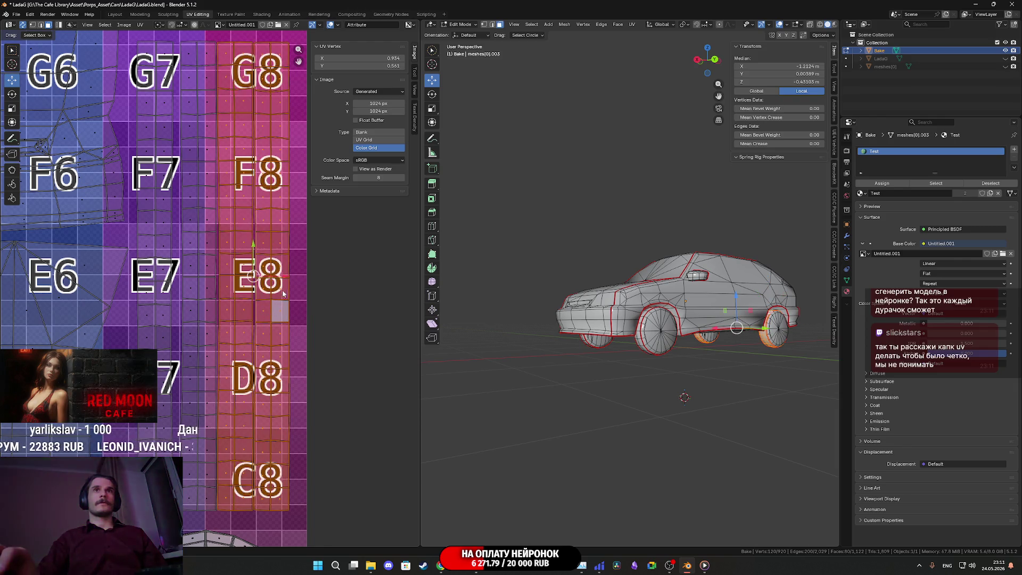
pyautogui.hotkey('ctrl', 'l')
pyautogui.press('g')
pyautogui.click(292, 279)
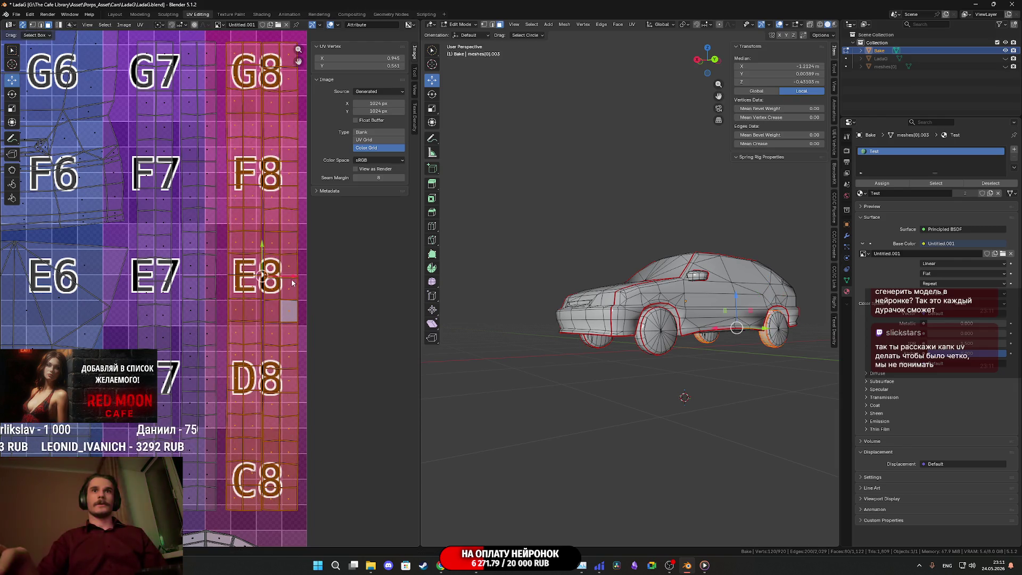
pyautogui.press('g')
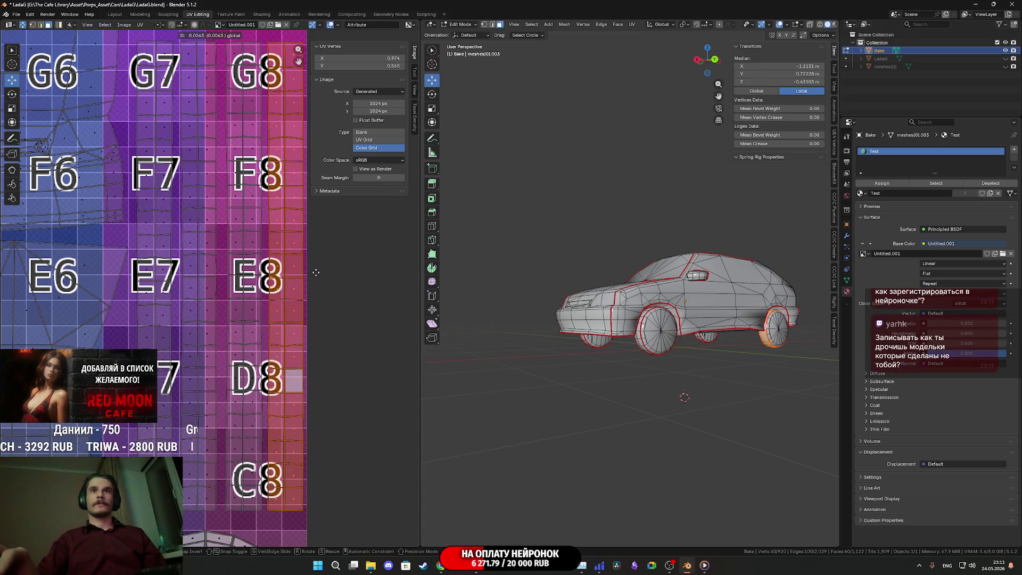
pyautogui.click(316, 272)
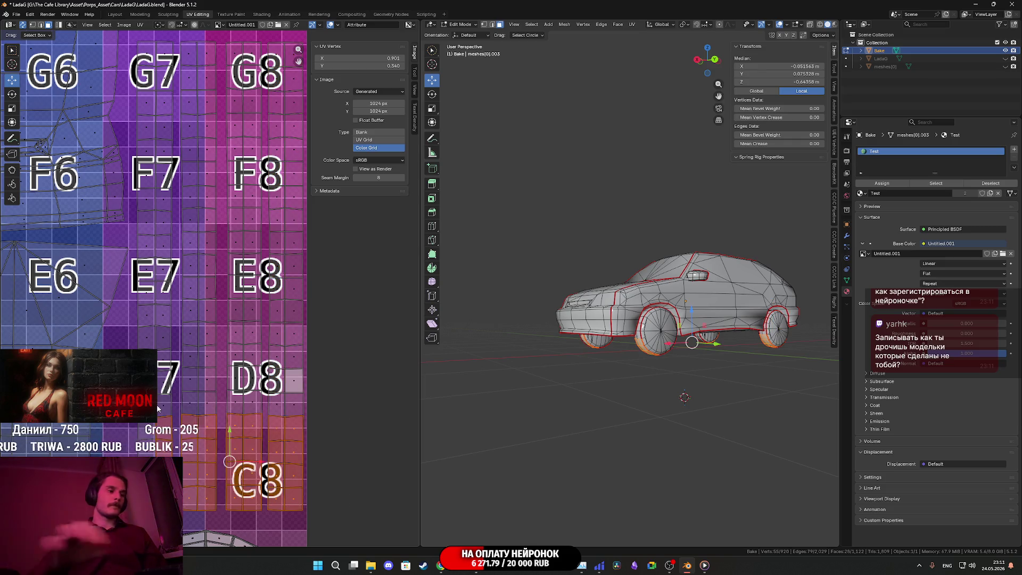
# Step: Move all the tyre strips together and nudge the selected strip slightly down
pyautogui.press('l')
pyautogui.moveTo(245, 275); pyautogui.dragTo(272, 291, button='middle')
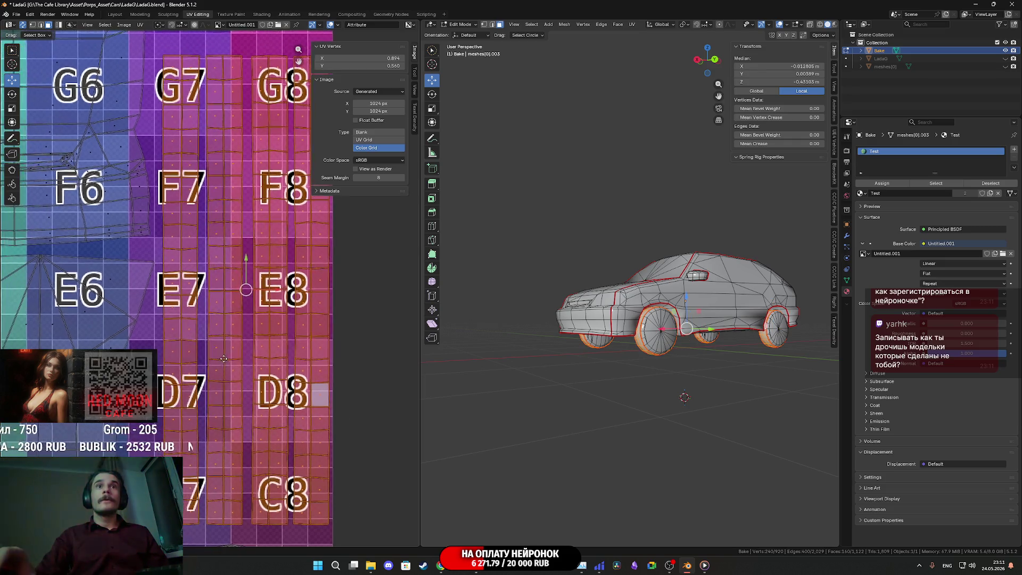
pyautogui.press('g')
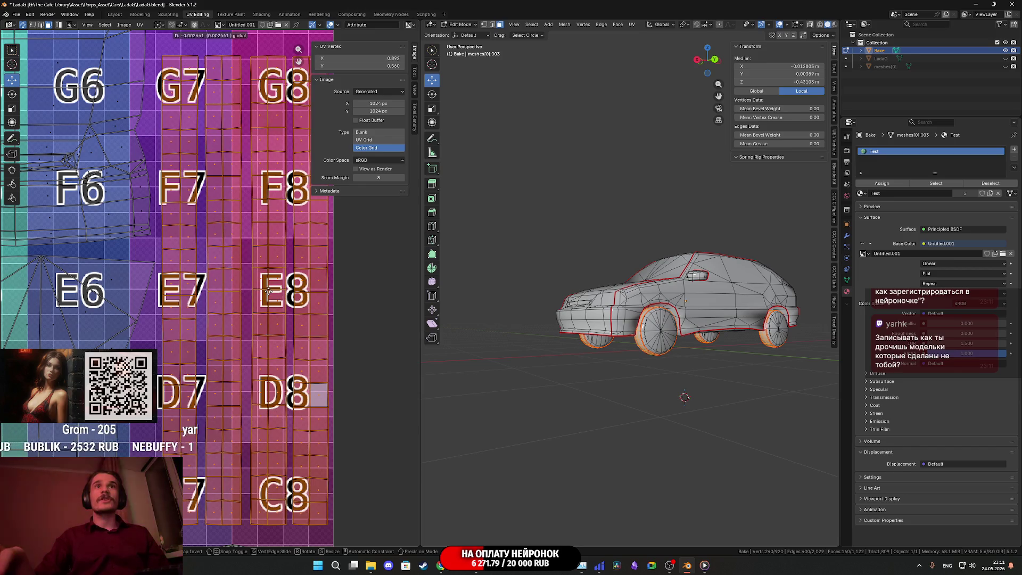
pyautogui.click(265, 292)
pyautogui.scroll(-2, 250, 285)
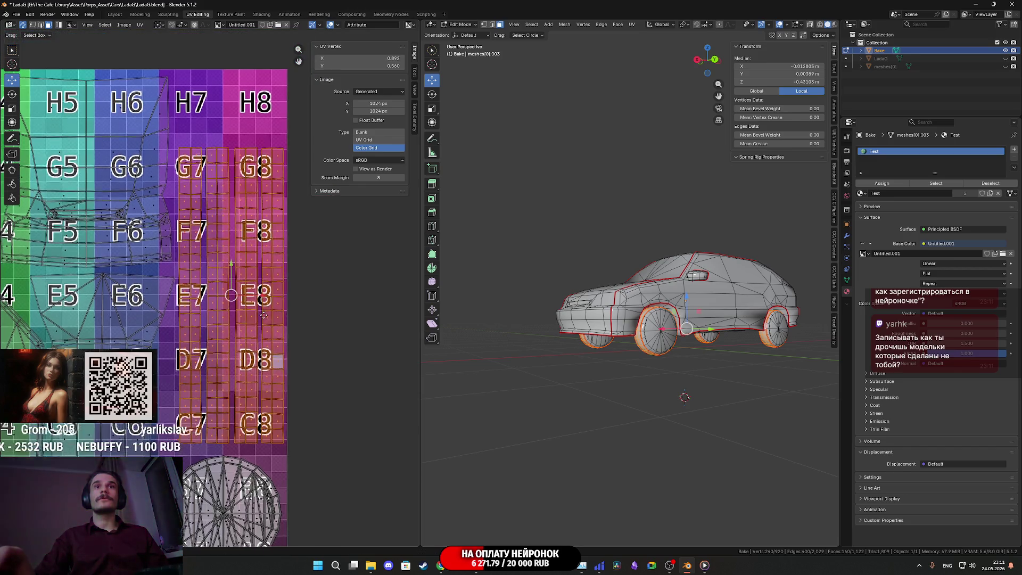
pyautogui.moveTo(230, 278); pyautogui.dragTo(231, 284)
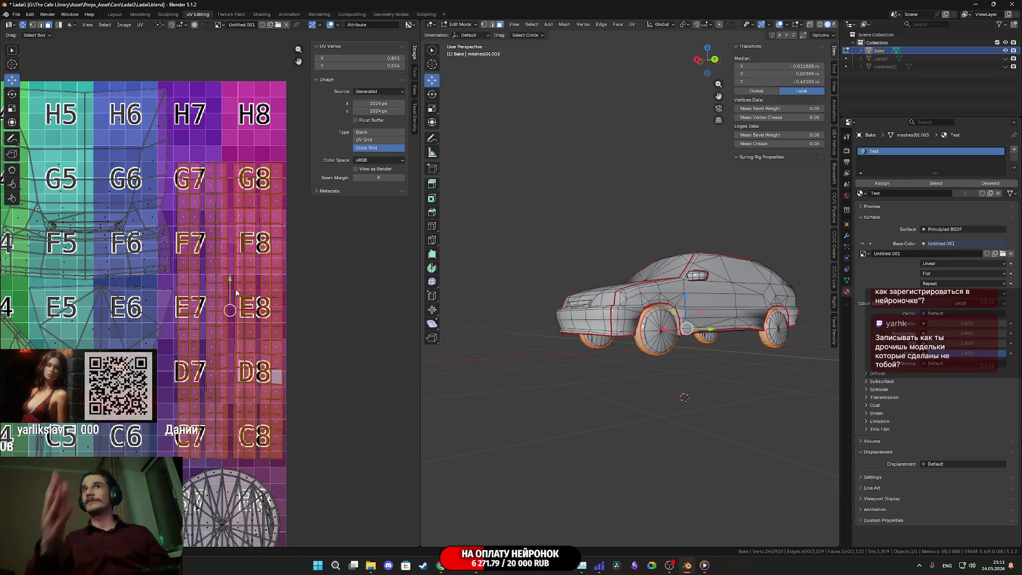
# Step: Select all UVs and save the blend file with Ctrl+S
pyautogui.scroll(-1, 236, 282)
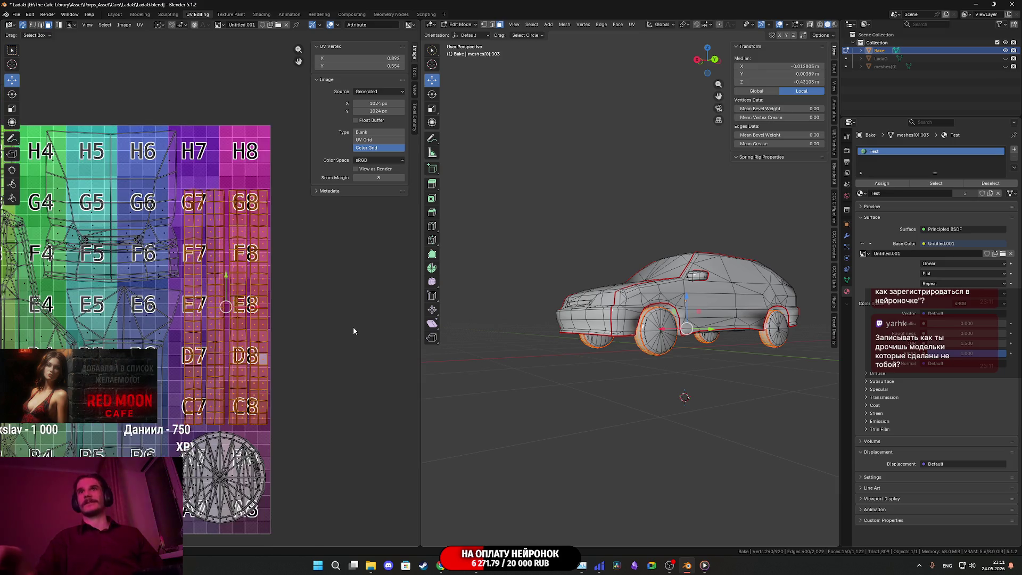
pyautogui.scroll(1, 245, 347)
pyautogui.scroll(-2, 208, 342)
pyautogui.moveTo(208, 342)
pyautogui.mouseDown(button='middle')
pyautogui.moveTo(290, 330)
pyautogui.moveTo(278, 367)
pyautogui.mouseUp(button='middle')
pyautogui.press('a')
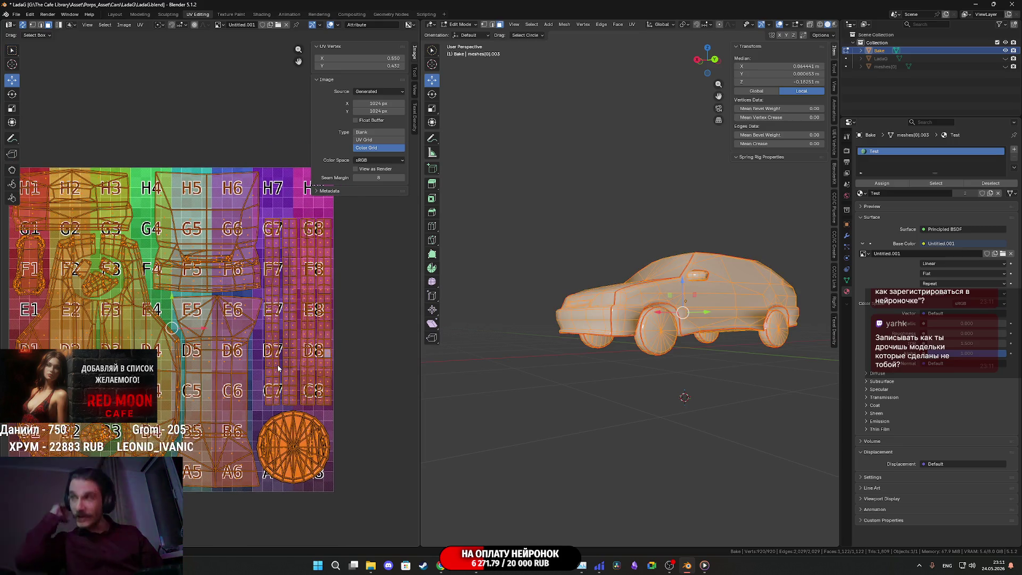
pyautogui.hotkey('ctrl', 's')
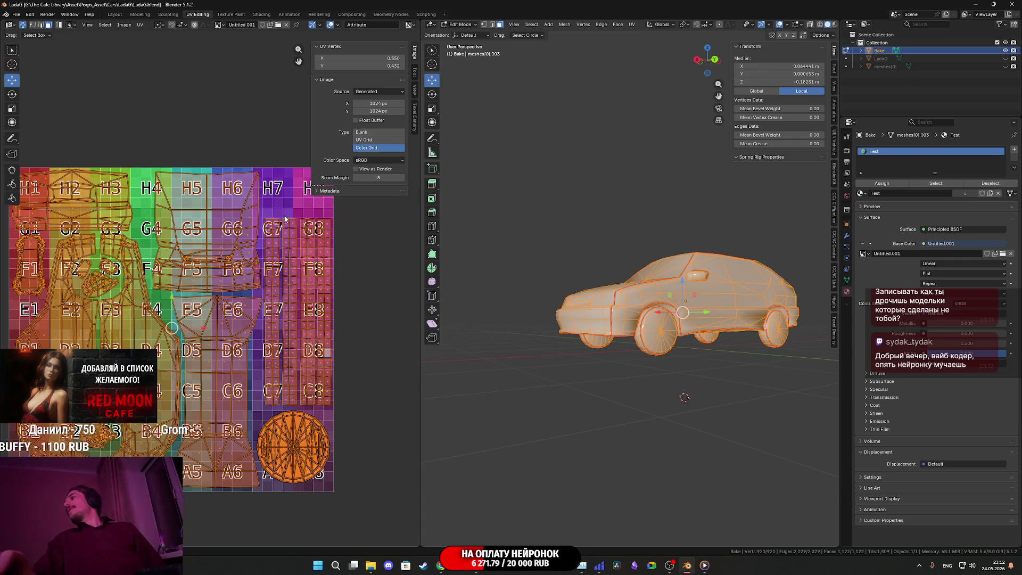
# Step: Return to Object Mode and view the car's colour-grid texture in Material Preview
pyautogui.moveTo(659, 288); pyautogui.dragTo(707, 358, button='middle')
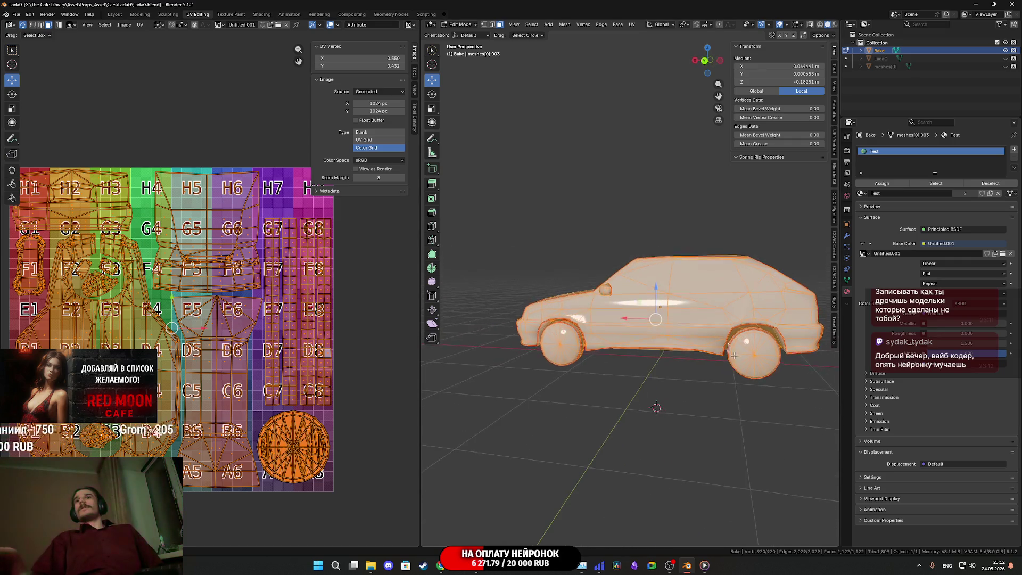
pyautogui.scroll(3, 708, 358)
pyautogui.scroll(3, 708, 358)
pyautogui.scroll(-3, 689, 340)
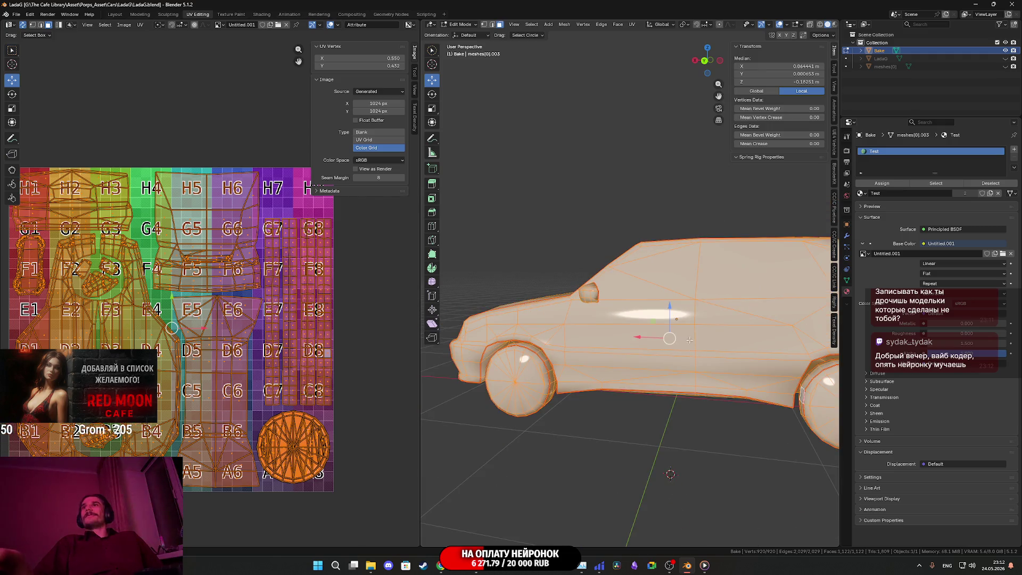
pyautogui.press('Tab')
pyautogui.moveTo(675, 307)
pyautogui.mouseDown(button='middle')
pyautogui.moveTo(702, 319)
pyautogui.moveTo(705, 305)
pyautogui.moveTo(735, 323)
pyautogui.moveTo(679, 319)
pyautogui.mouseUp(button='middle')
pyautogui.press('z')
pyautogui.click(675, 366)
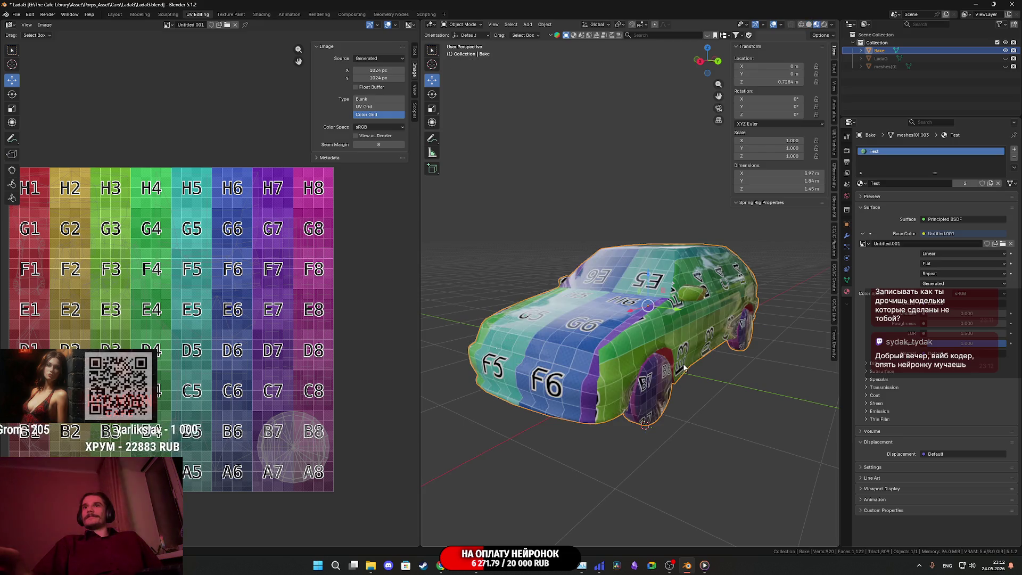
pyautogui.moveTo(761, 318)
pyautogui.mouseDown(button='middle')
pyautogui.moveTo(708, 331)
pyautogui.moveTo(753, 341)
pyautogui.mouseUp(button='middle')
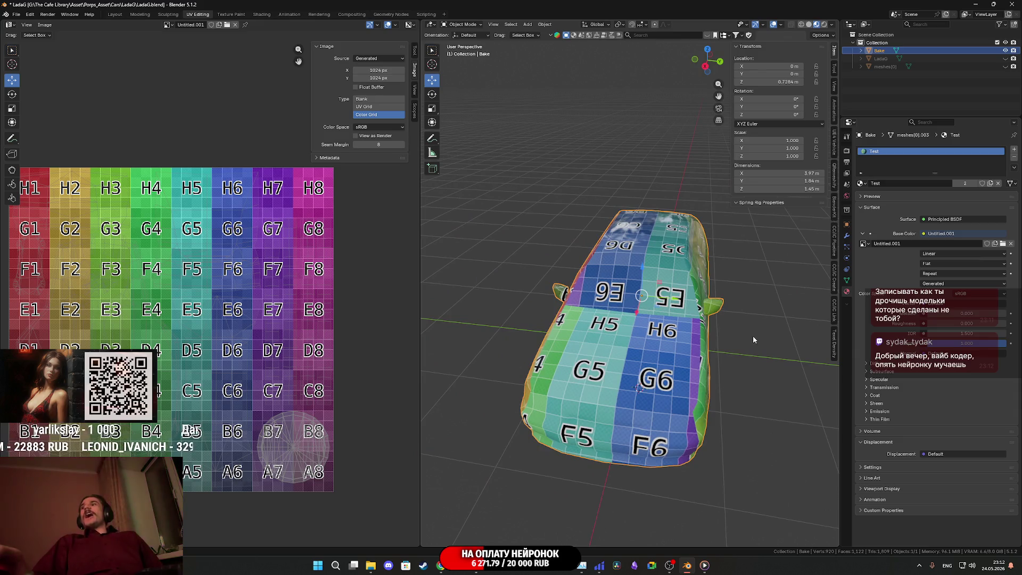
pyautogui.click(1006, 66)
pyautogui.scroll(-2, 672, 323)
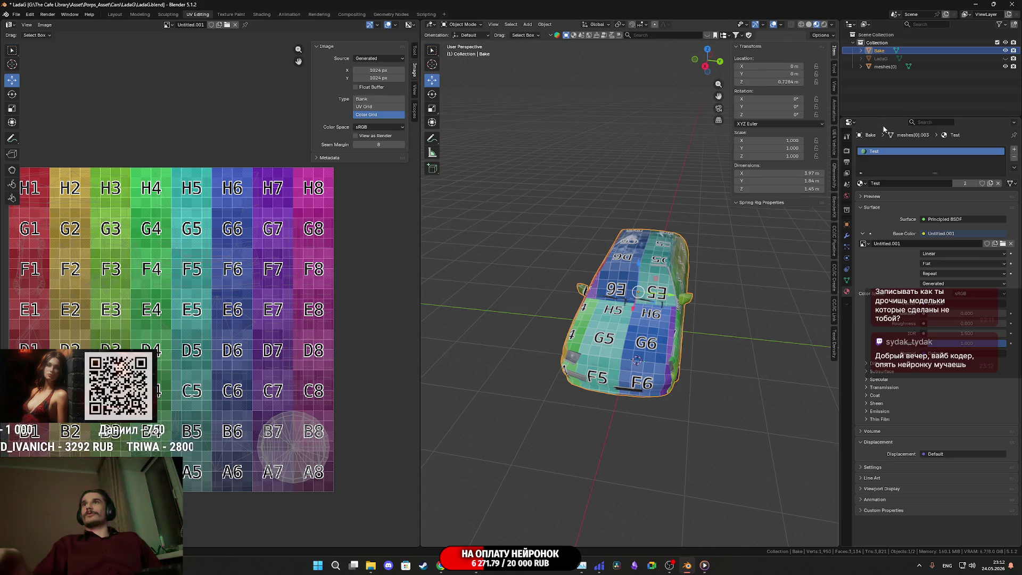
pyautogui.moveTo(782, 74)
pyautogui.mouseDown()
pyautogui.moveTo(883, 73)
pyautogui.moveTo(770, 75)
pyautogui.mouseUp()
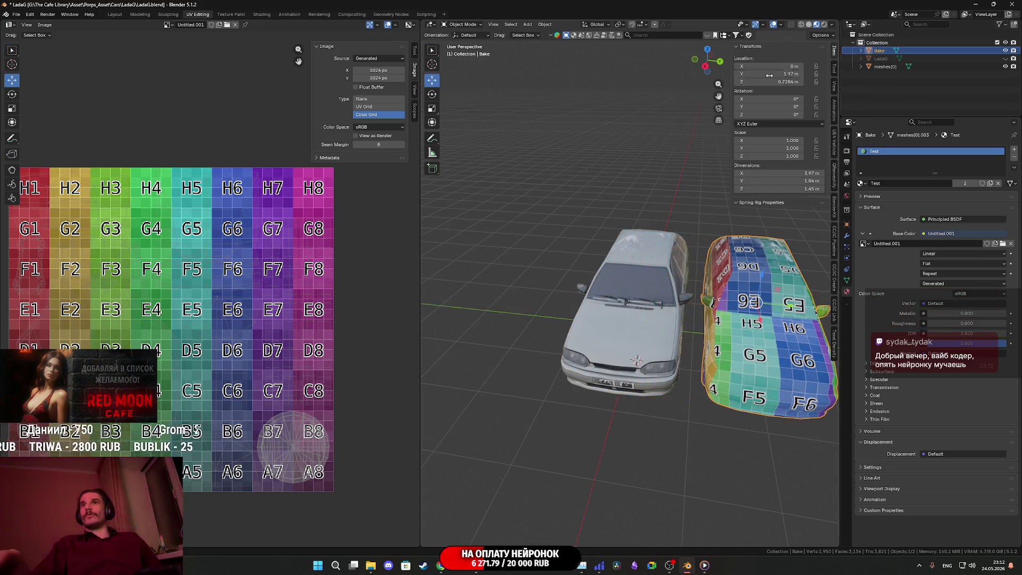
pyautogui.click(641, 335)
pyautogui.click(861, 184)
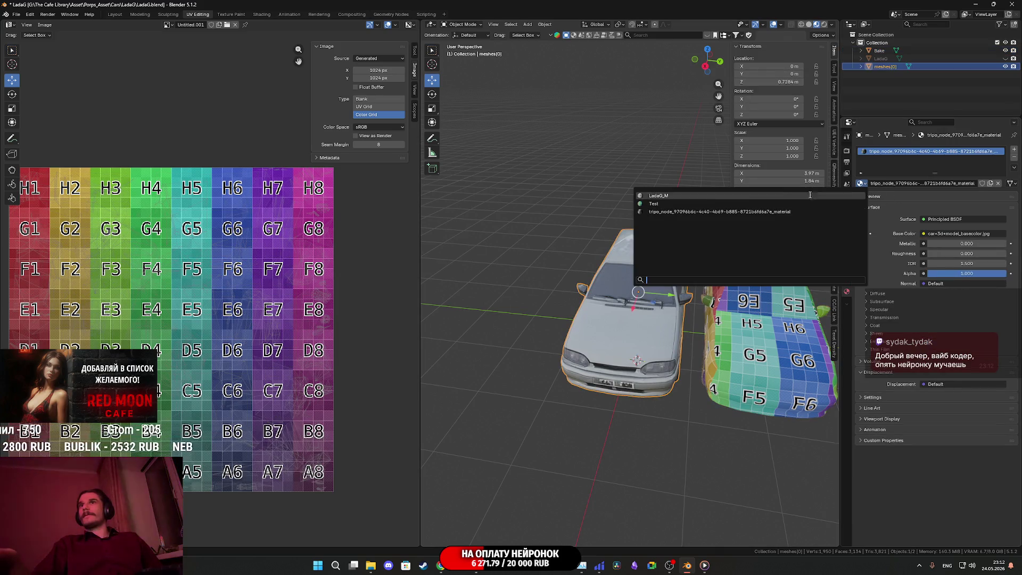
pyautogui.click(685, 204)
pyautogui.scroll(5, 672, 343)
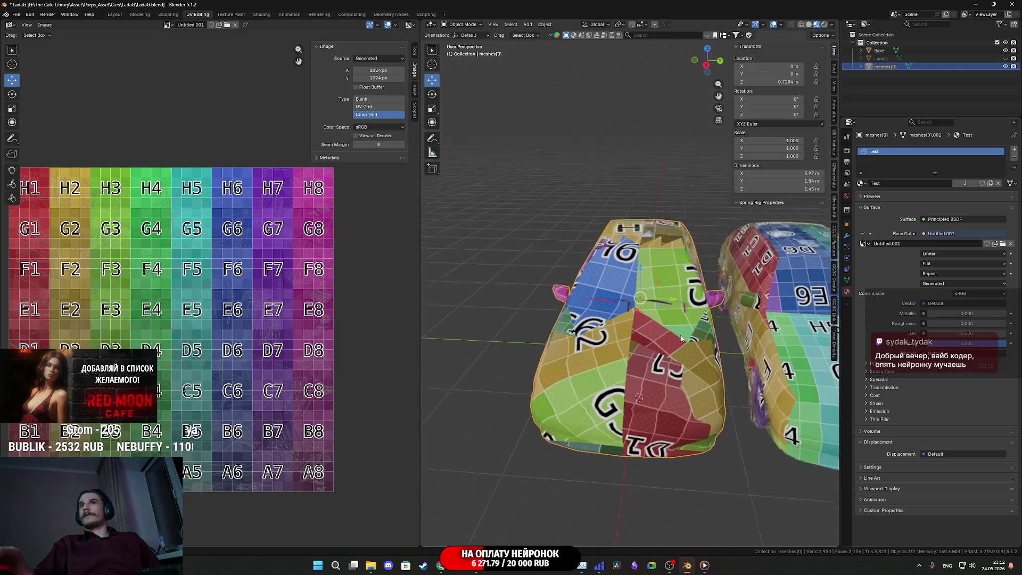
pyautogui.moveTo(693, 329)
pyautogui.mouseDown(button='middle')
pyautogui.moveTo(646, 309)
pyautogui.moveTo(658, 327)
pyautogui.moveTo(607, 365)
pyautogui.moveTo(659, 330)
pyautogui.moveTo(658, 311)
pyautogui.moveTo(624, 382)
pyautogui.mouseUp(button='middle')
pyautogui.scroll(5, 627, 378)
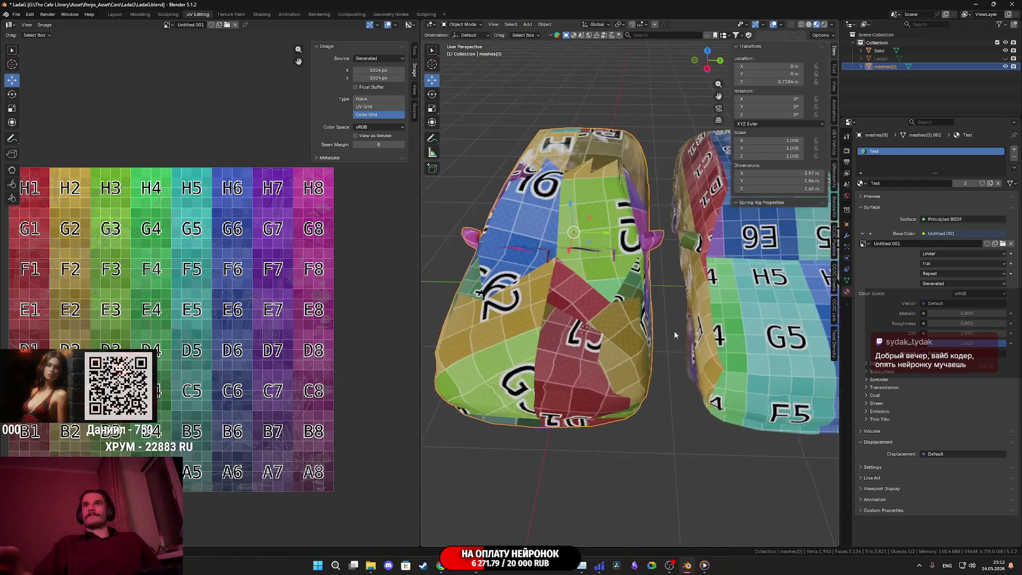
pyautogui.moveTo(646, 349); pyautogui.dragTo(646, 375, button='middle')
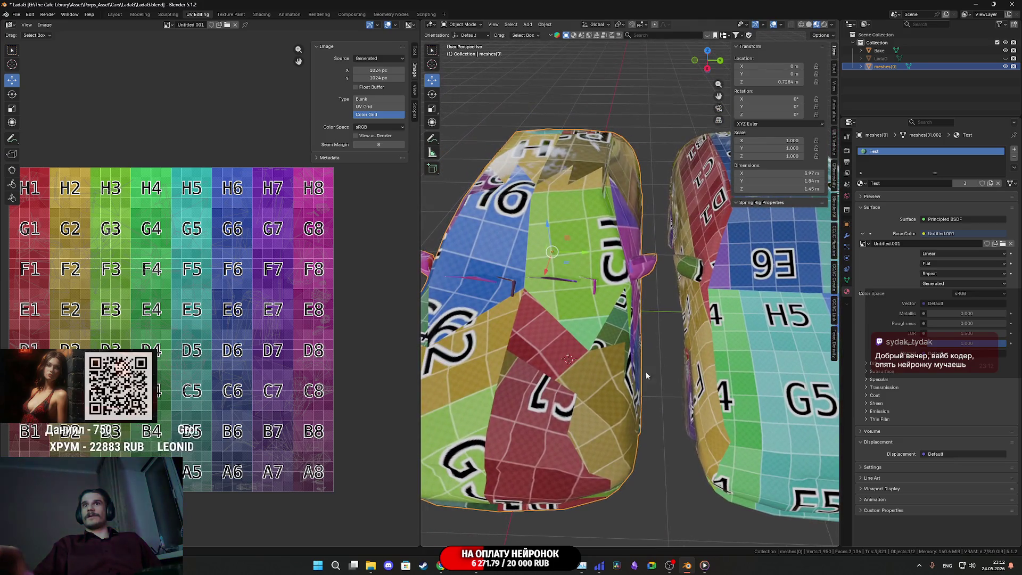
pyautogui.moveTo(561, 441)
pyautogui.mouseDown(button='middle')
pyautogui.moveTo(572, 339)
pyautogui.moveTo(546, 315)
pyautogui.moveTo(716, 225)
pyautogui.moveTo(592, 263)
pyautogui.moveTo(620, 271)
pyautogui.moveTo(660, 329)
pyautogui.moveTo(639, 317)
pyautogui.moveTo(715, 316)
pyautogui.moveTo(748, 276)
pyautogui.mouseUp(button='middle')
pyautogui.hotkey('ctrl', 'z')
pyautogui.hotkey('ctrl', 'z')
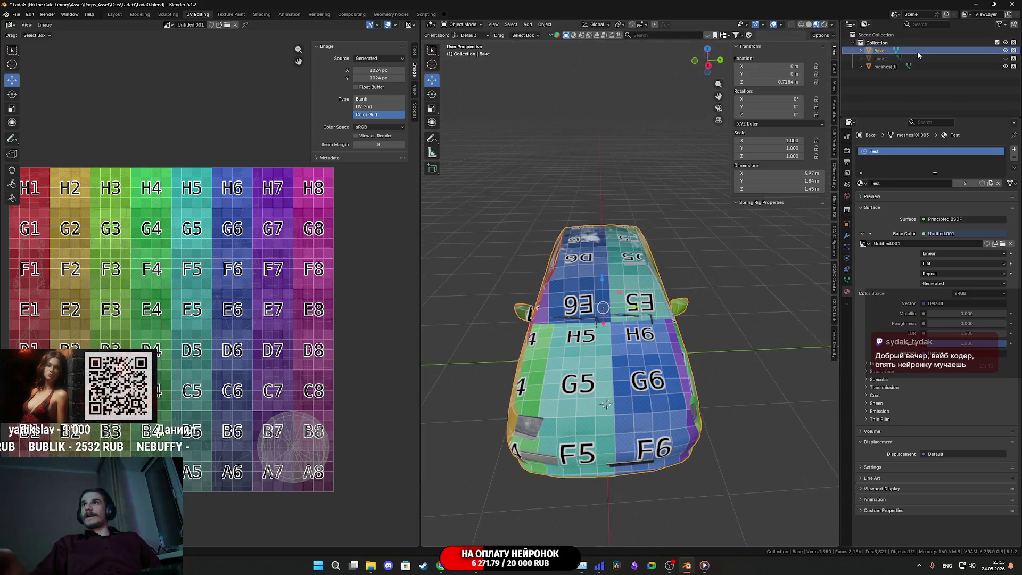
pyautogui.keyDown('shift'); pyautogui.click(885, 67); pyautogui.keyUp('shift')
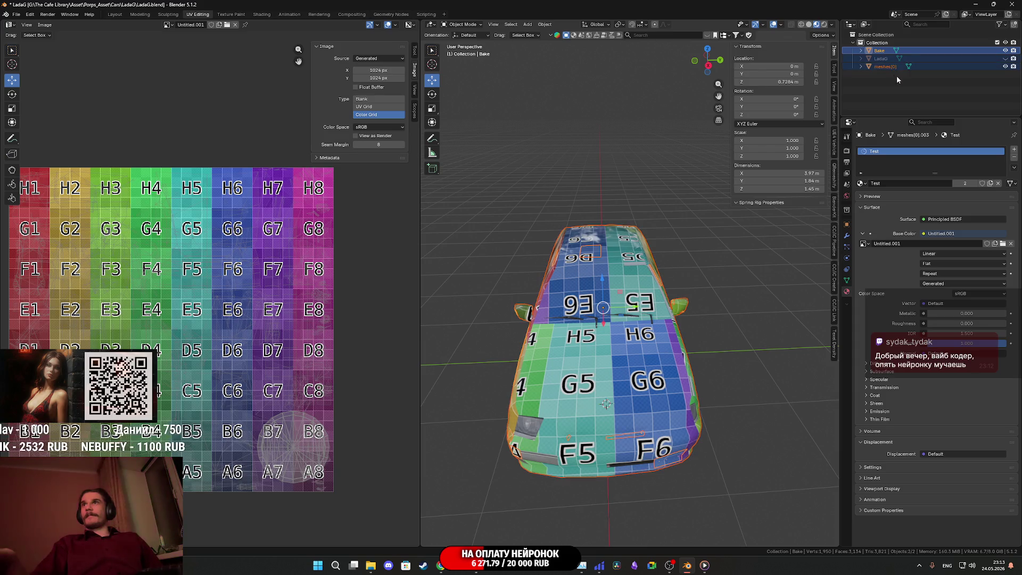
pyautogui.keyDown('ctrl'); pyautogui.click(886, 67); pyautogui.keyUp('ctrl')
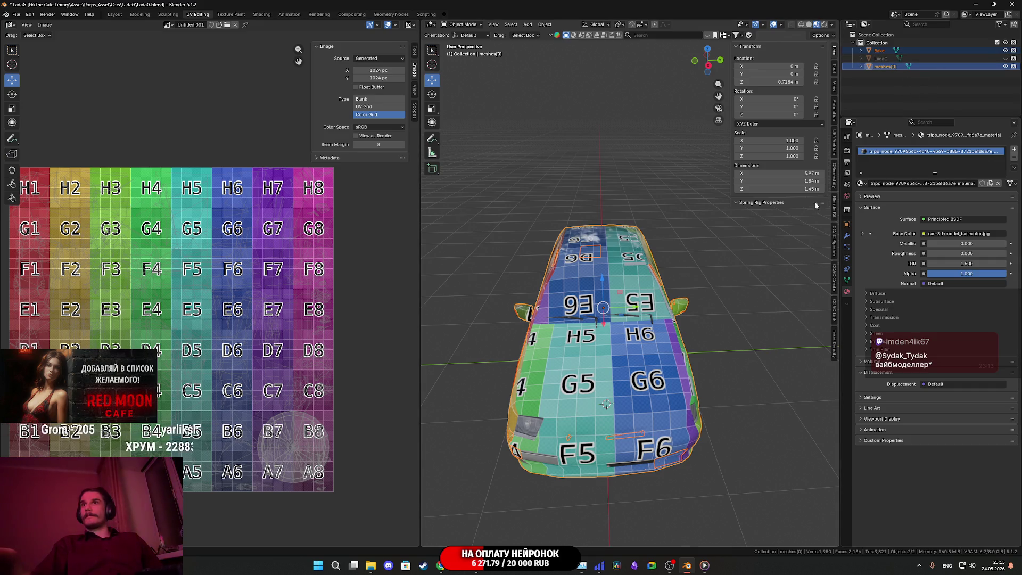
pyautogui.click(670, 341)
pyautogui.click(666, 349)
pyautogui.click(880, 50)
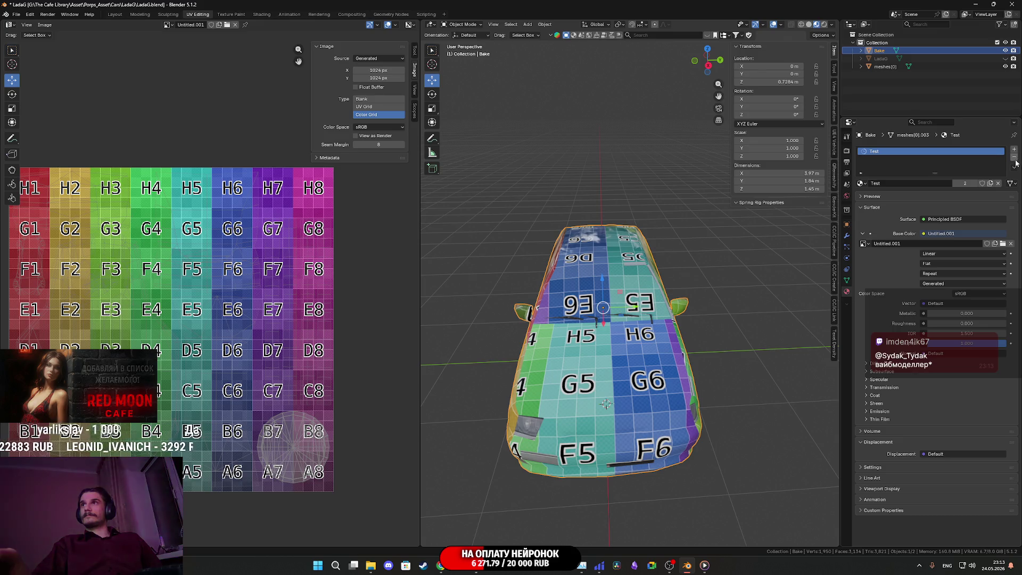
# Step: Give the Bake car a new material in a fresh slot and remove the Test material
pyautogui.click(862, 183)
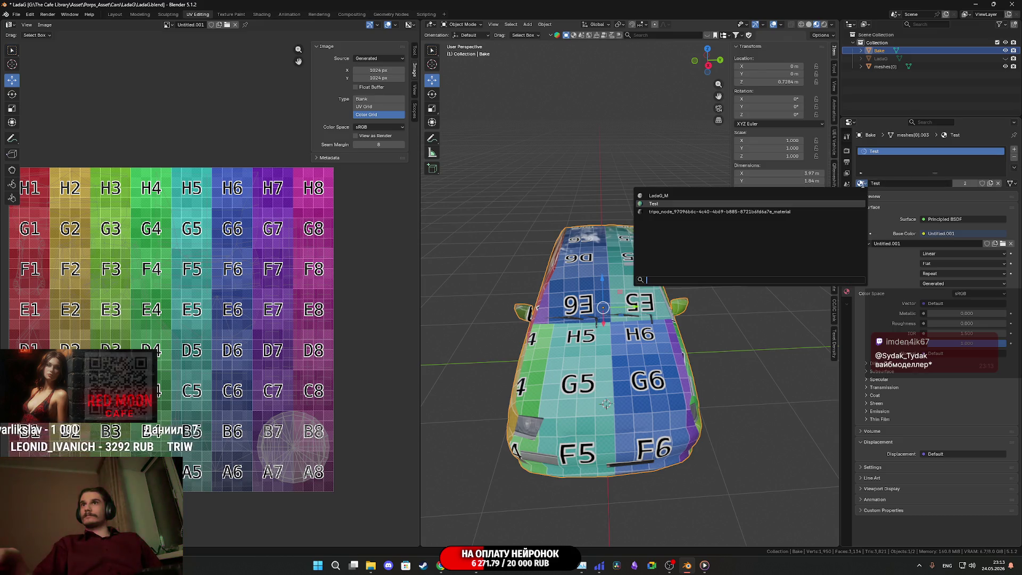
pyautogui.click(1014, 150)
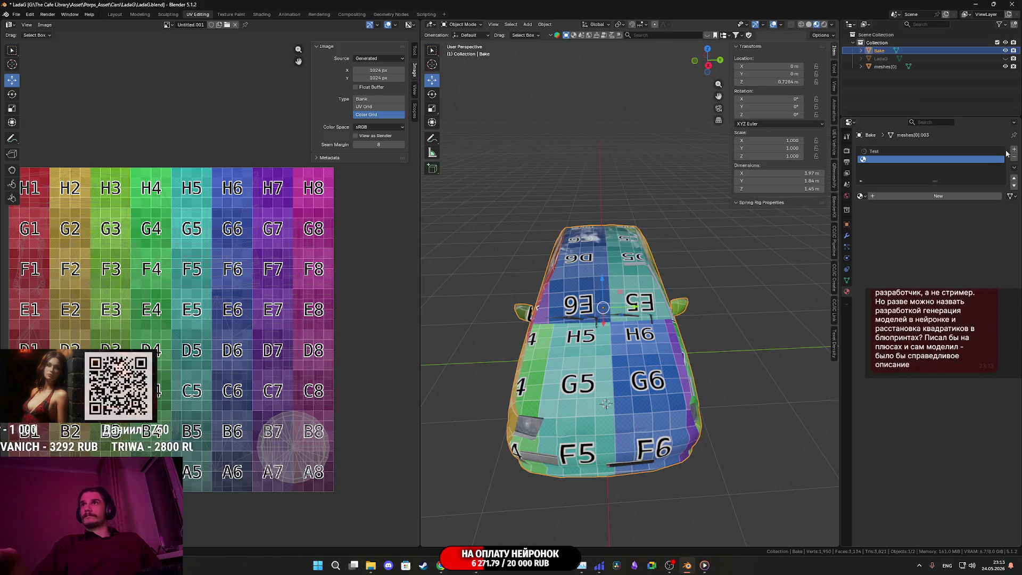
pyautogui.click(903, 197)
pyautogui.click(953, 152)
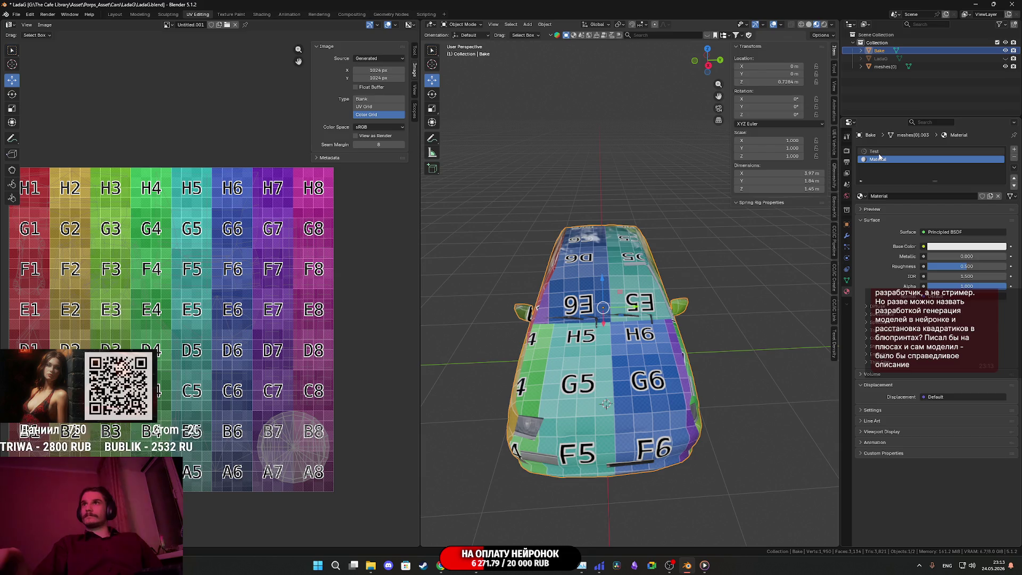
pyautogui.click(1014, 159)
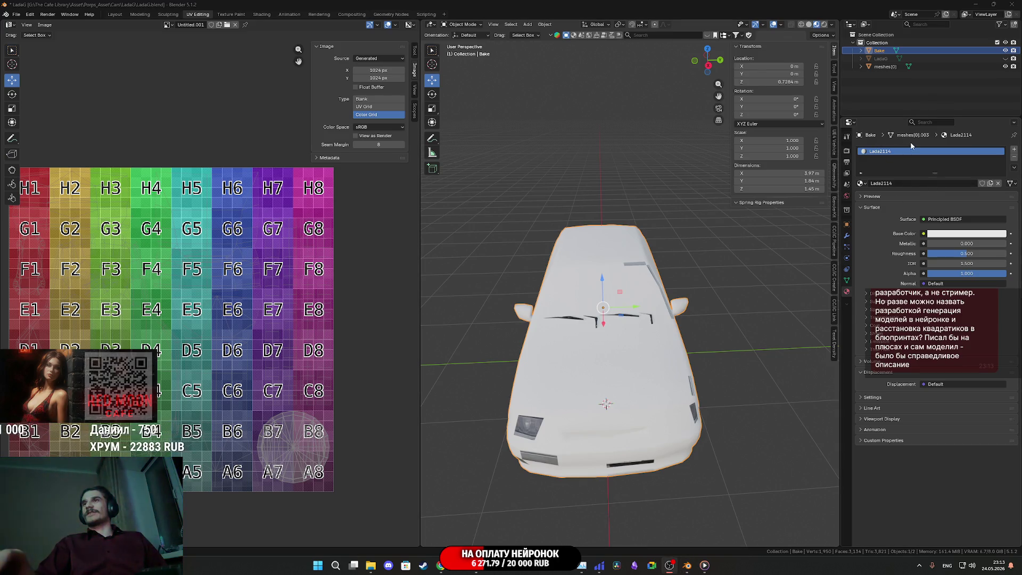
# Step: Feed Base Color from a new 1024×1024 Lada2114 image and add meshes[0] as active
pyautogui.click(924, 234)
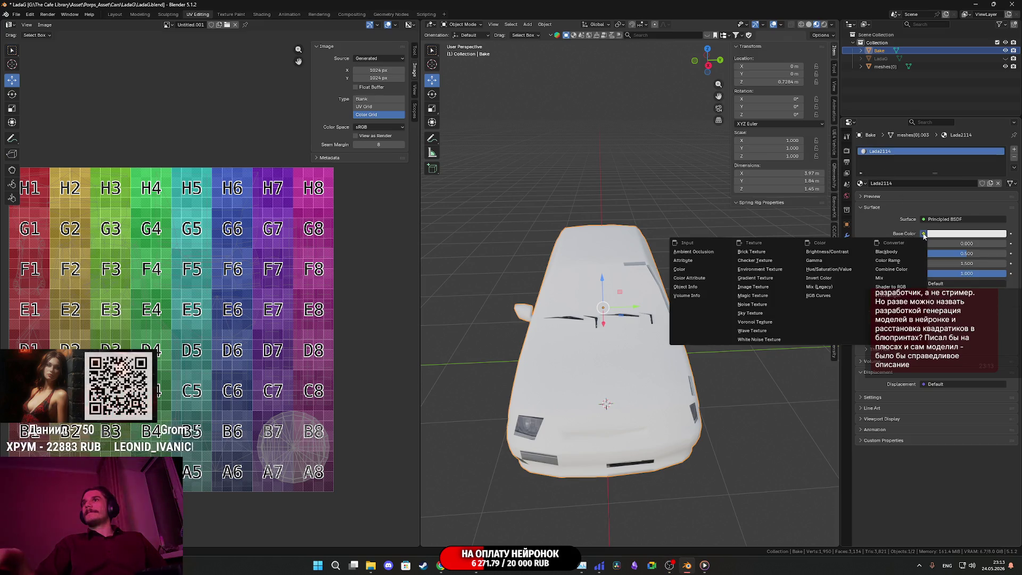
pyautogui.click(766, 288)
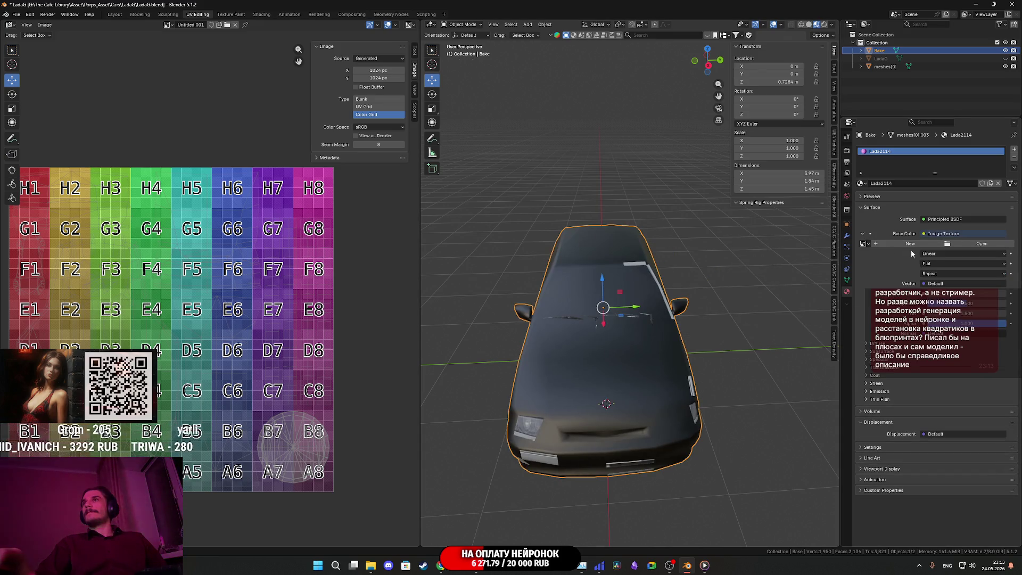
pyautogui.click(899, 244)
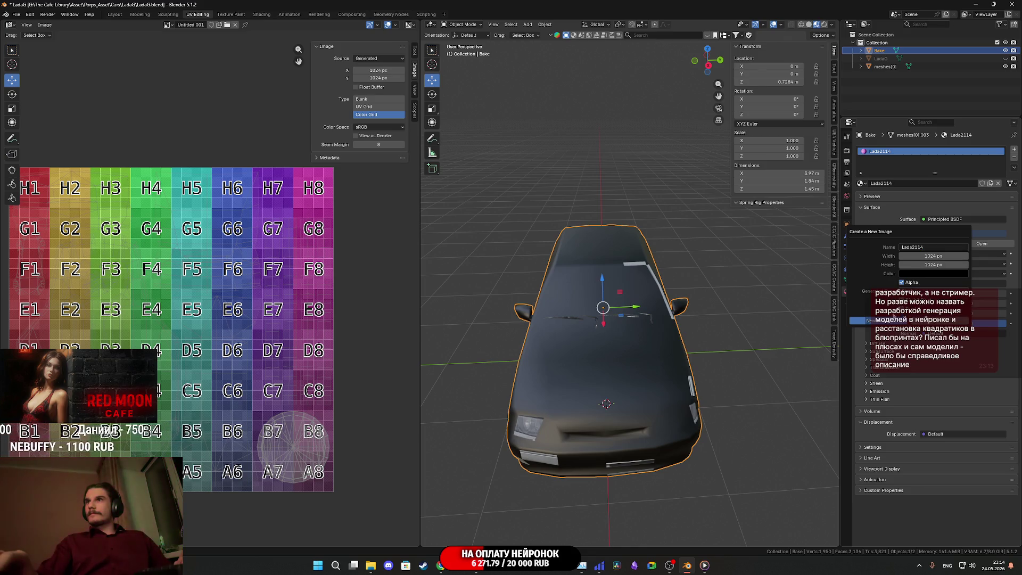
pyautogui.click(888, 321)
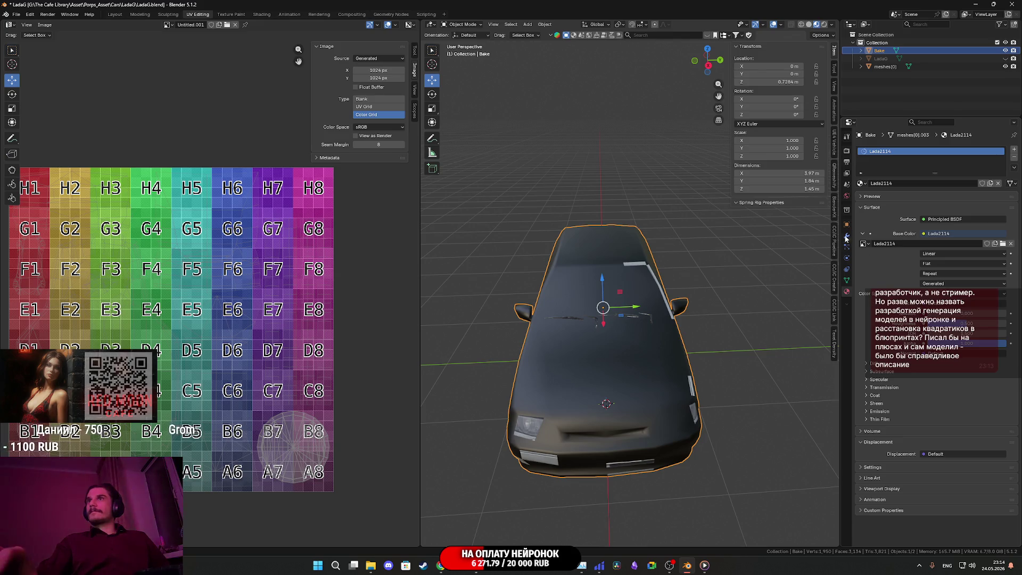
pyautogui.keyDown('ctrl'); pyautogui.click(885, 66); pyautogui.keyUp('ctrl')
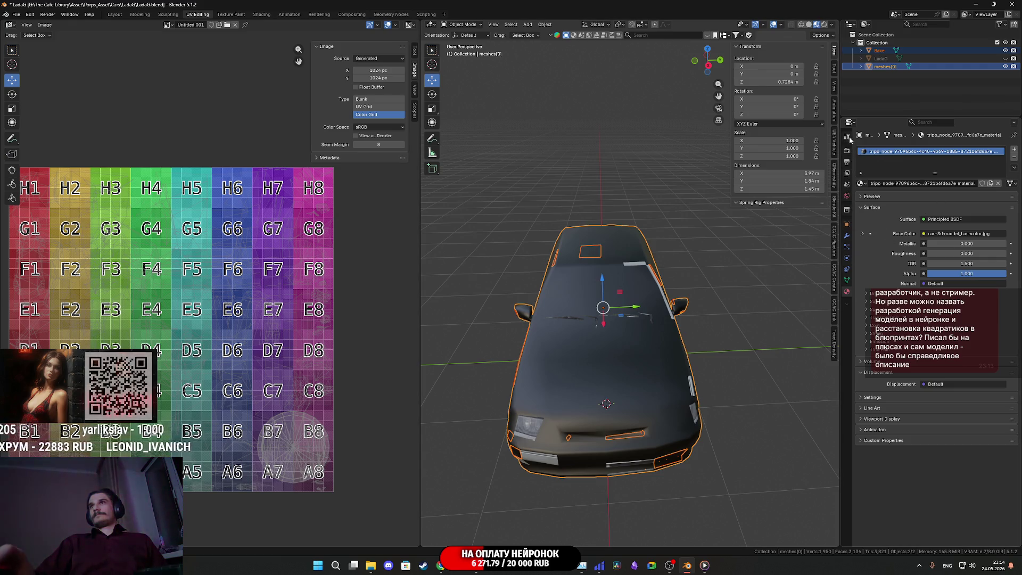
pyautogui.click(847, 151)
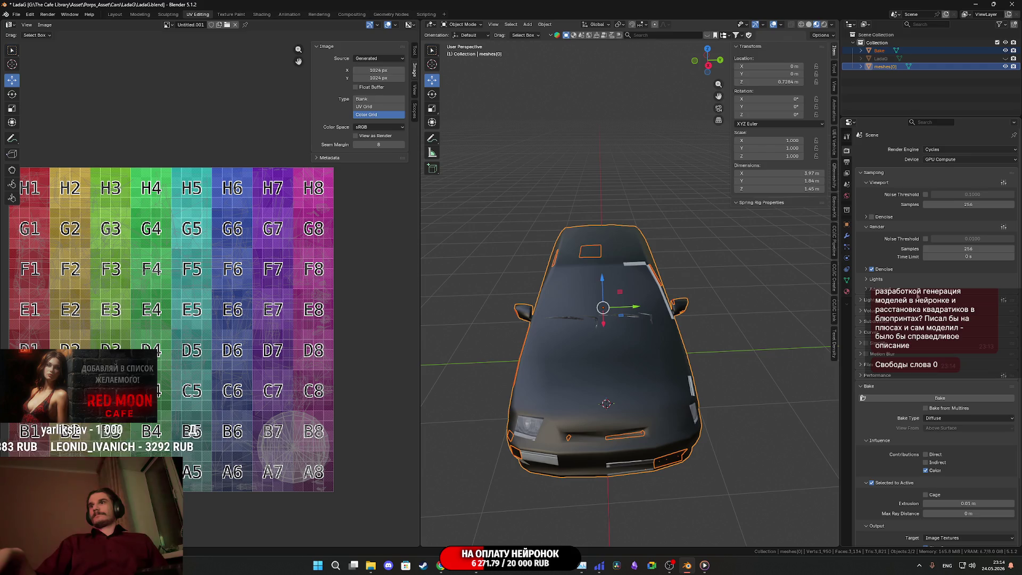
# Step: Run the Selected to Active diffuse bake and orbit the Bake car to inspect the black patches
pyautogui.click(921, 399)
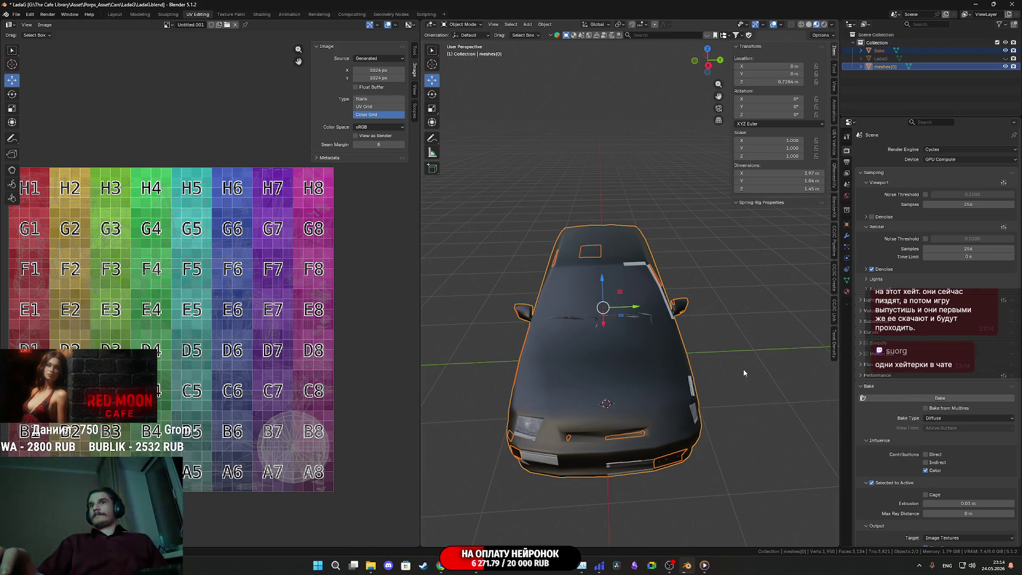
pyautogui.moveTo(731, 362); pyautogui.dragTo(727, 342, button='middle')
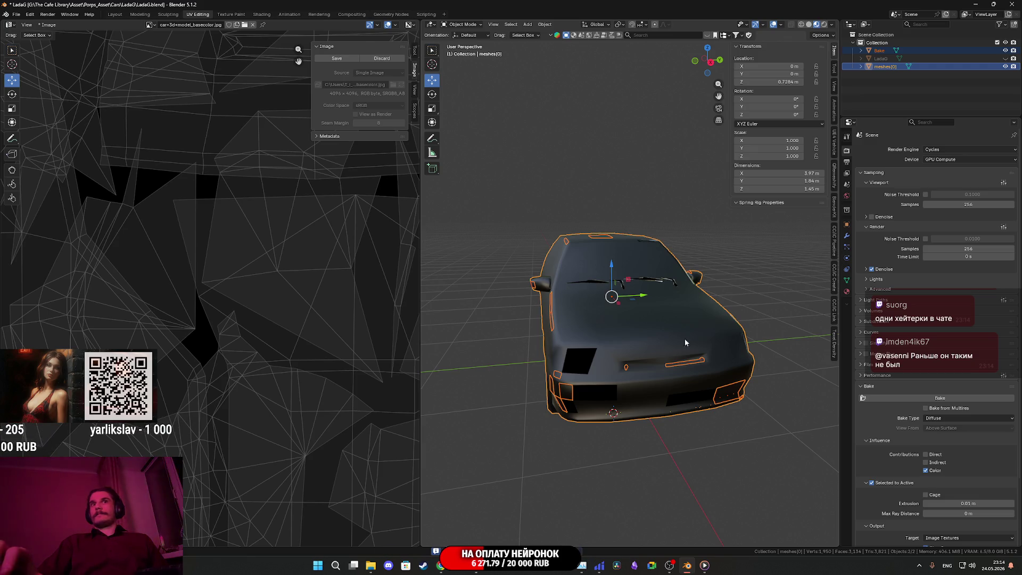
pyautogui.moveTo(685, 339)
pyautogui.mouseDown(button='middle')
pyautogui.moveTo(625, 332)
pyautogui.moveTo(639, 342)
pyautogui.moveTo(643, 317)
pyautogui.mouseUp(button='middle')
pyautogui.scroll(5, 639, 342)
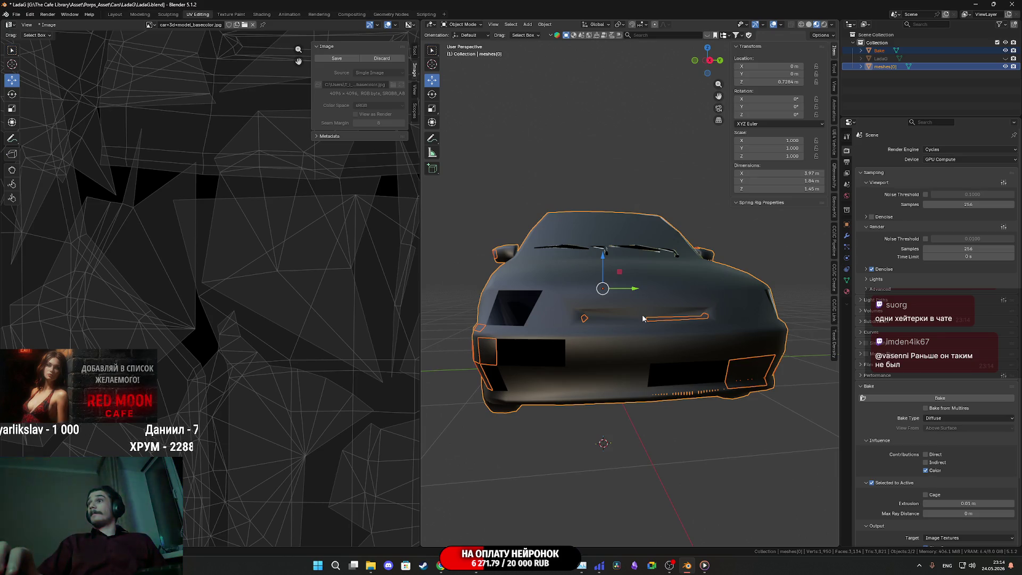
pyautogui.click(643, 319)
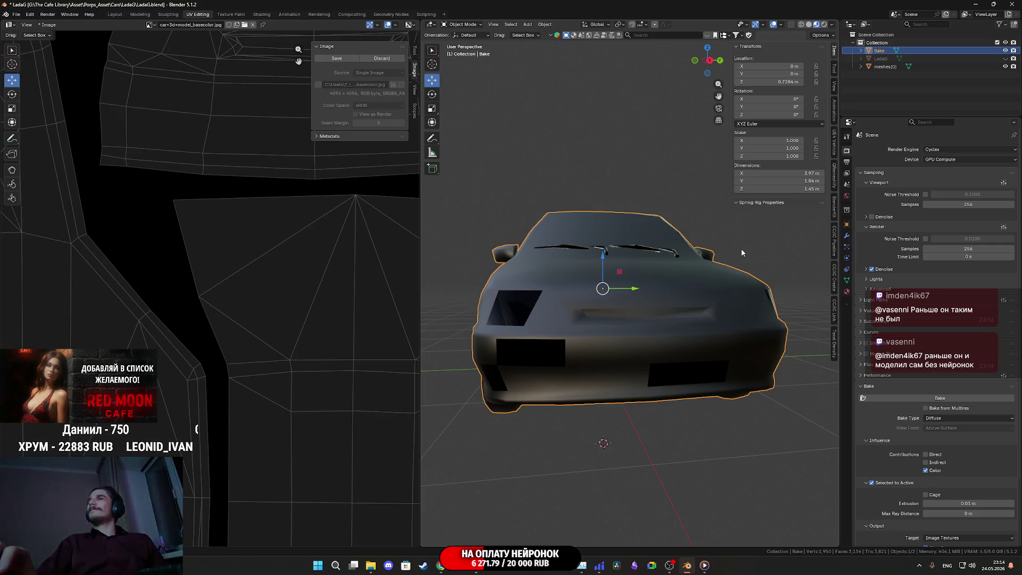
pyautogui.click(262, 14)
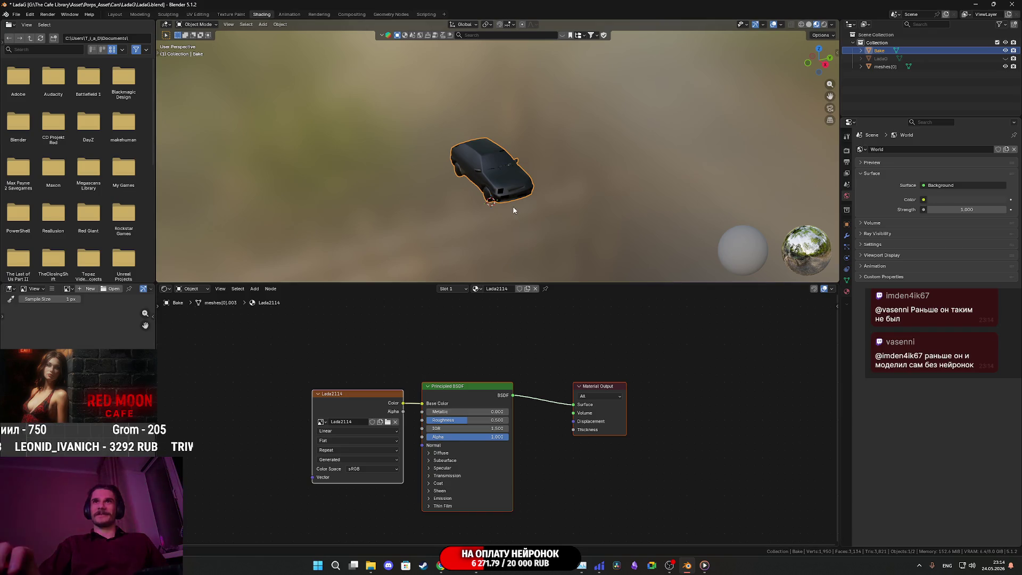
# Step: Delete the UV Map and Mapping nodes from meshes[0]'s material node tree
pyautogui.scroll(3, 512, 206)
pyautogui.click(883, 67)
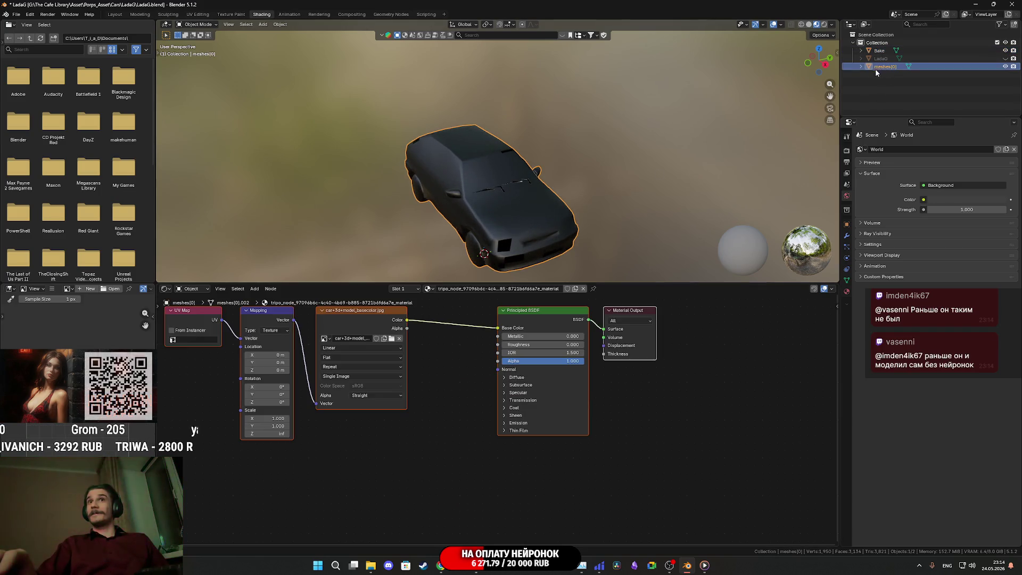
pyautogui.press('Home')
pyautogui.moveTo(330, 496); pyautogui.dragTo(260, 347)
pyautogui.press('Delete')
pyautogui.click(425, 349)
pyautogui.moveTo(424, 349); pyautogui.dragTo(441, 357)
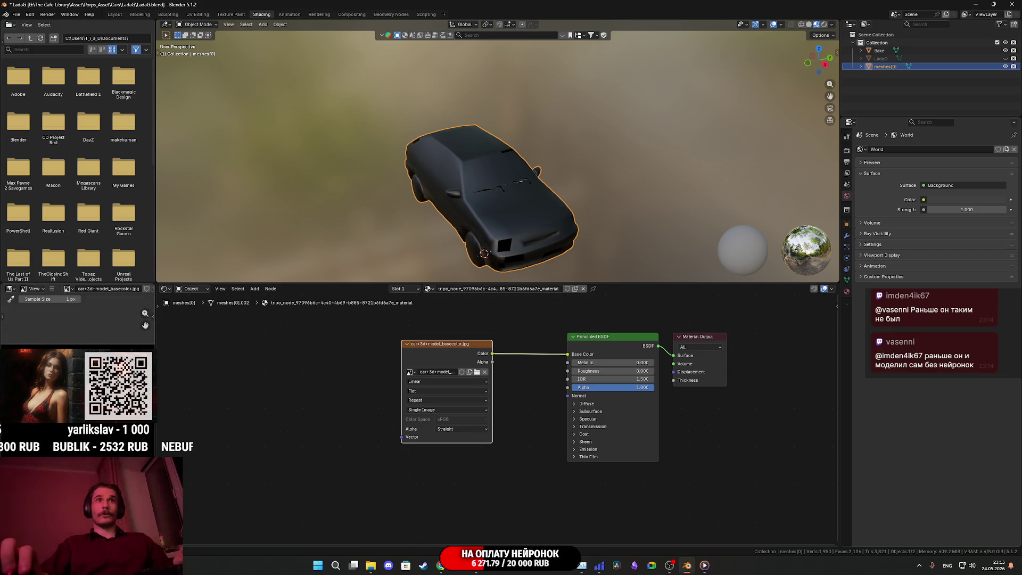
# Step: Shift the image texture node aside and add a second car+3d+model_basecolor.jpg image node
pyautogui.moveTo(455, 270)
pyautogui.mouseDown(button='middle')
pyautogui.moveTo(487, 217)
pyautogui.moveTo(481, 222)
pyautogui.mouseUp(button='middle')
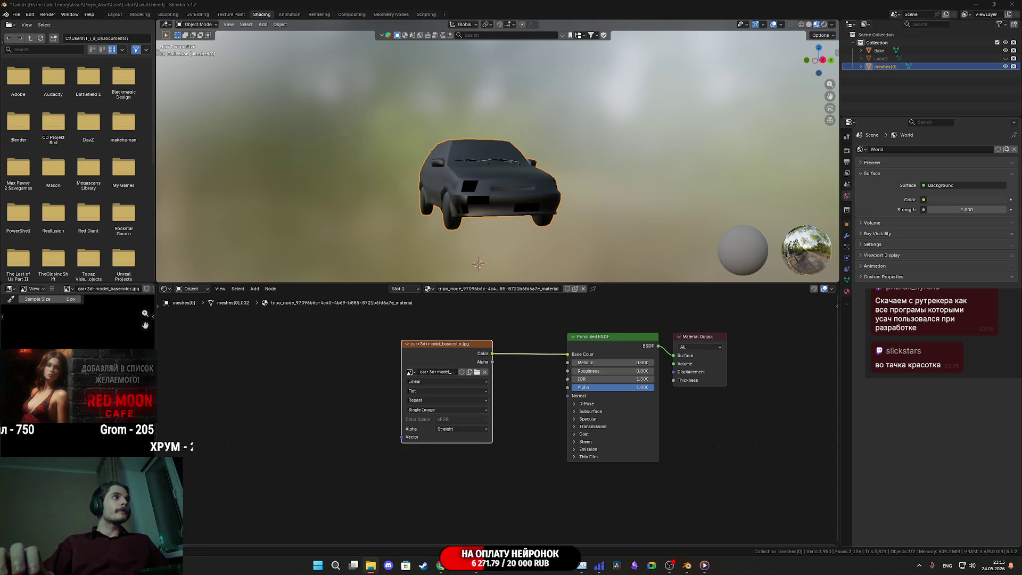
pyautogui.click(889, 144)
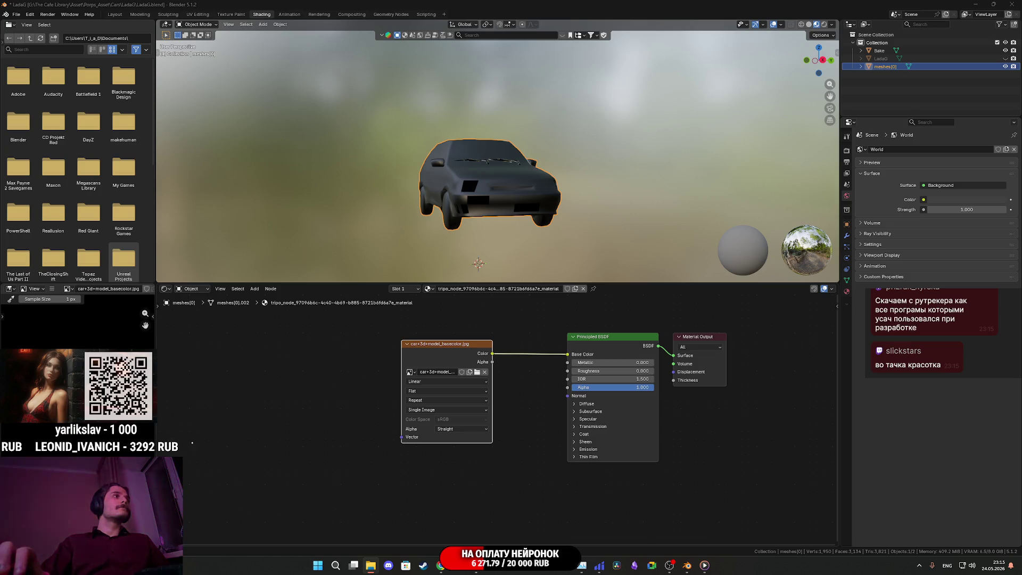
pyautogui.scroll(1, 427, 356)
pyautogui.moveTo(428, 356); pyautogui.dragTo(470, 360)
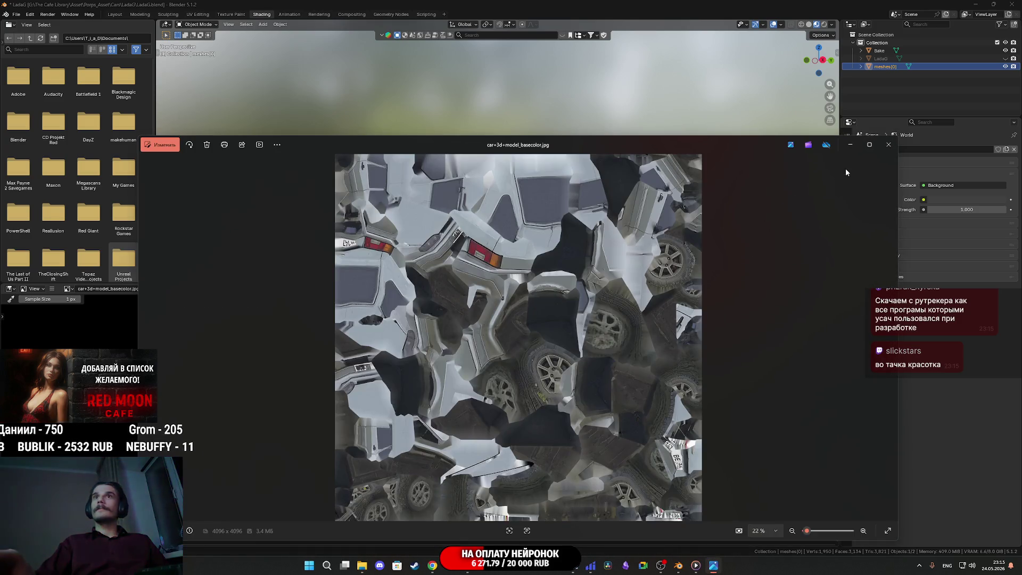
pyautogui.click(889, 145)
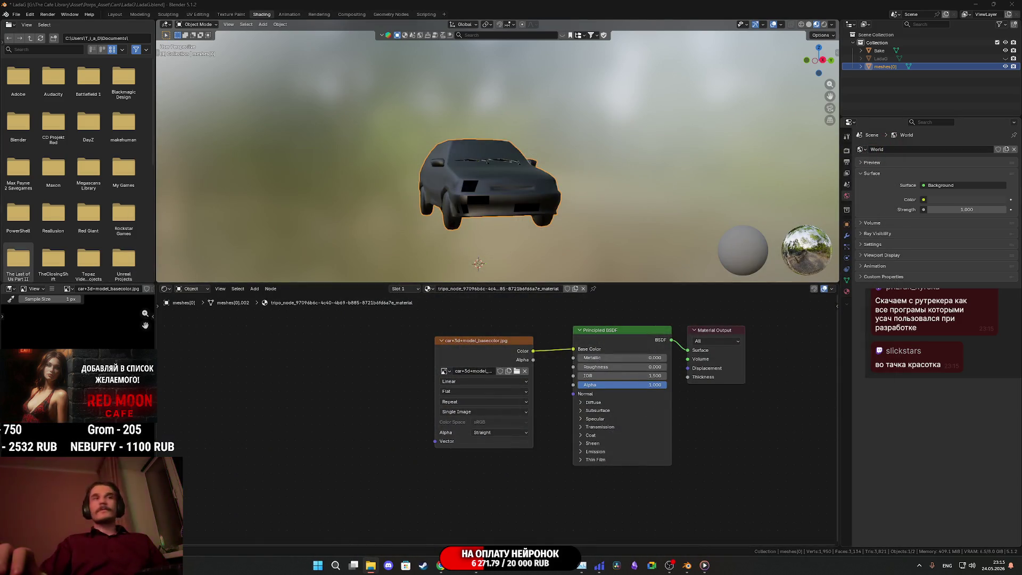
pyautogui.moveTo(373, 404); pyautogui.dragTo(319, 383)
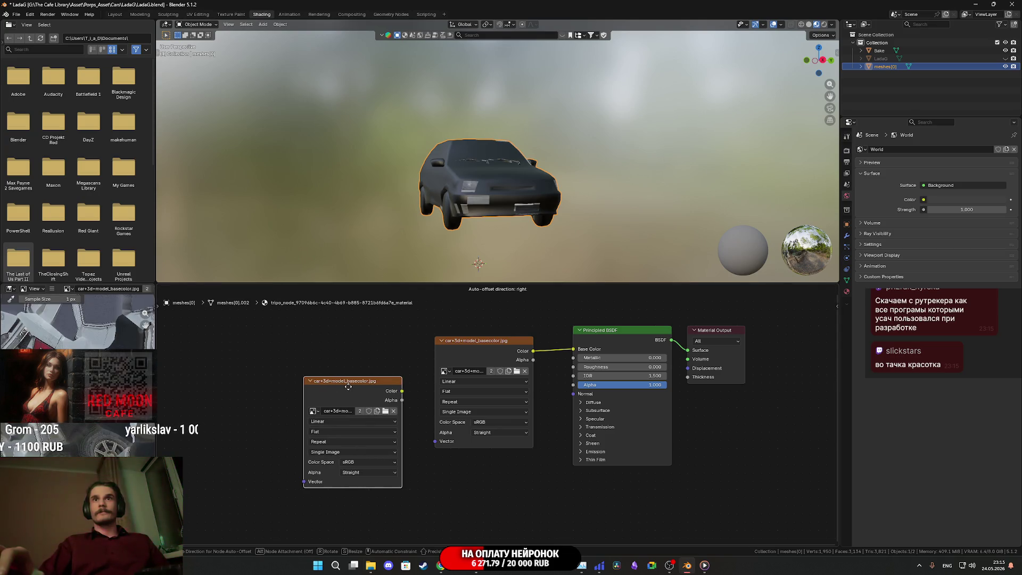